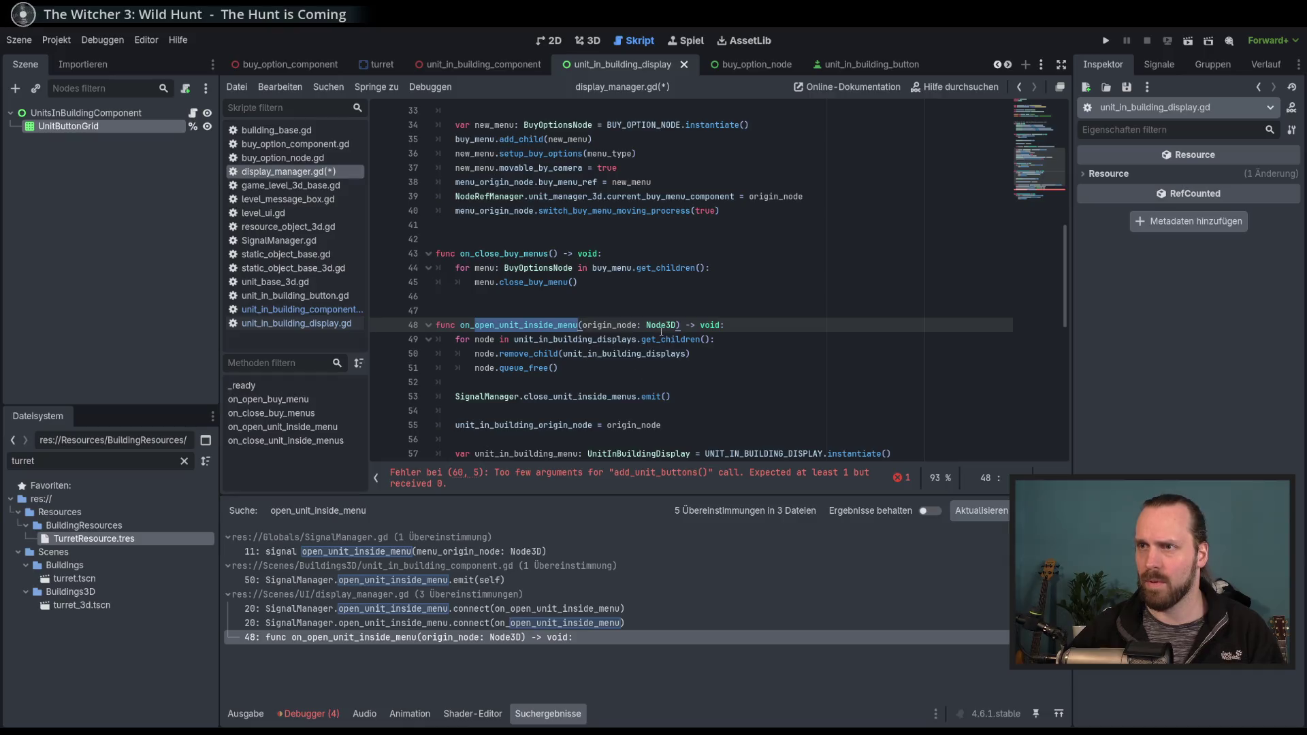
type("UnitInBuildingComponent")
Save display_manager.gd with its edited add_unit_buttons signature.
left_click(776, 340)
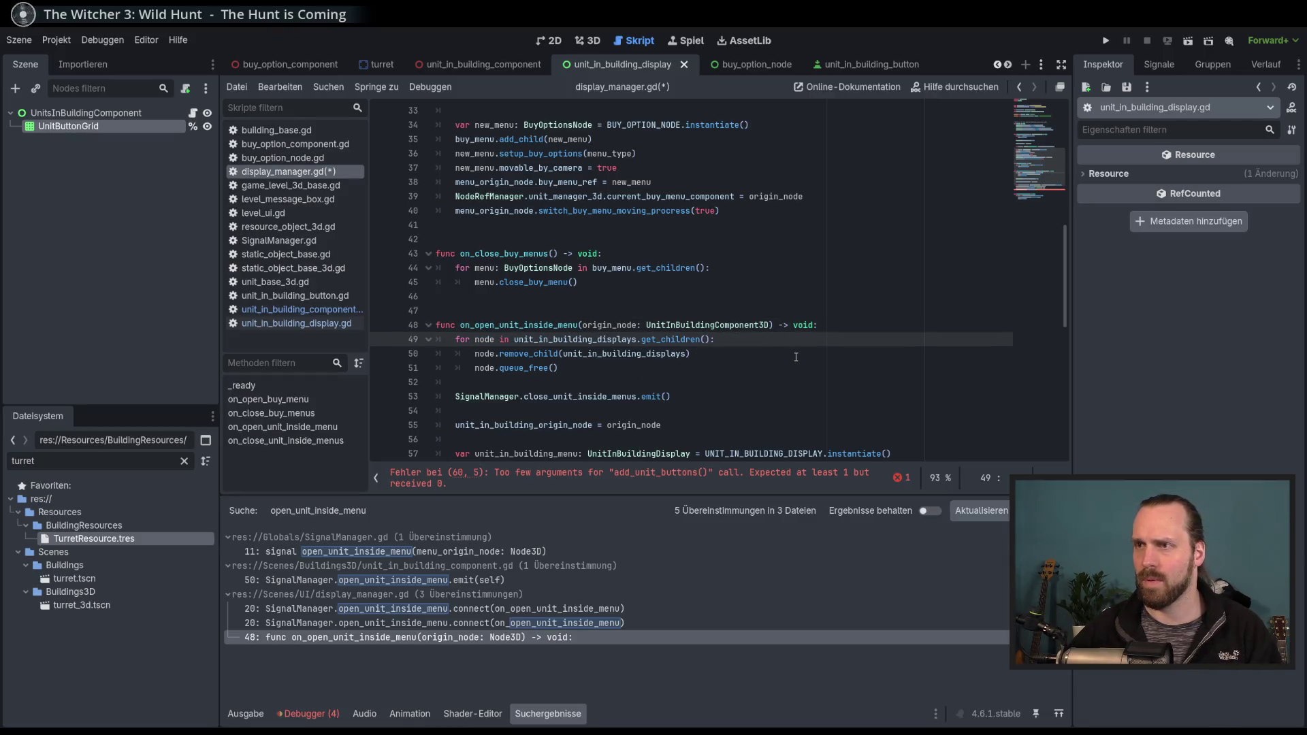
key("ctrl+s")
scroll(777, 361, "down", 3)
On line 60, pass origin_node into add_unit_buttons, trying out a trailing attribute chain.
left_click(761, 371)
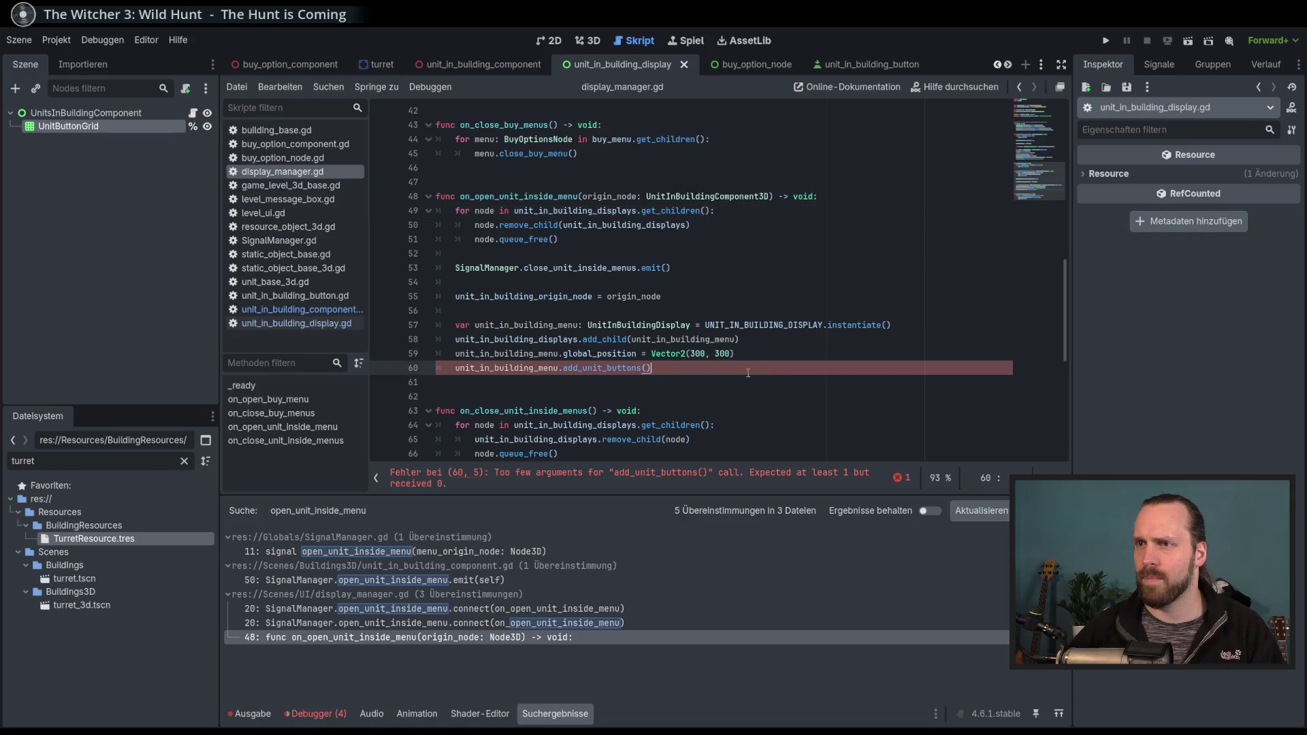
left_click(647, 369)
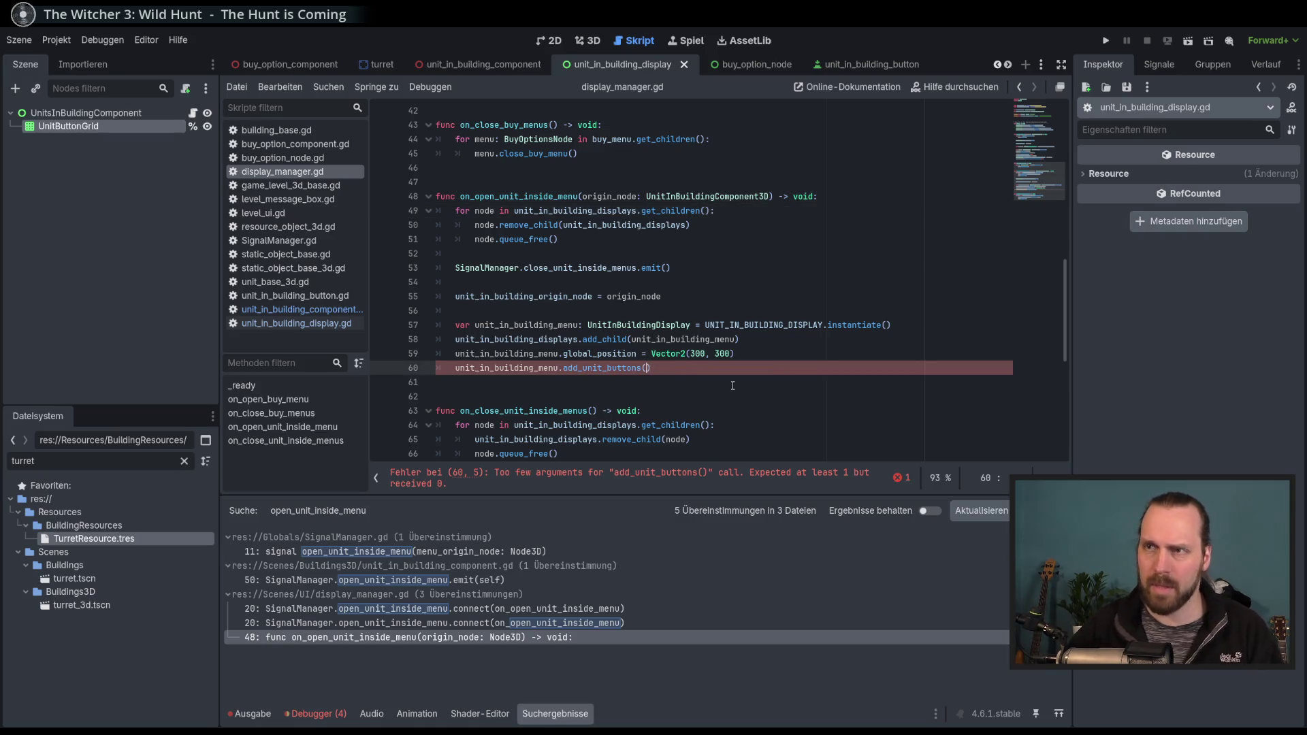
type("ori")
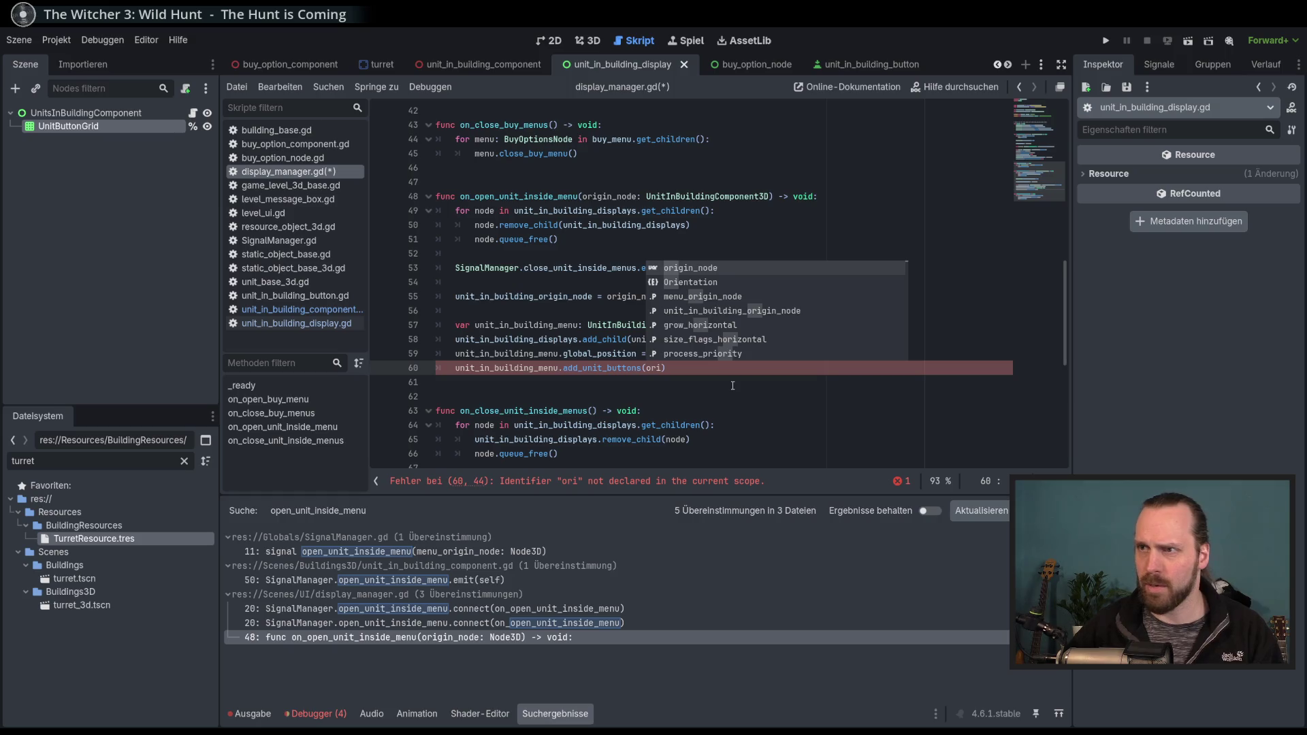
key("Return")
type(".parent_node.")
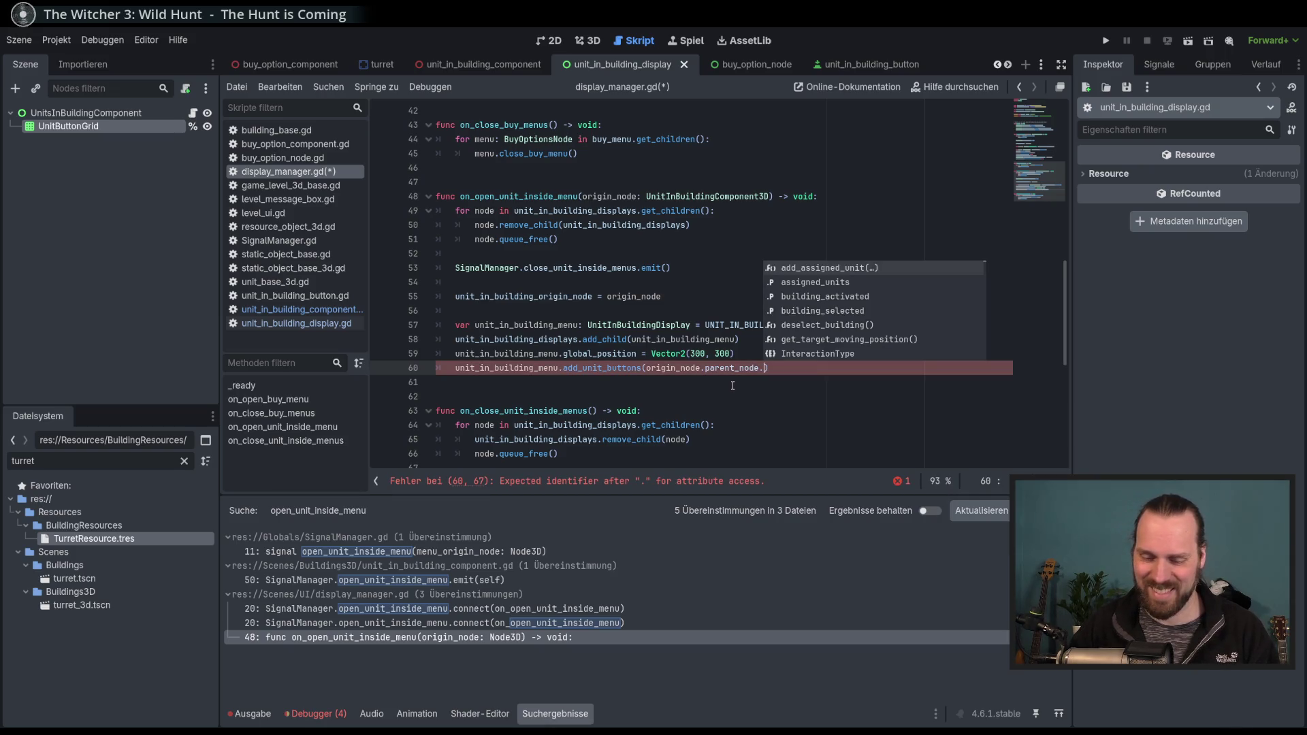
type("buil")
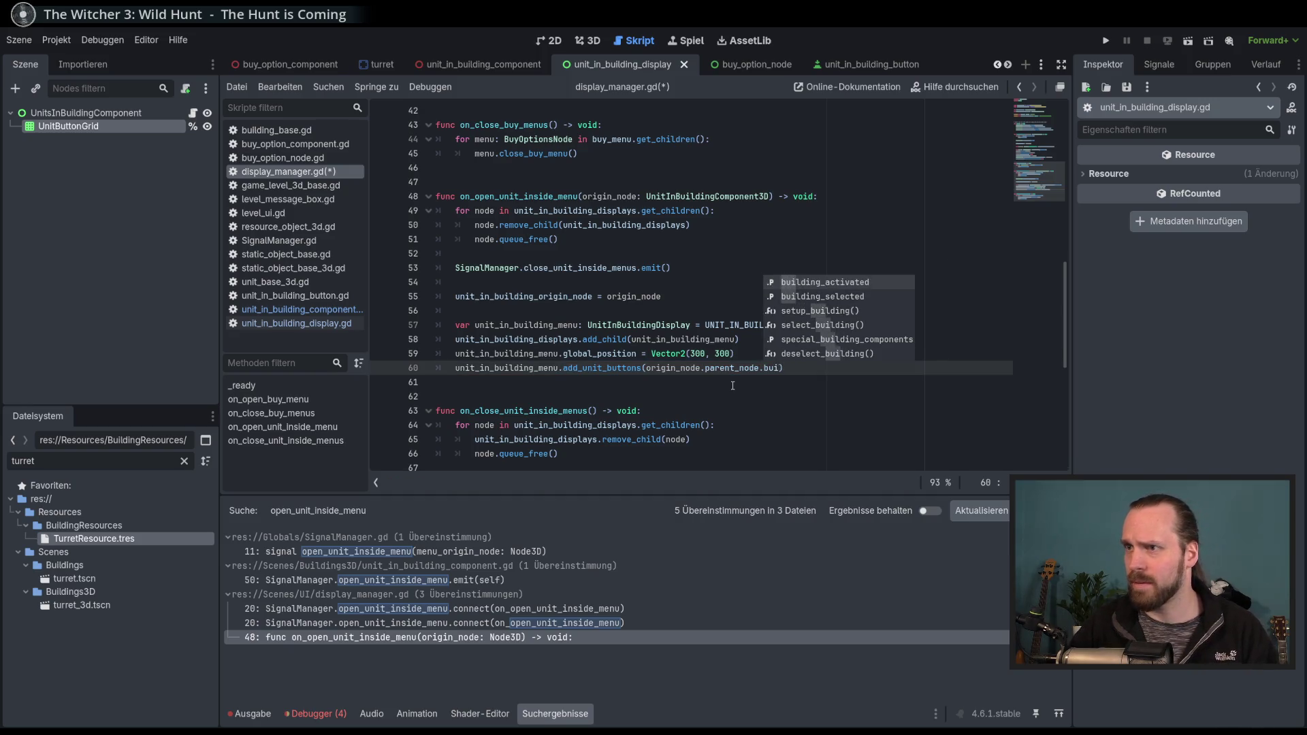
key("BackSpace")
key("BackSpace")
key("BackSpace")
type("resiz")
key("BackSpace")
key("BackSpace")
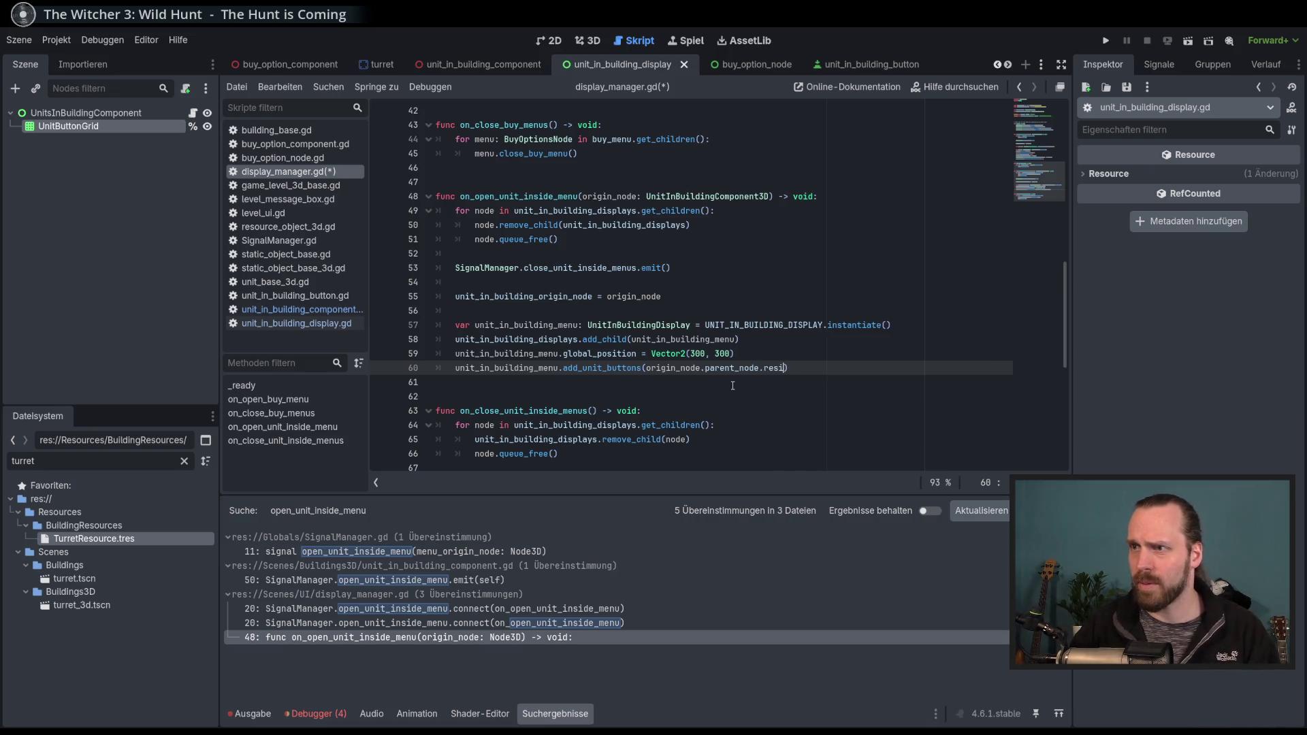
type("our")
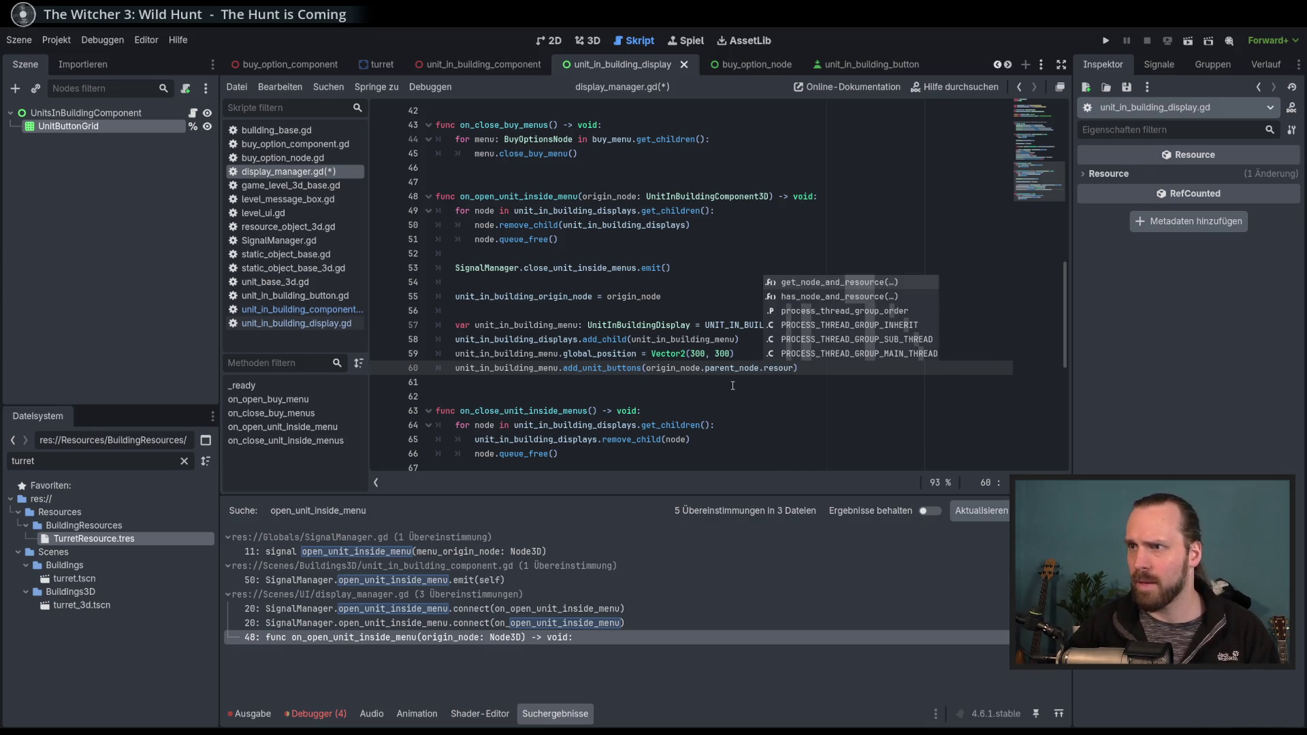
type("ce")
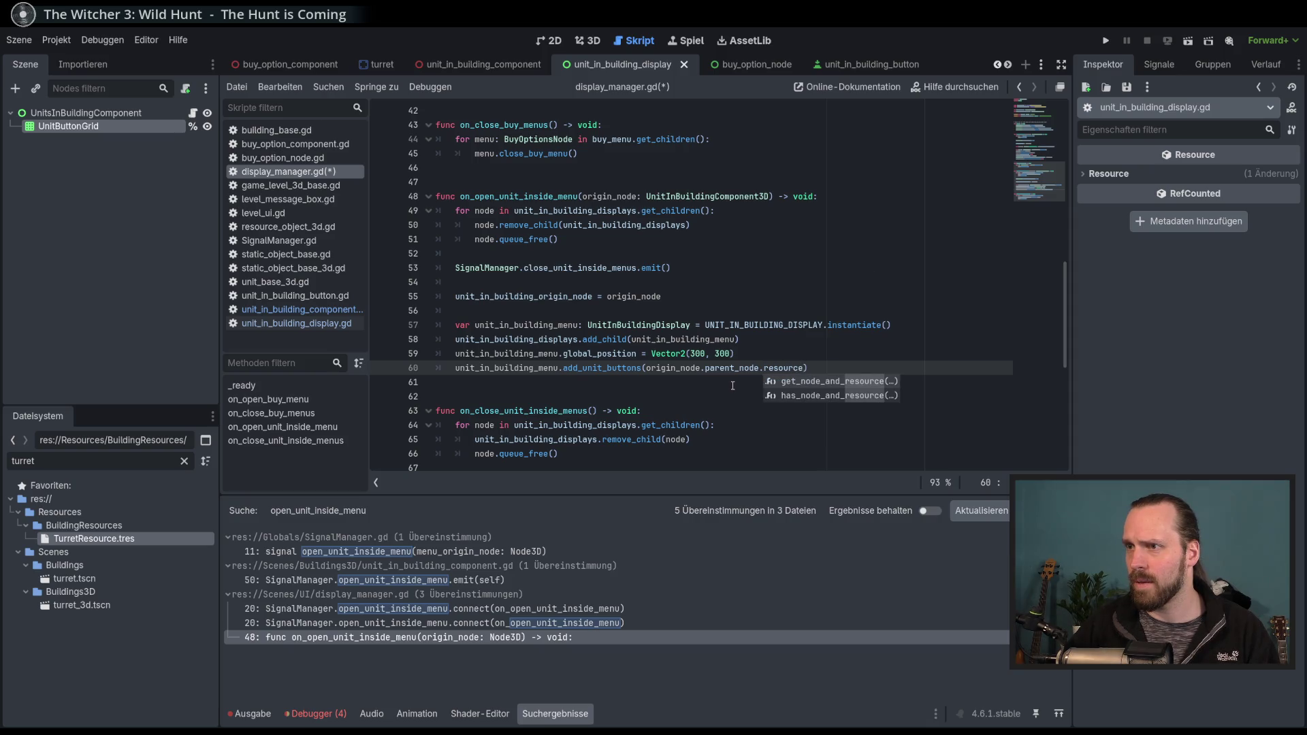
key("BackSpace")
key("BackSpace")
key("BackSpace")
type(",")
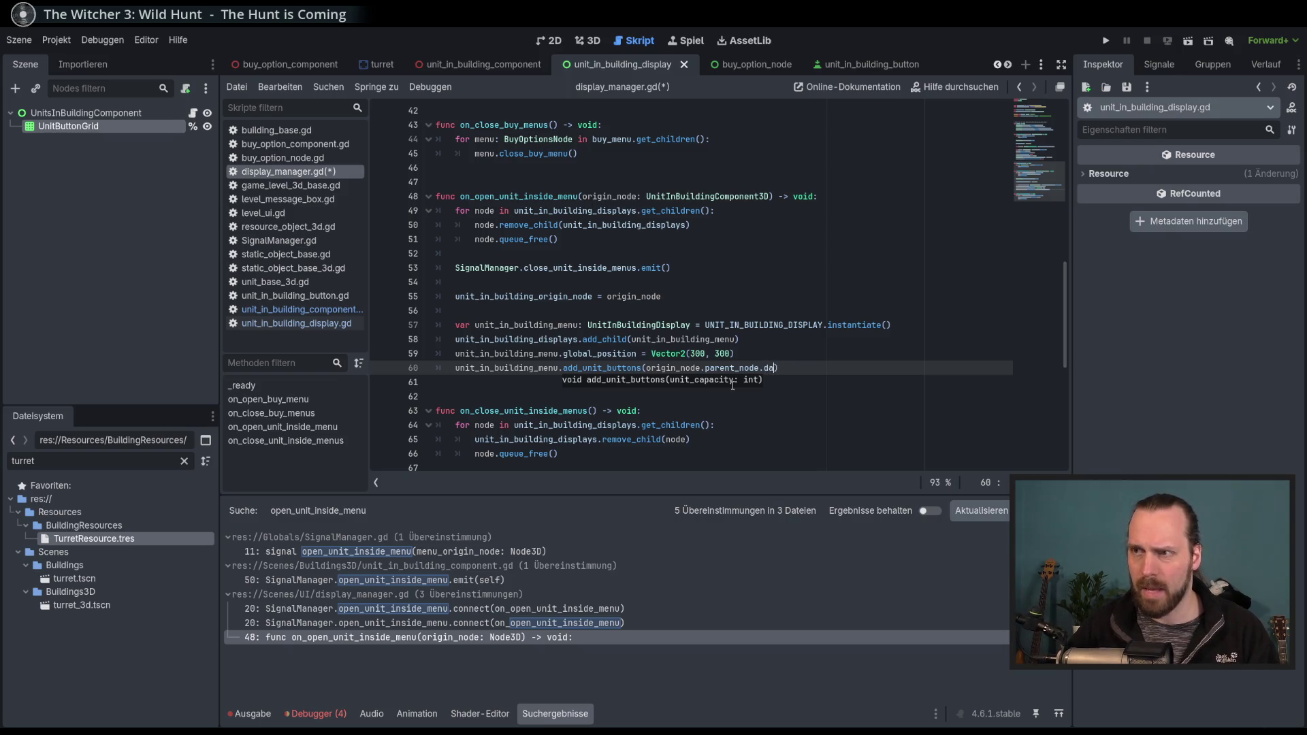
type("ta")
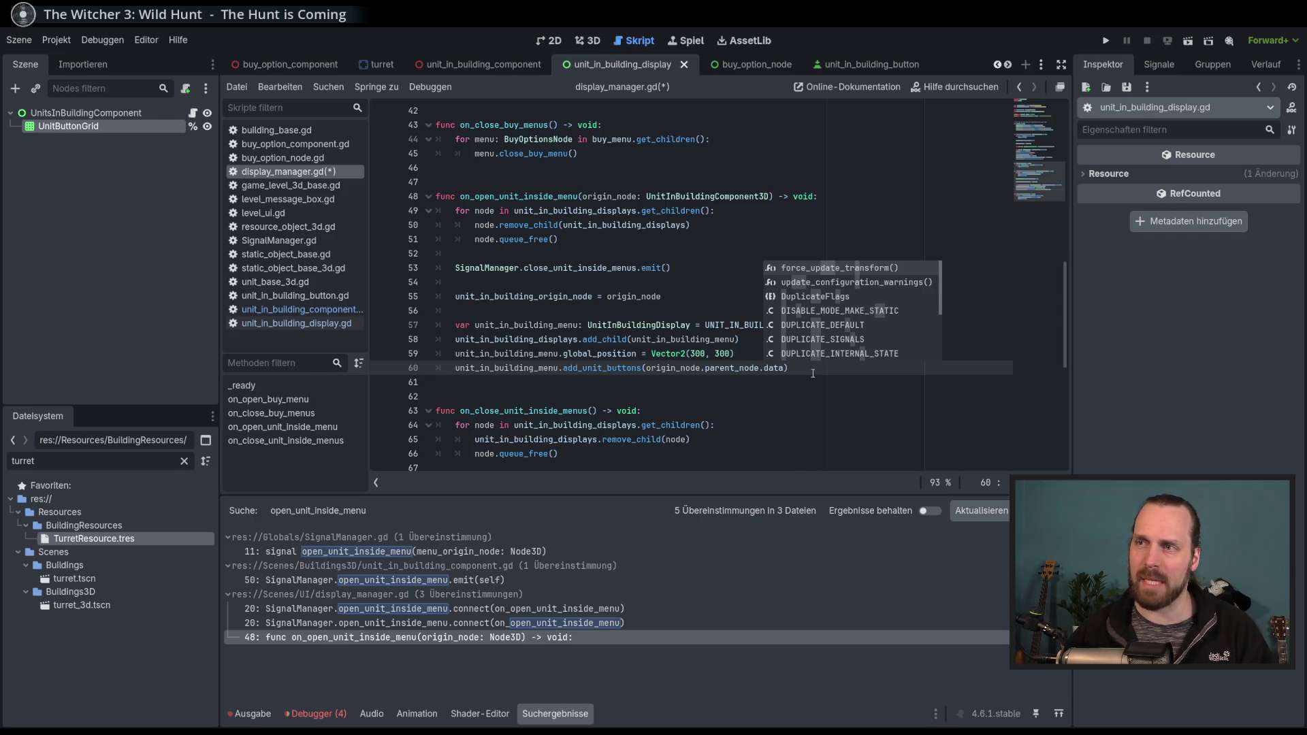
Delete the extra .parent_node.data text so the call passes just origin_node, then save.
left_click(813, 373)
left_click_drag(784, 369, 700, 371)
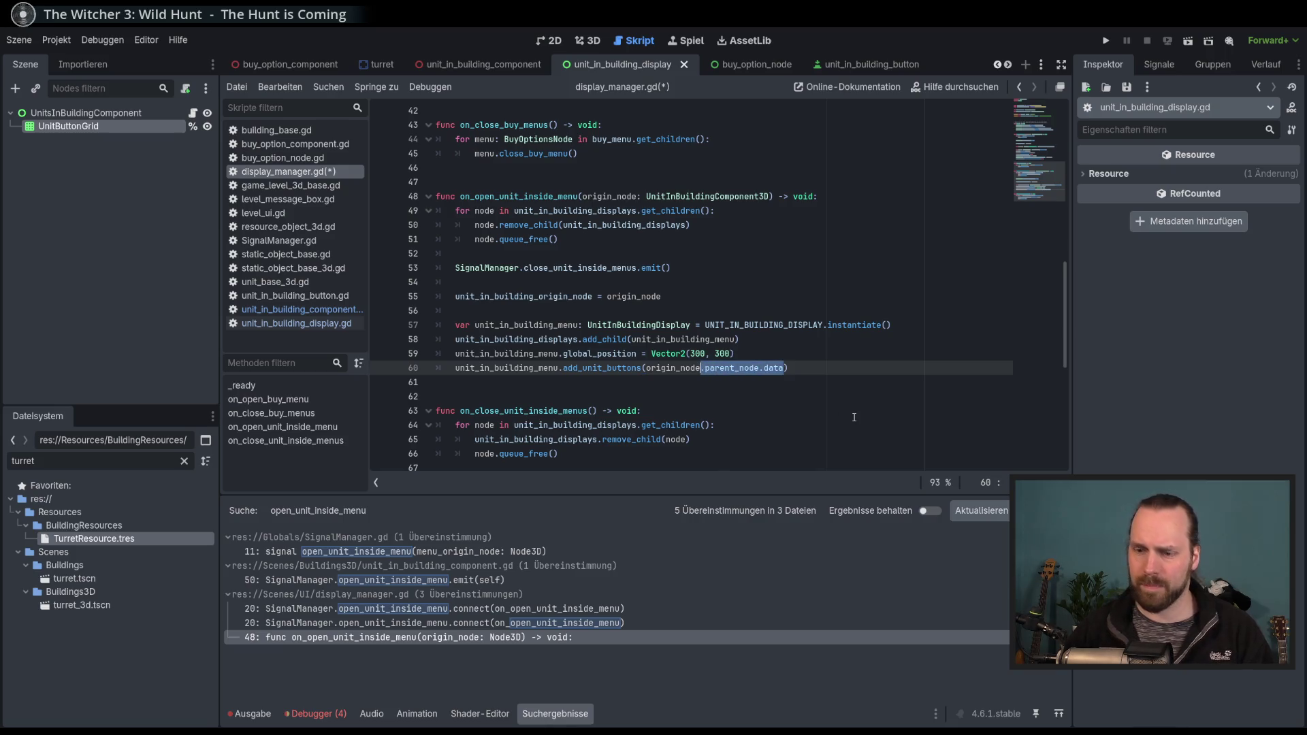
key("BackSpace")
key("ctrl+s")
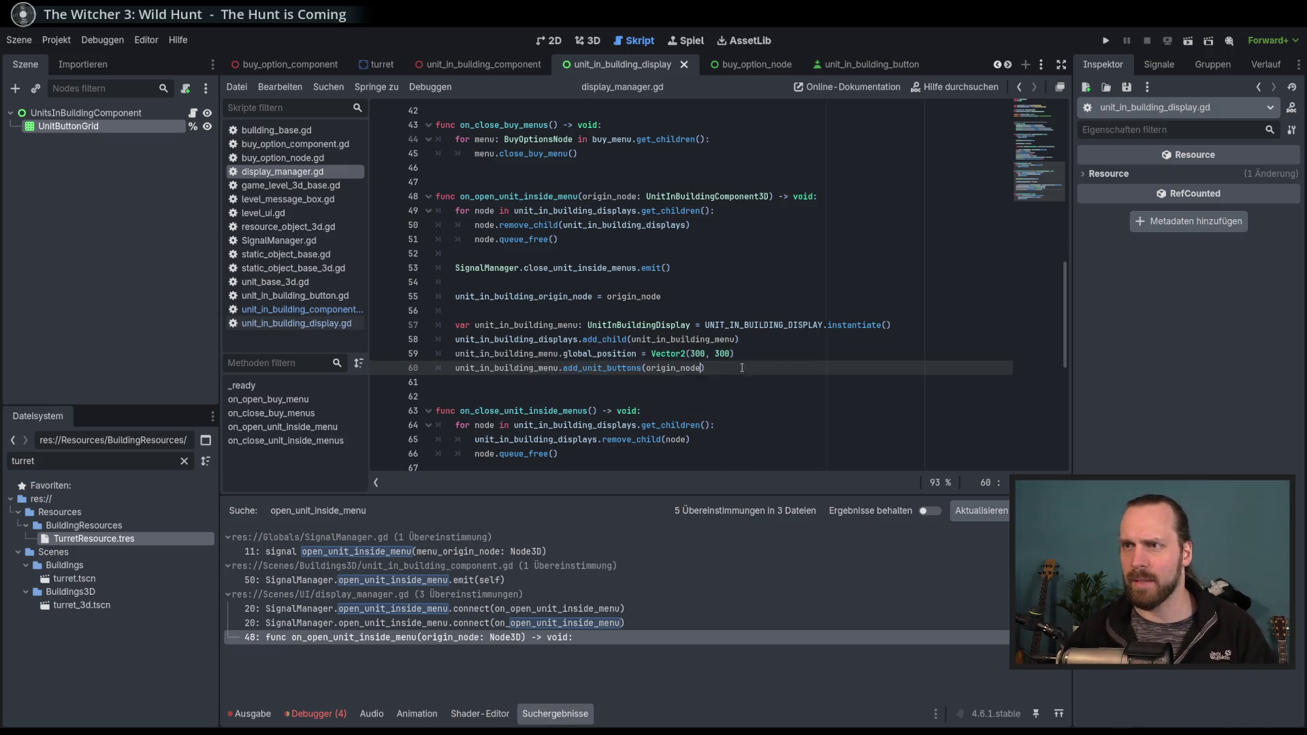
Jump to the add_unit_buttons definition in unit_in_building_display.gd and view its variables.
left_click(676, 330, "ctrl")
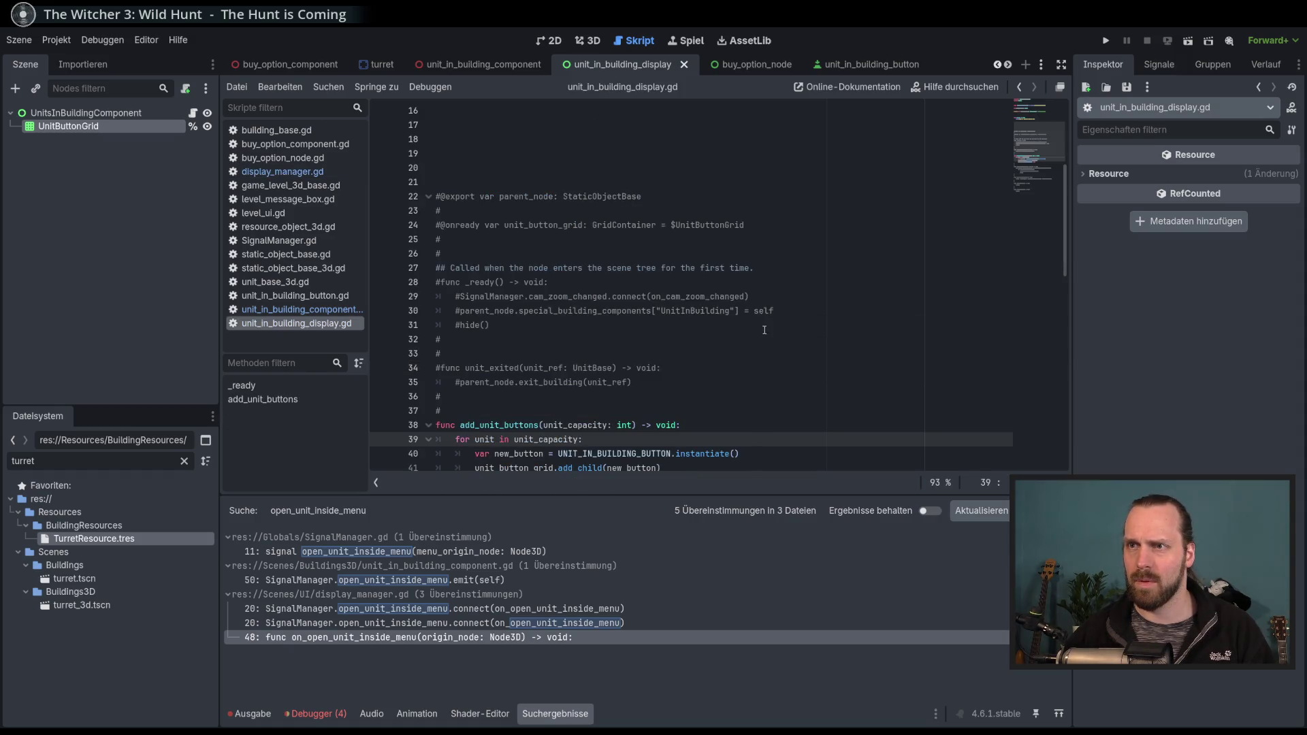
scroll(765, 330, "down", 4)
scroll(777, 325, "up", 9)
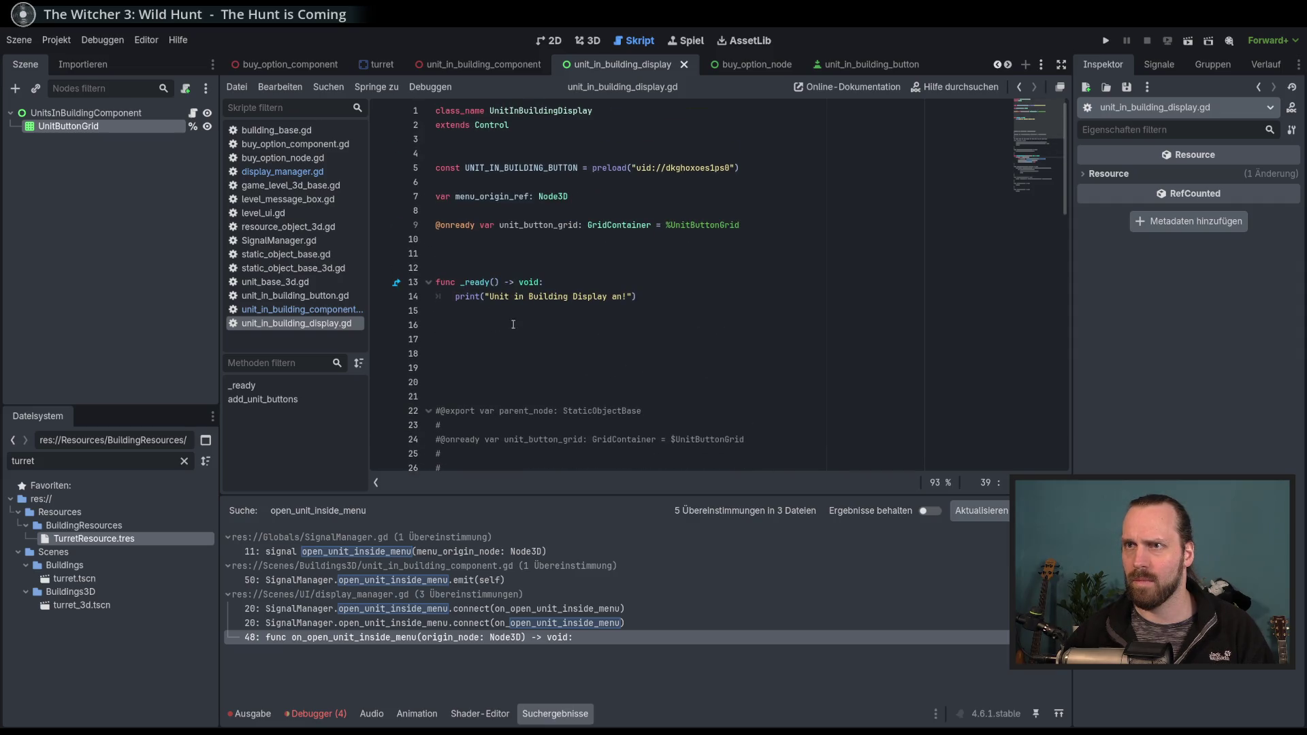
left_click(585, 340)
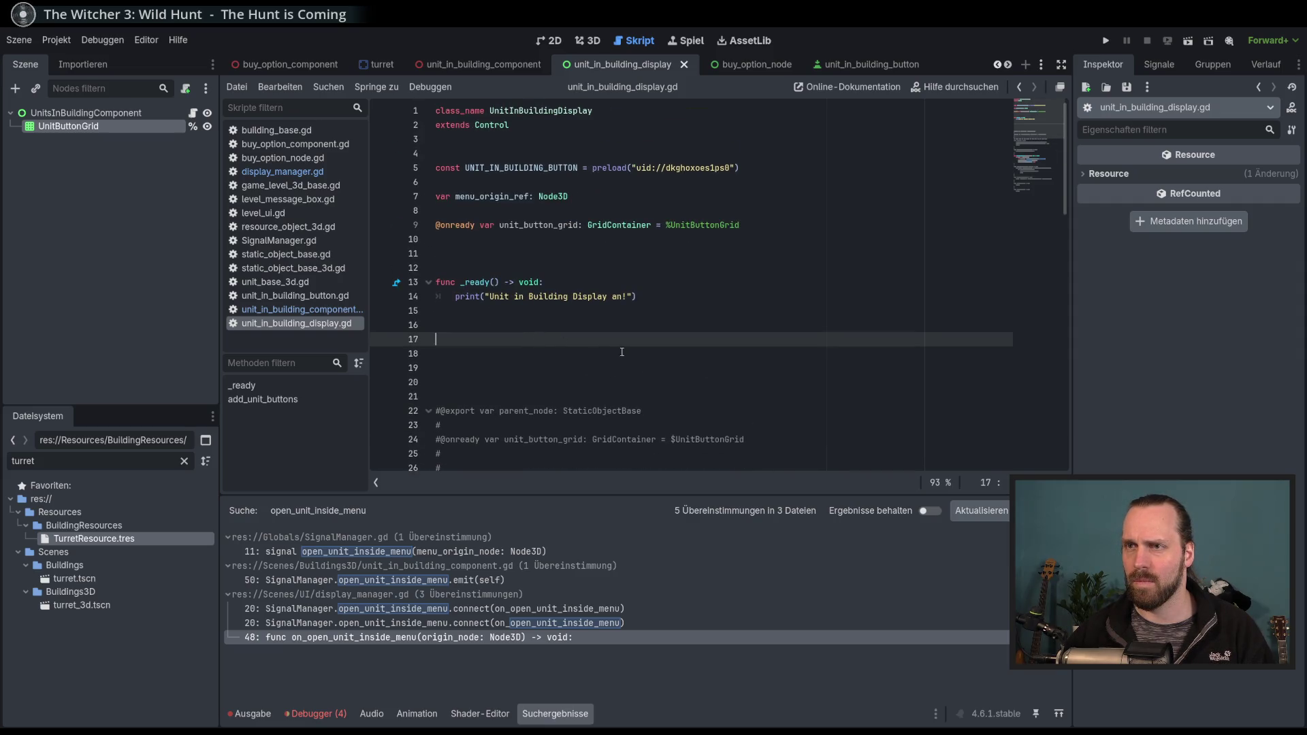
Add and remove a tentative var line below menu_origin_ref, leaving the code unchanged, and save.
left_click(597, 206)
key("Return")
key("Up")
type("var")
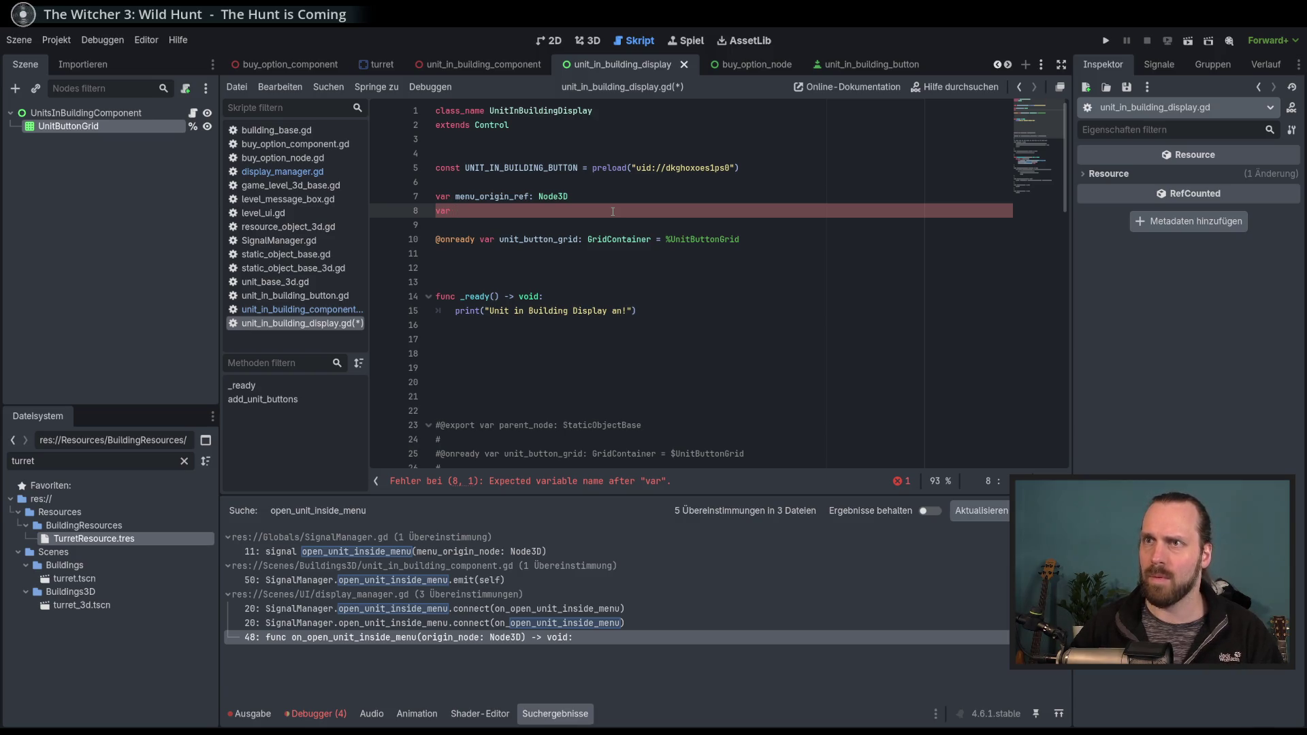
key("BackSpace")
key("BackSpace")
key("BackSpace")
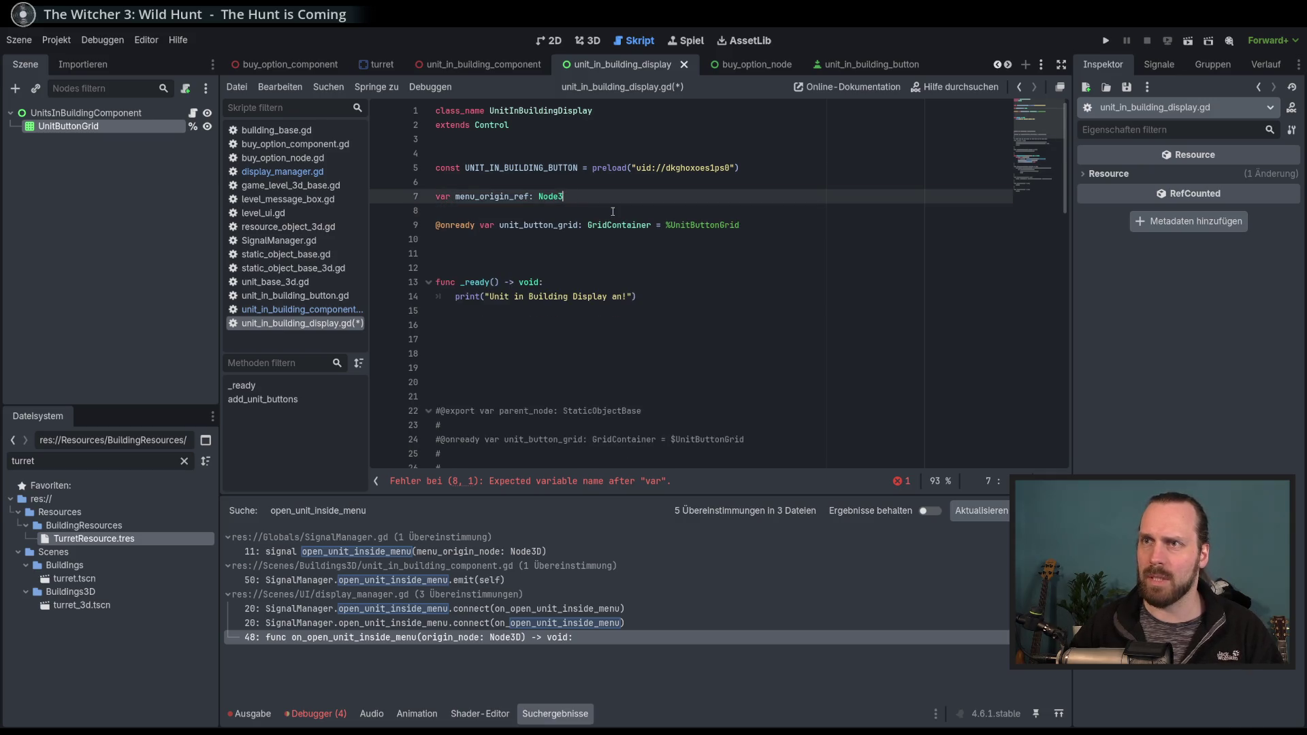
type("D")
key("Return")
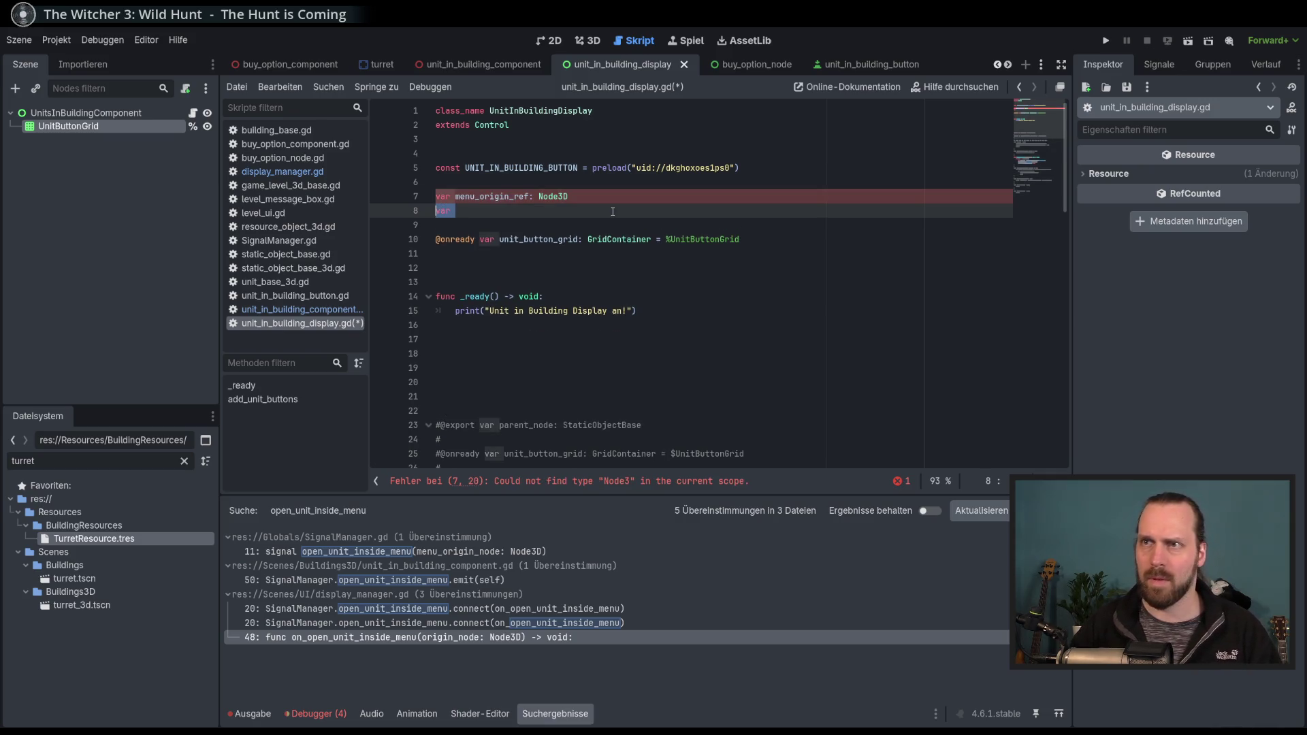
type("var")
key("BackSpace")
key("BackSpace")
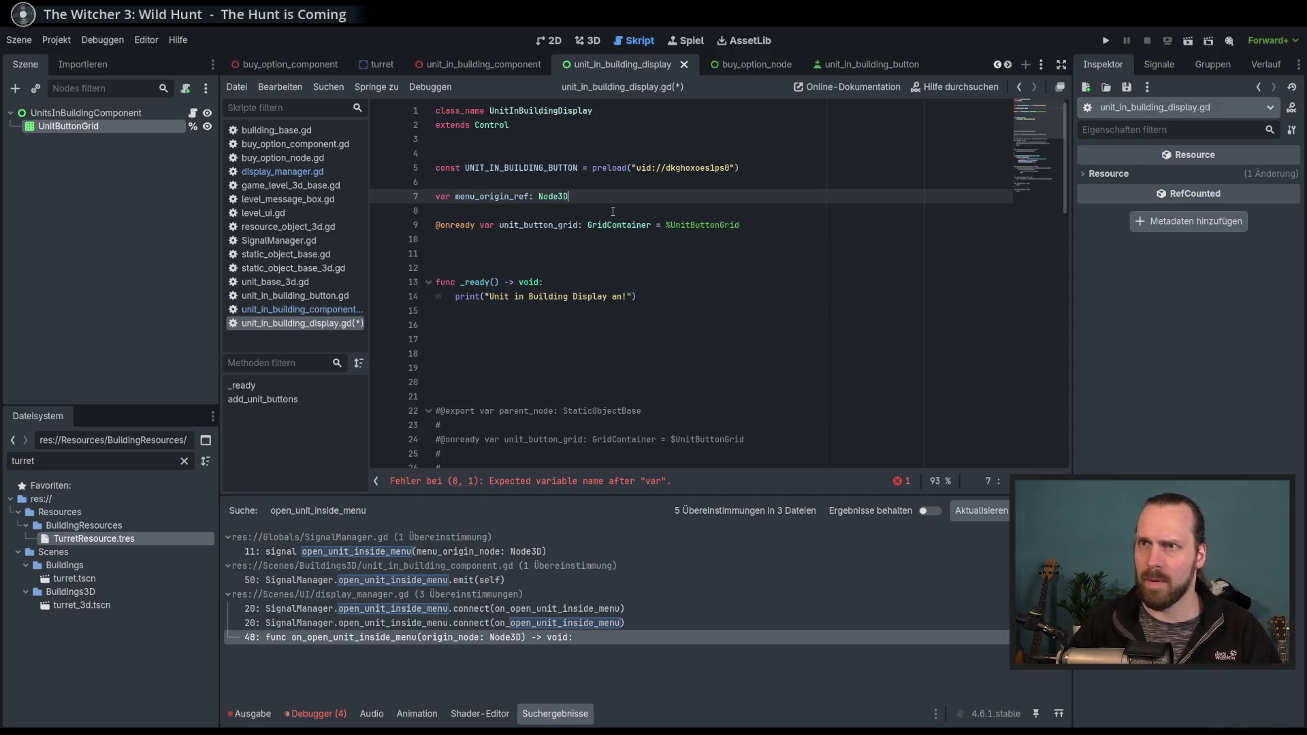
key("ctrl+s")
left_click(300, 309)
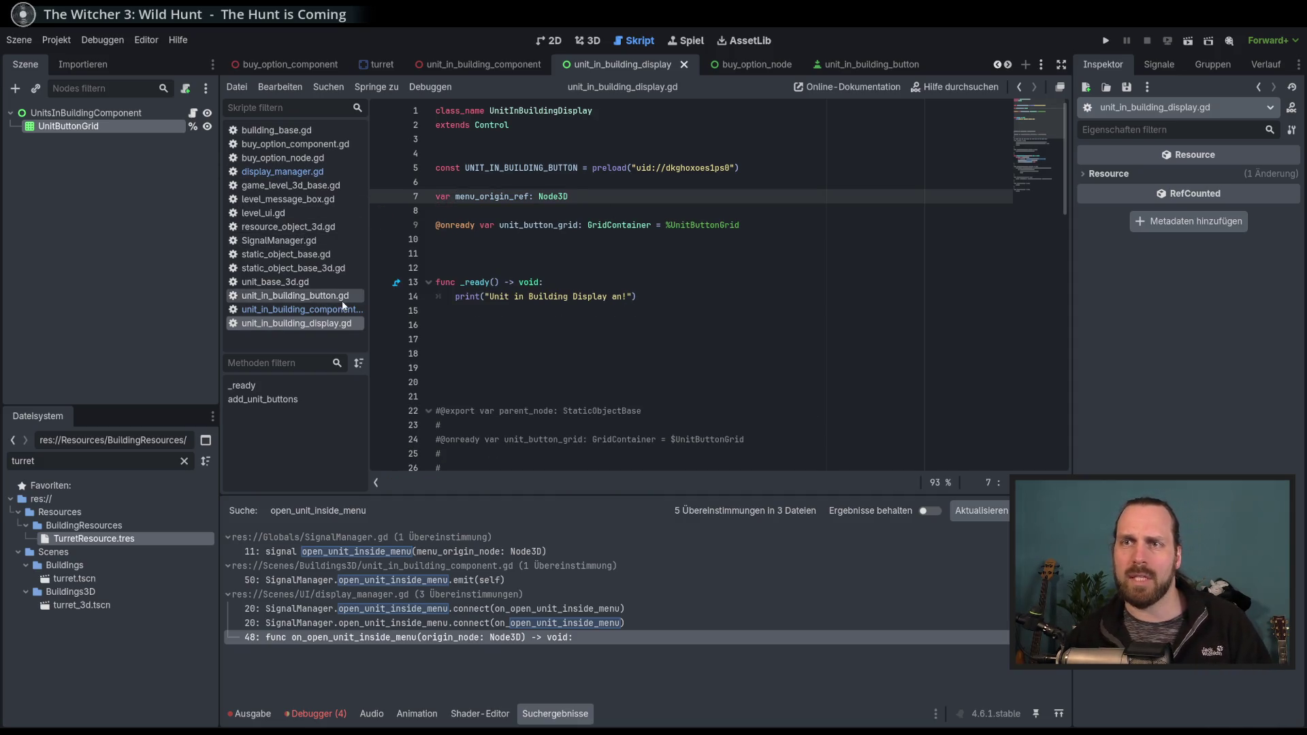
left_click(689, 296)
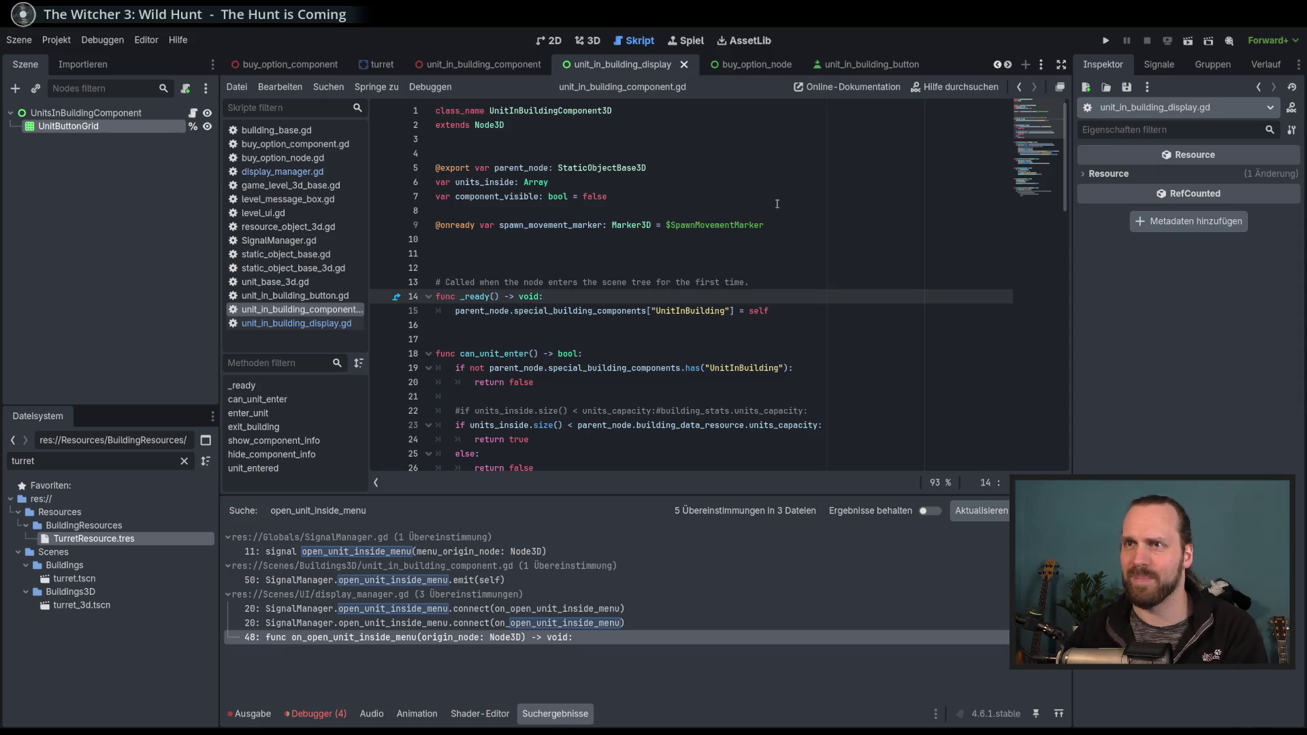
left_click(699, 196)
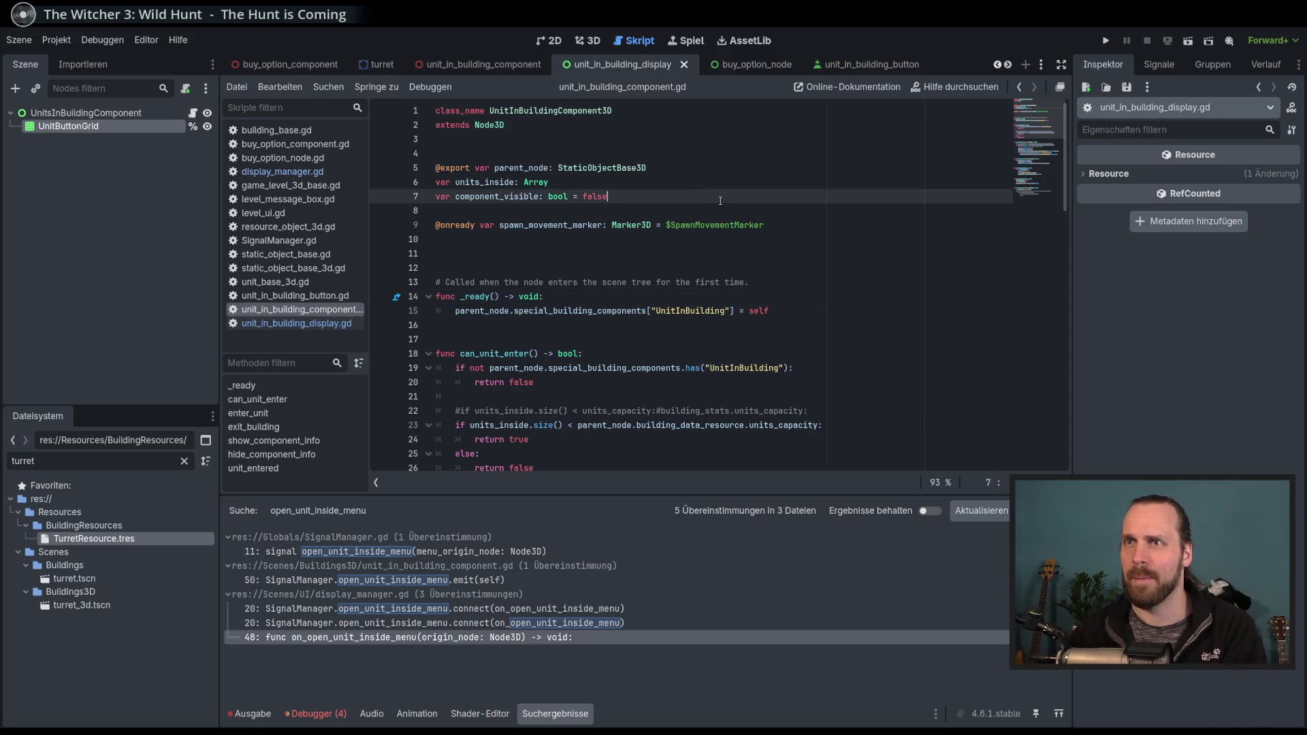
left_click(662, 183)
left_click(686, 171)
key("Return")
type("var unit:")
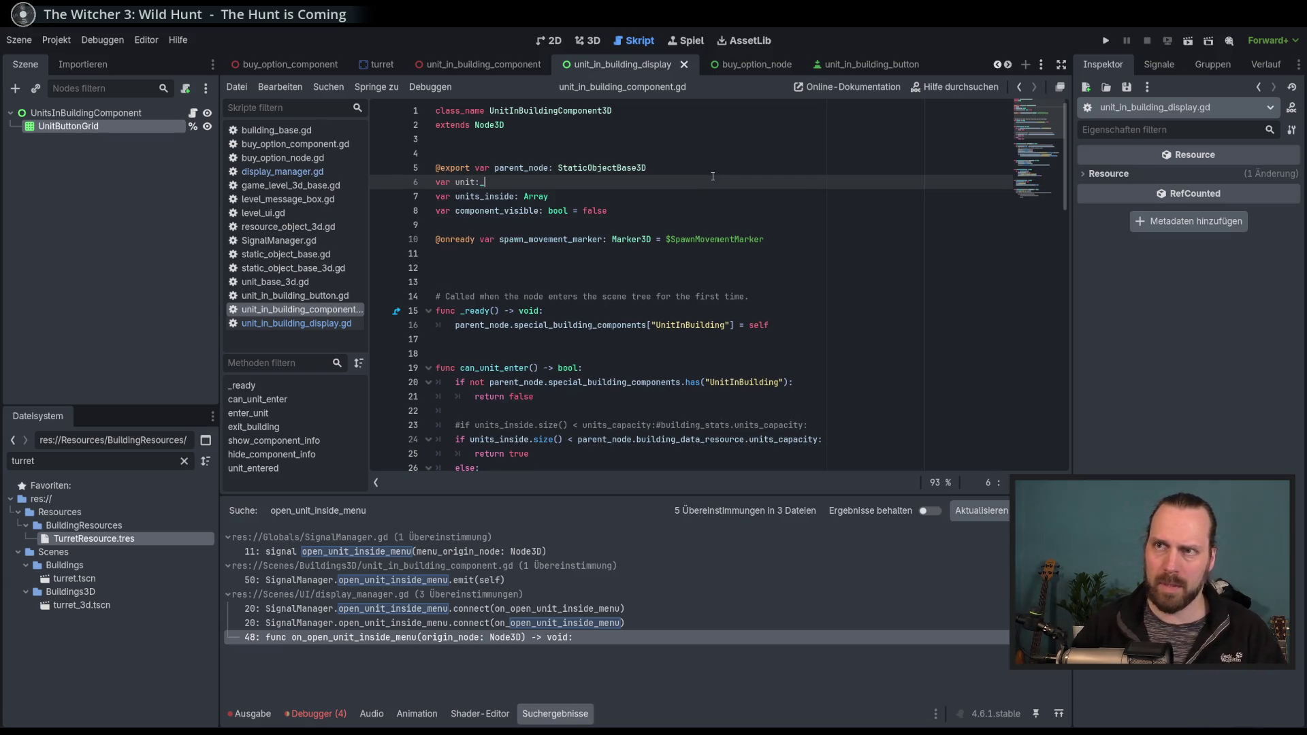
key("BackSpace")
key("BackSpace")
type("_capacity: int")
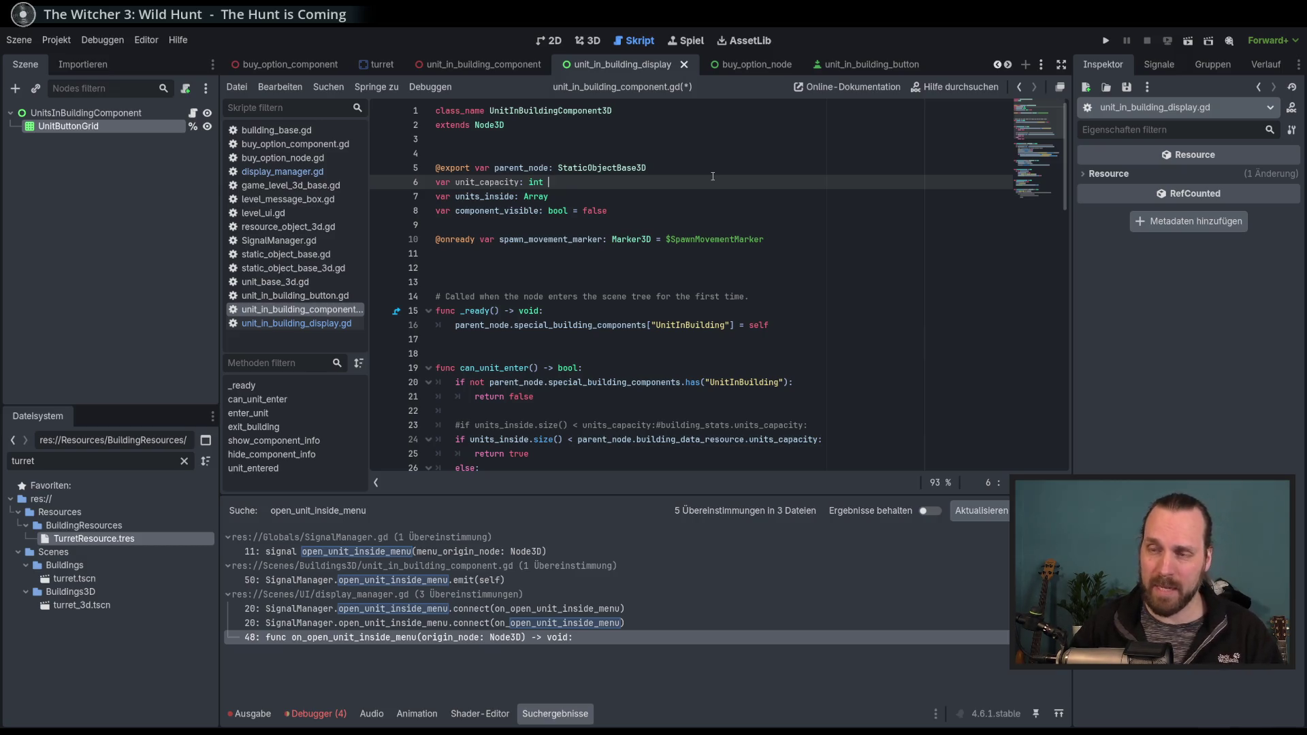
key("ctrl+s")
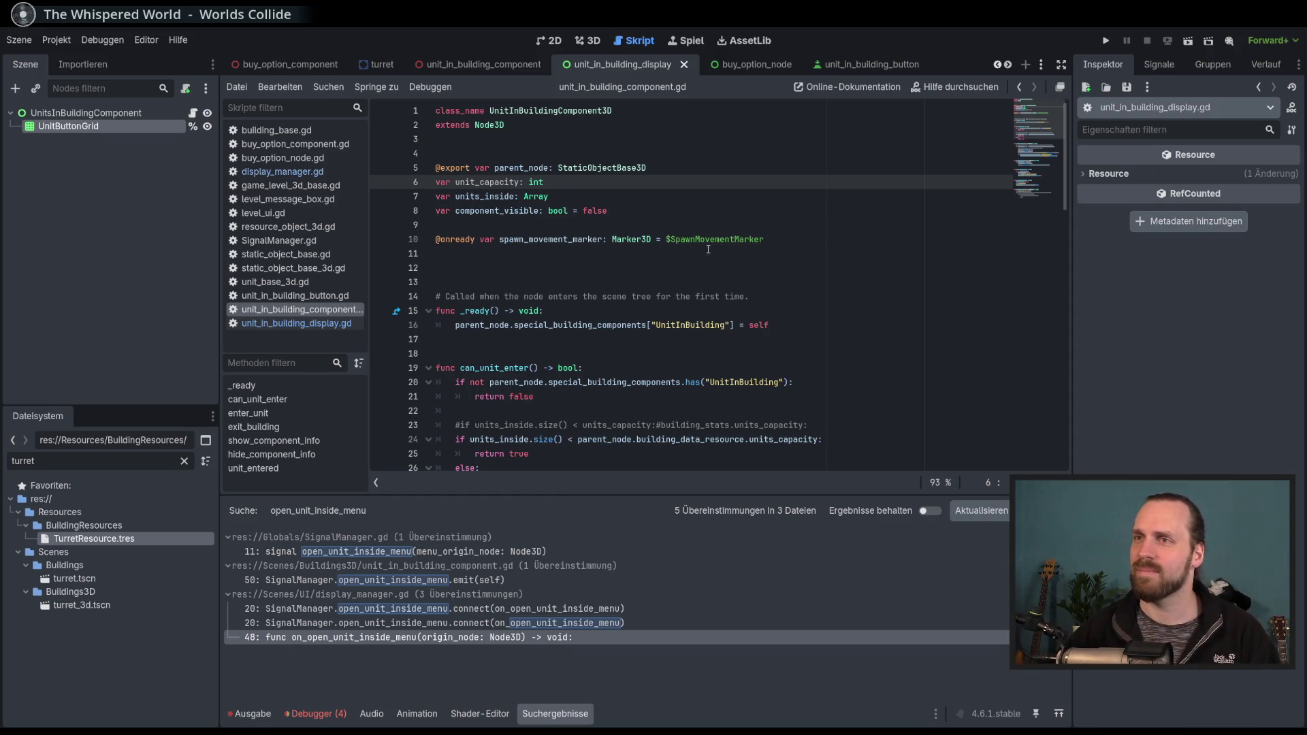
left_click(657, 201)
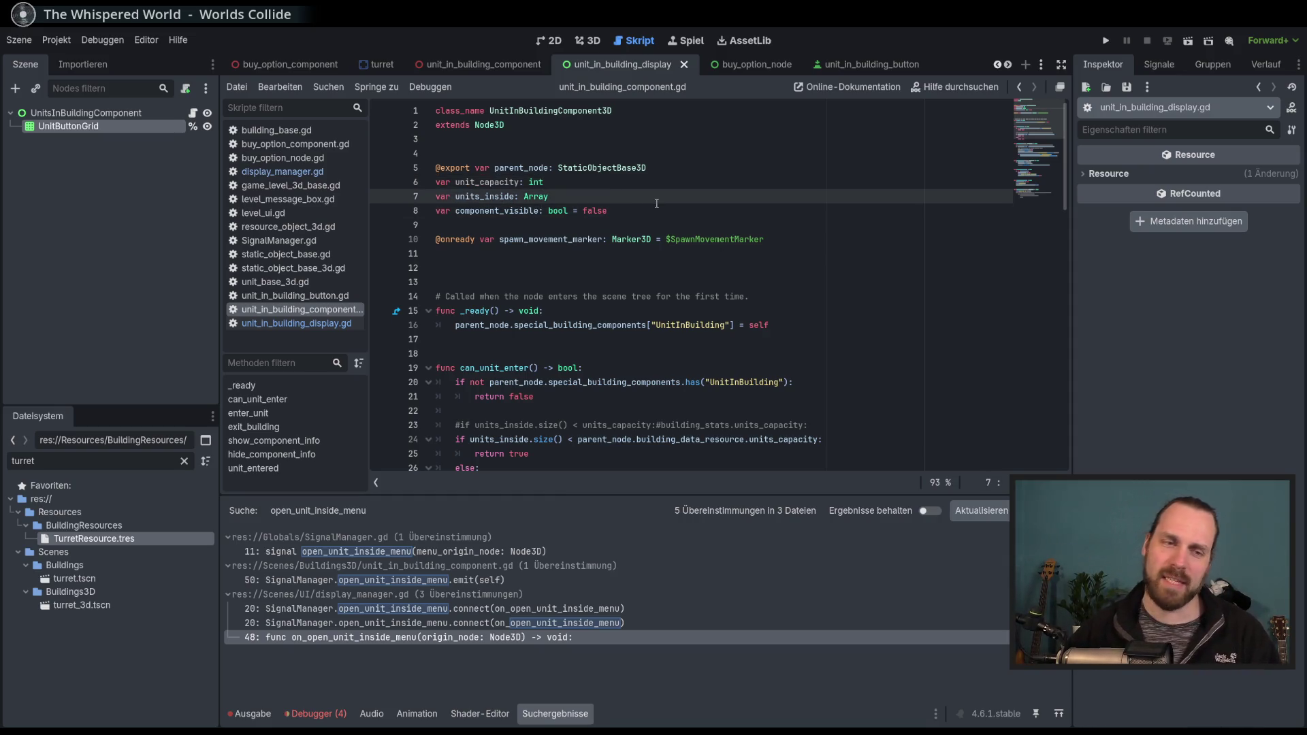
key("Up")
key("Down")
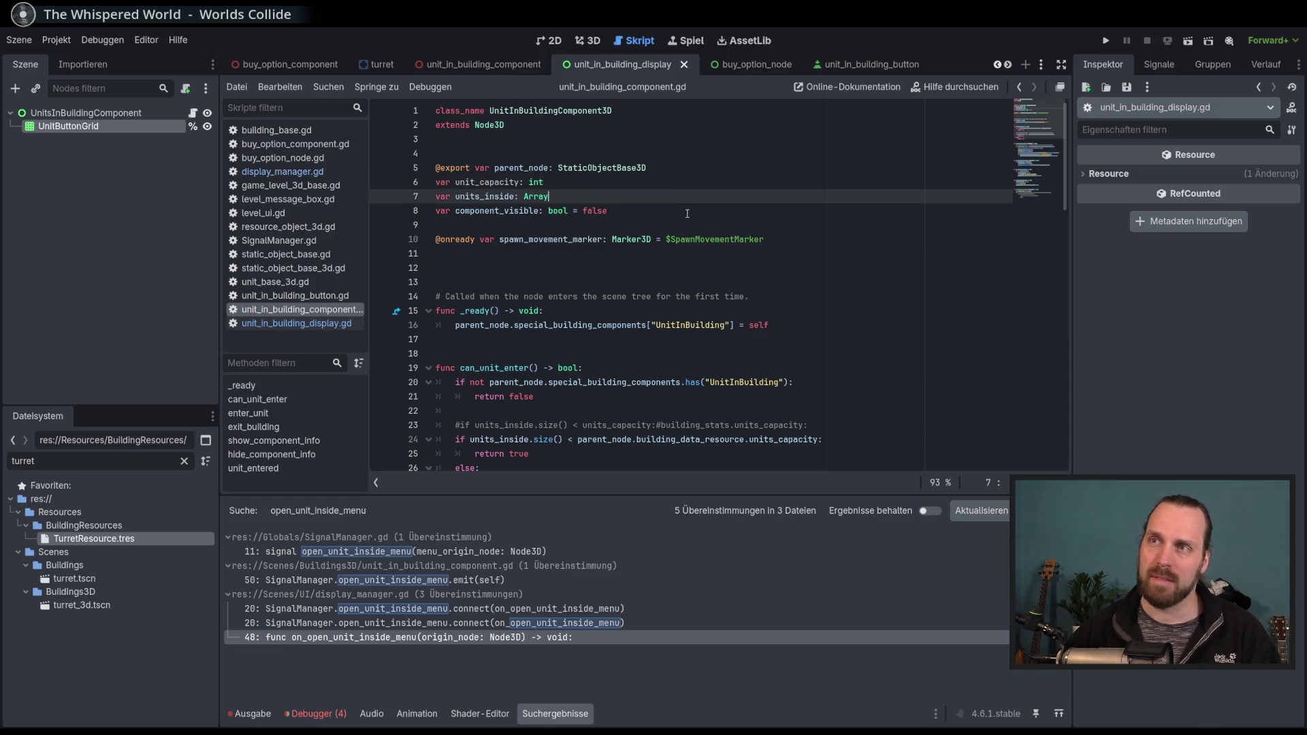
left_click(692, 207)
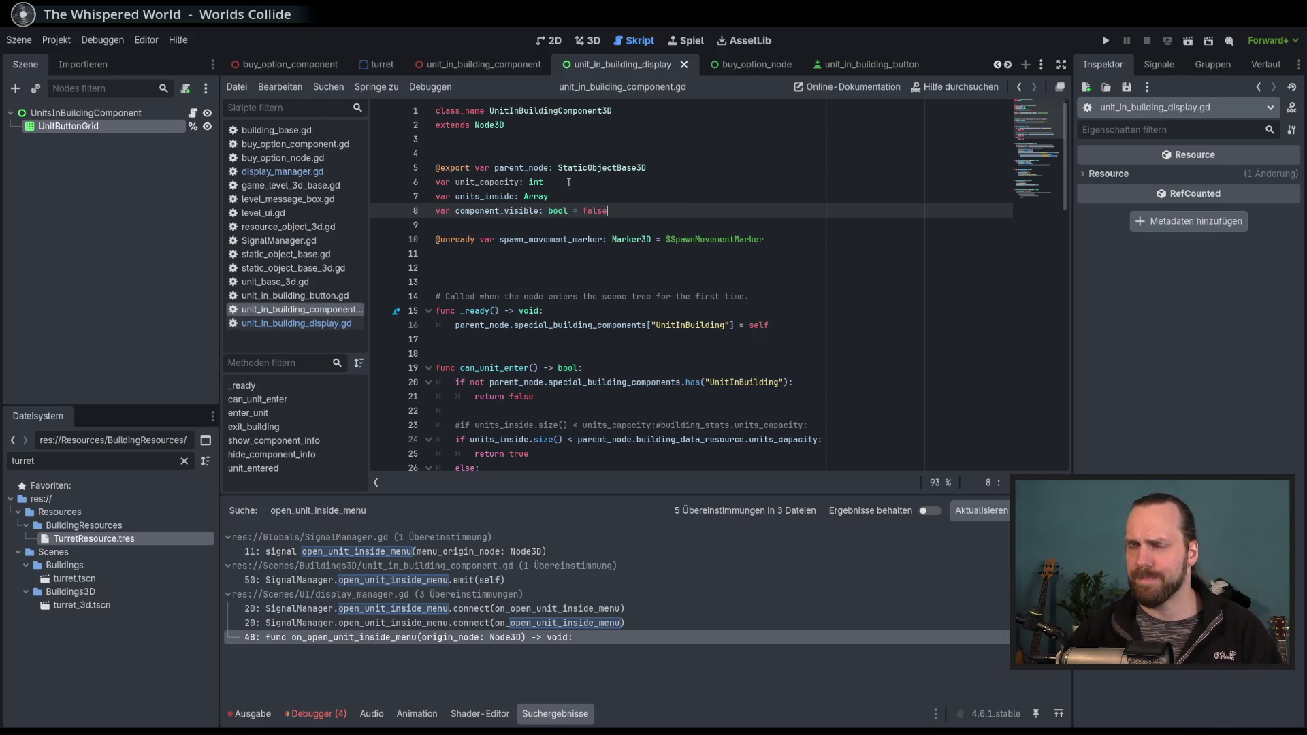
double_click(477, 181)
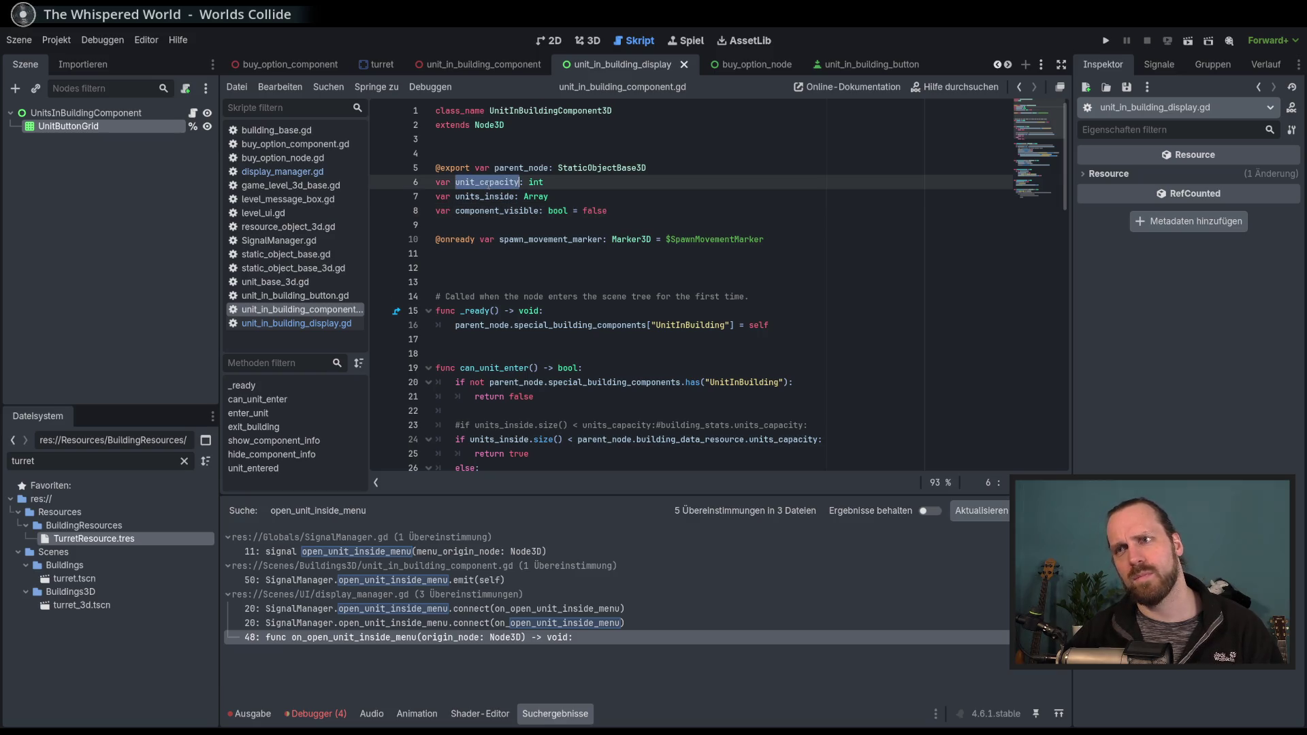
scroll(621, 282, "down", 9)
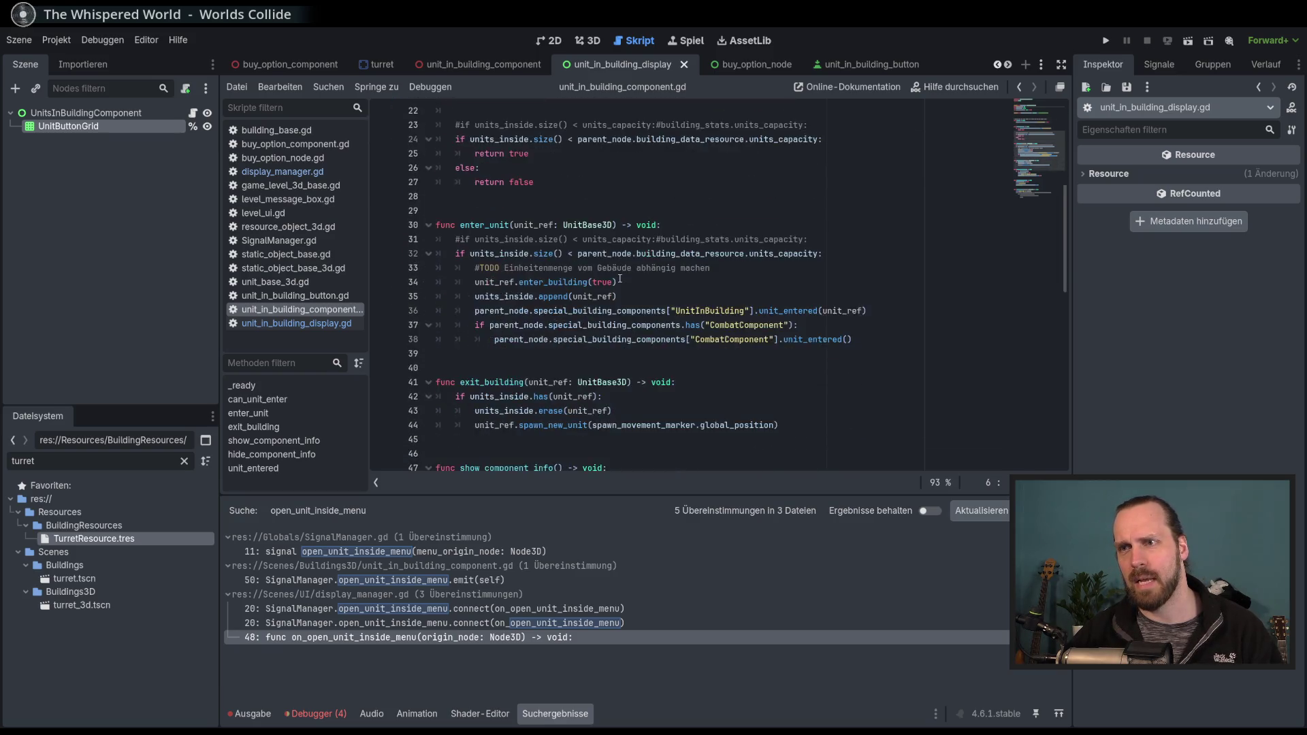
scroll(621, 279, "down", 5)
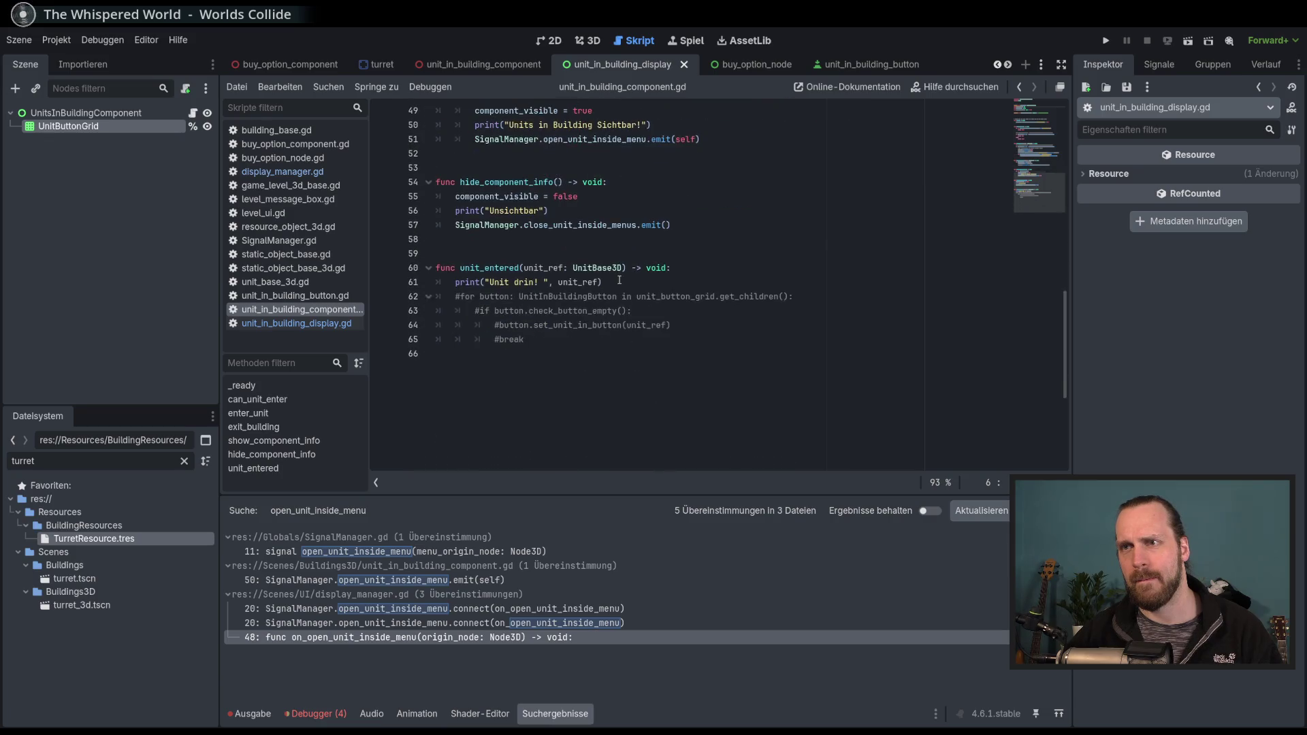
scroll(621, 313, "up", 7)
scroll(621, 318, "up", 7)
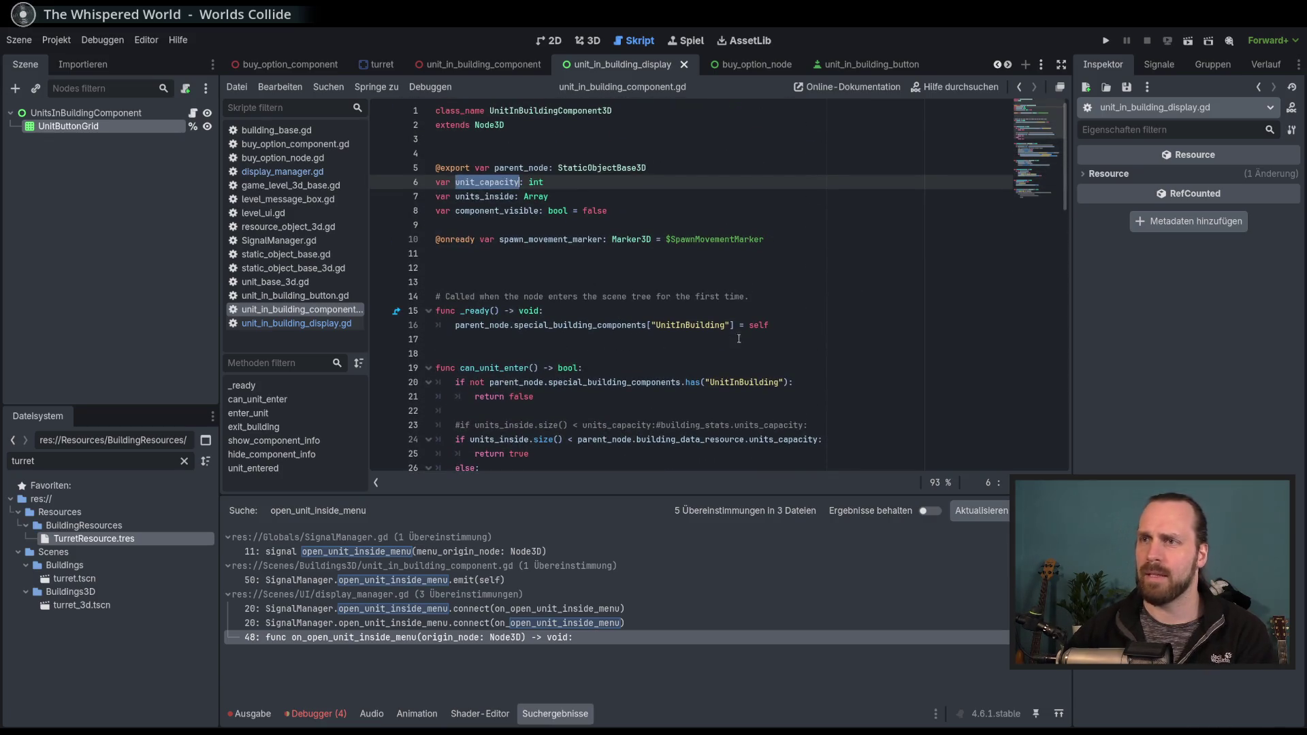
left_click(803, 326)
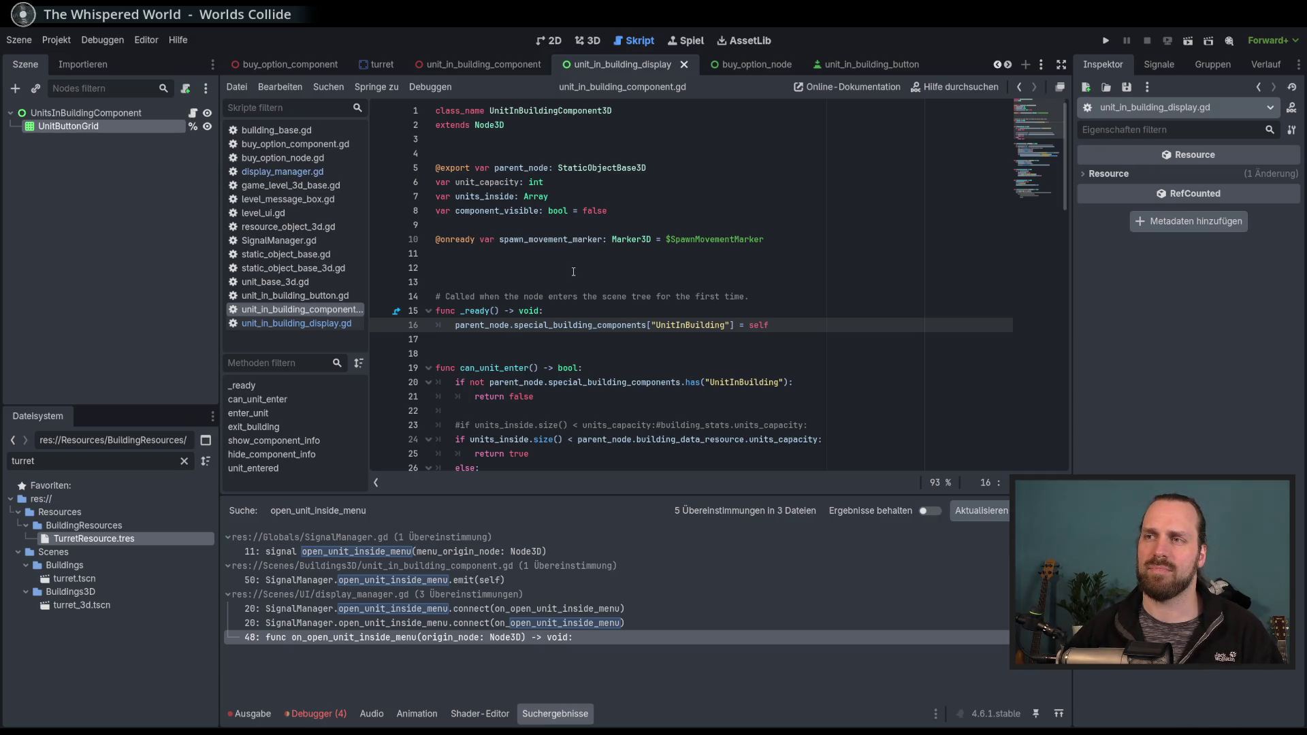
Start a new line in _ready assigning unit_capacity =.
key("Return")
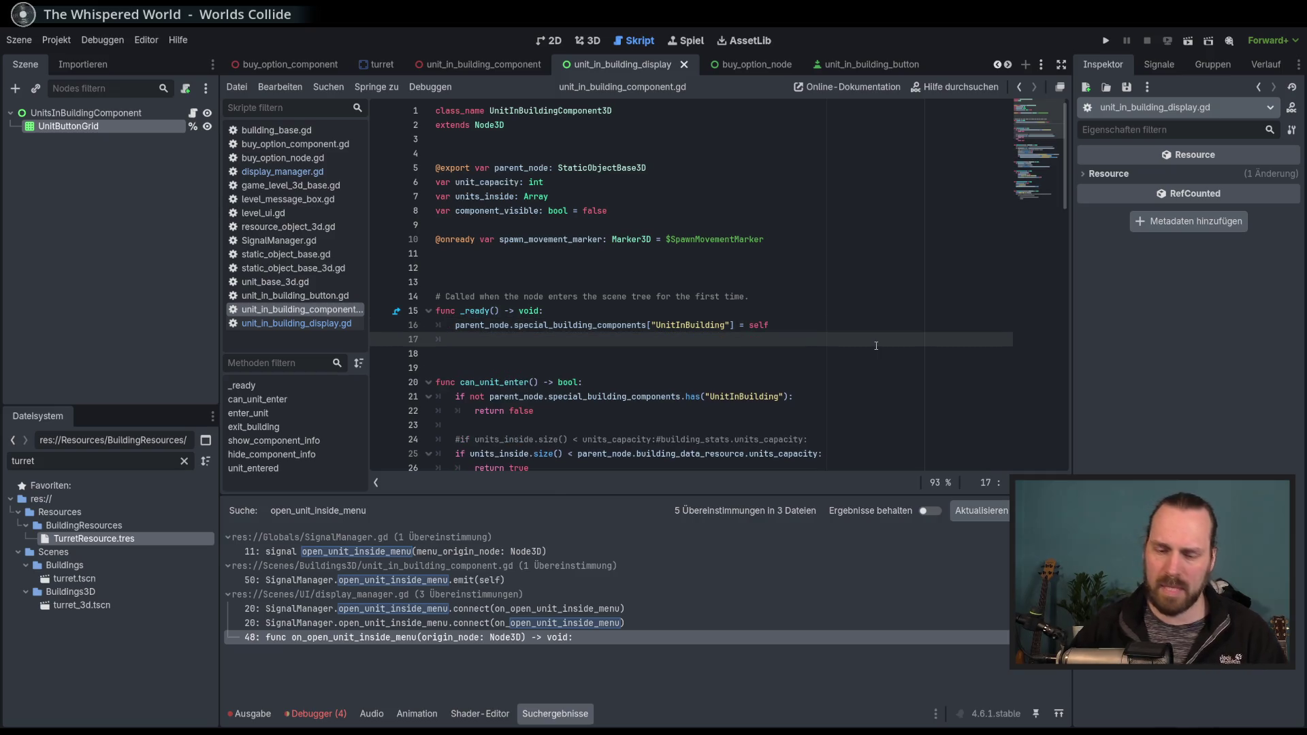
type("units_inside")
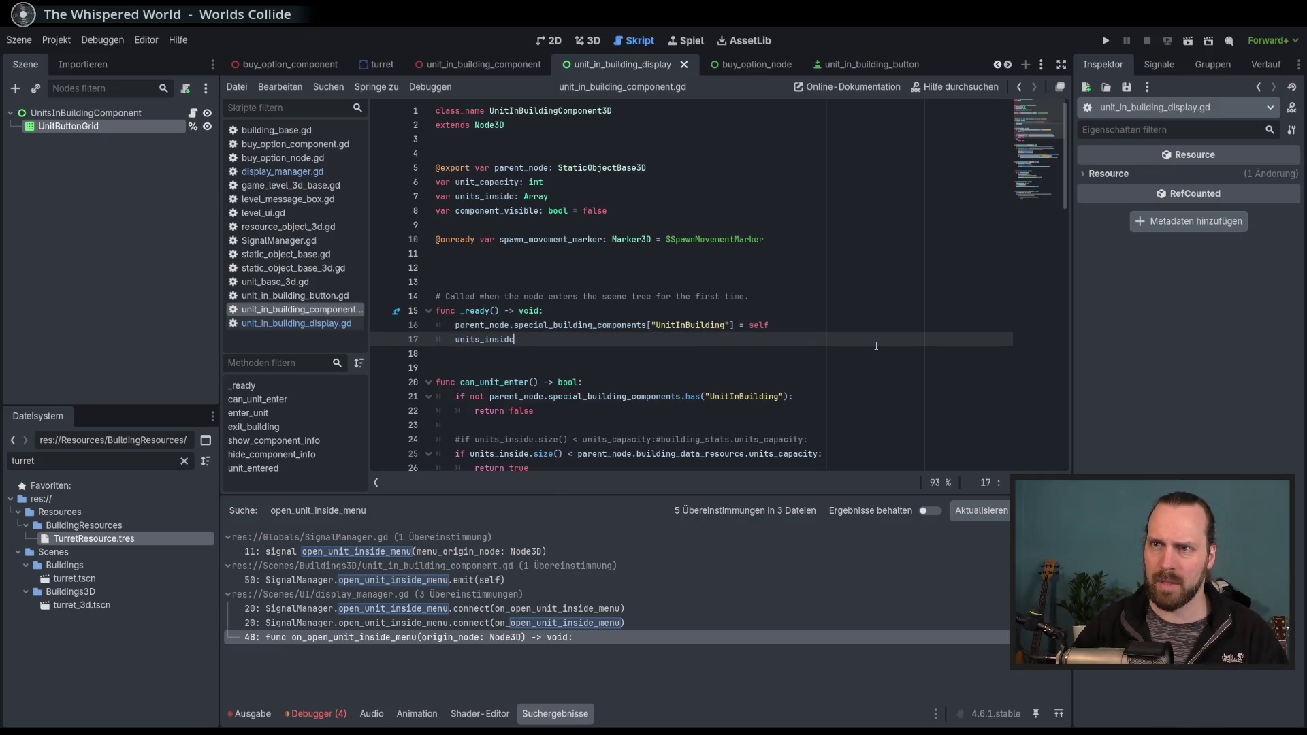
key("BackSpace")
key("BackSpace")
key("BackSpace")
type("_ca")
key("Return")
type("=")
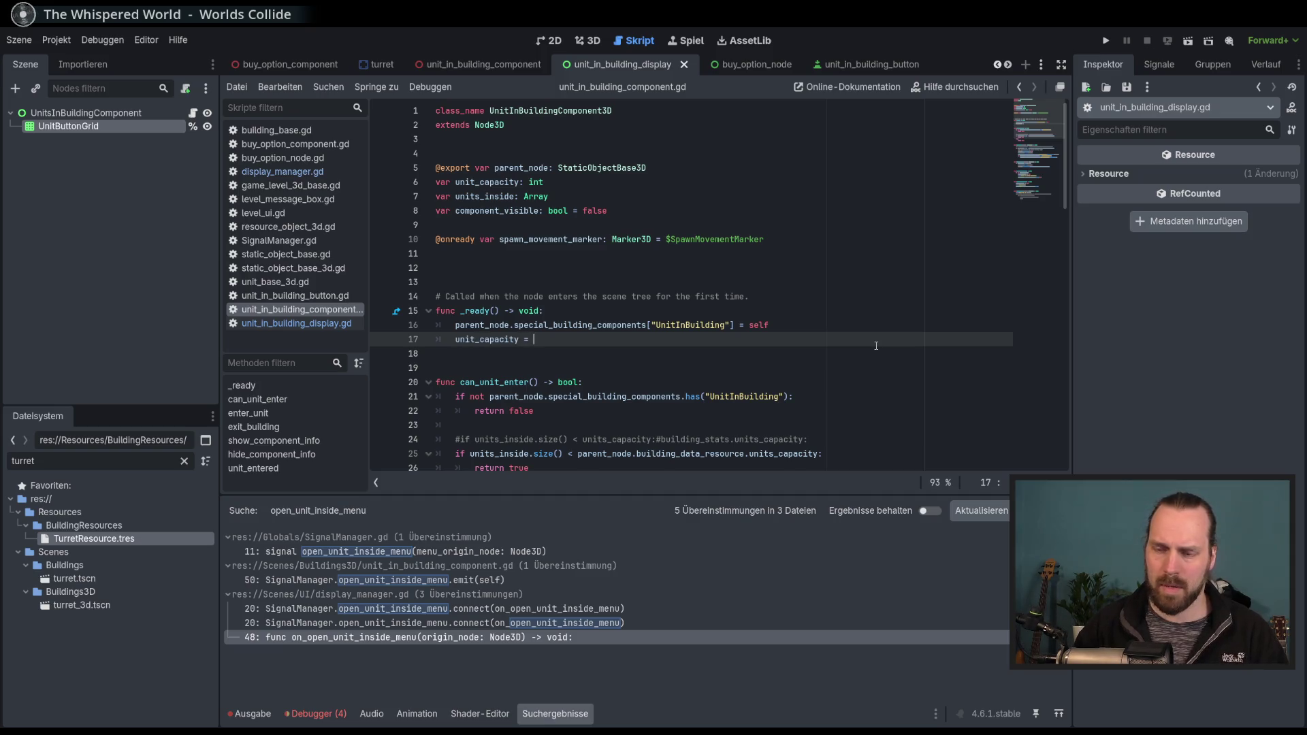
key("ctrl+space")
Type parent_node as the value, try a resource member, then remove the unfinished member access.
type("parent_node.")
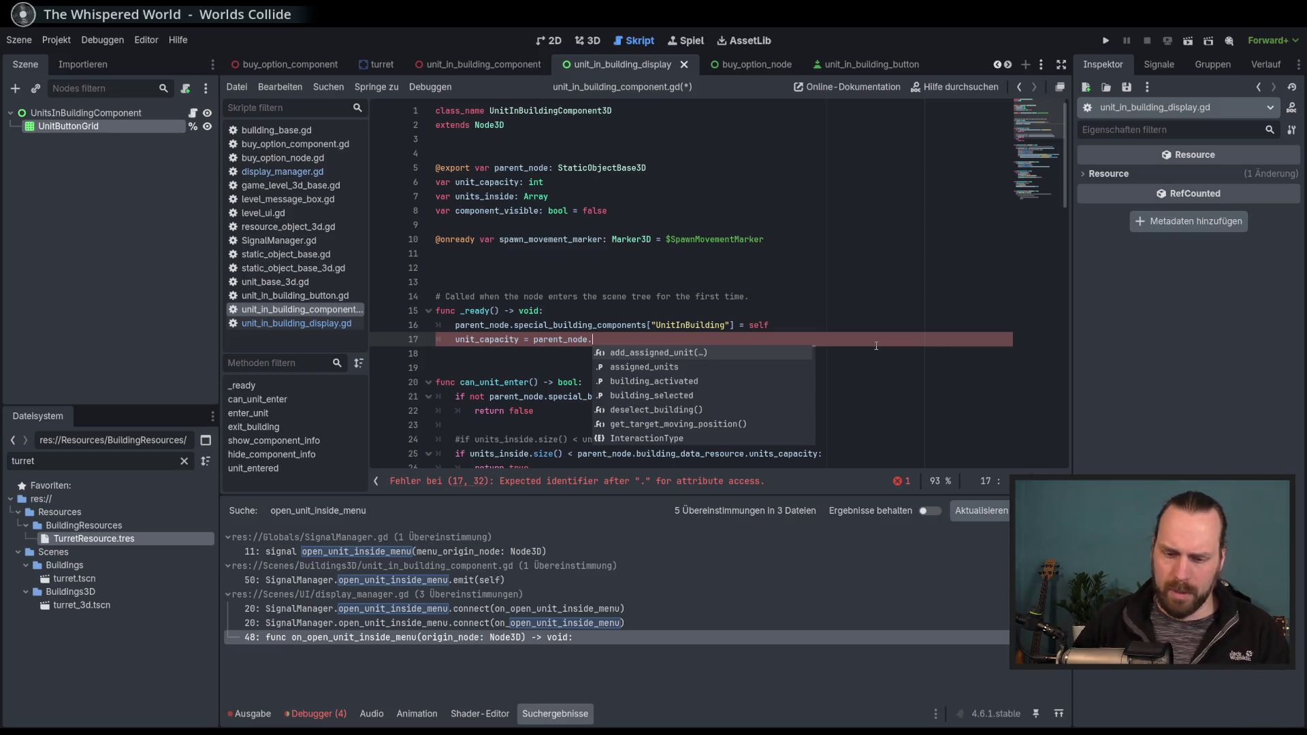
type("r")
type("esizu")
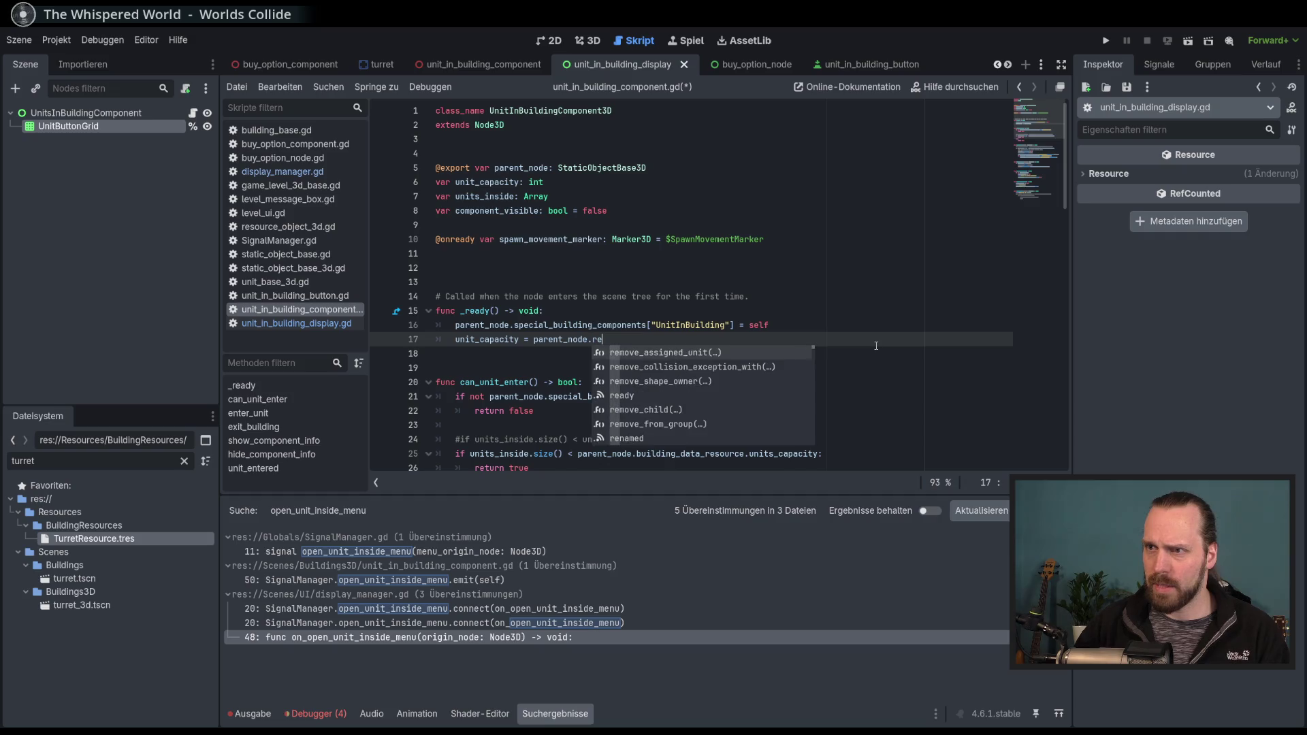
key("BackSpace")
key("BackSpace")
key("BackSpace")
type("or")
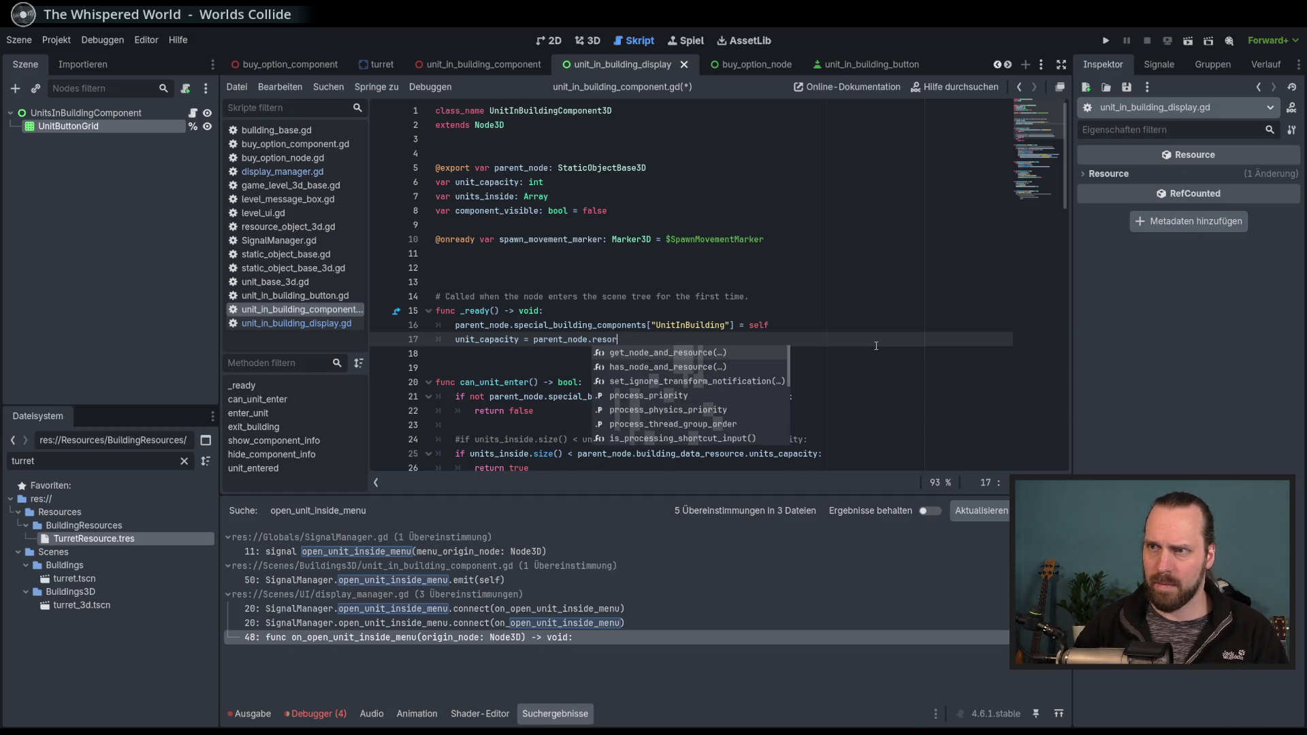
key("Escape")
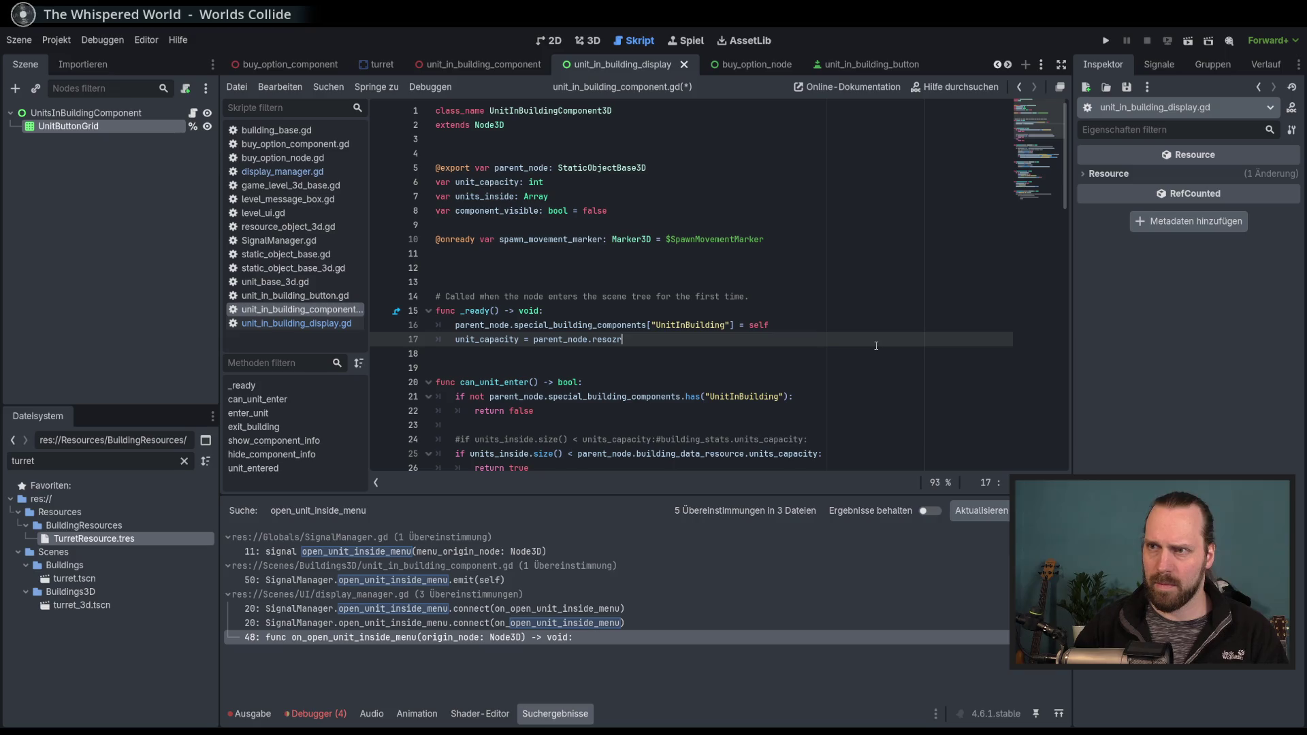
type("urce")
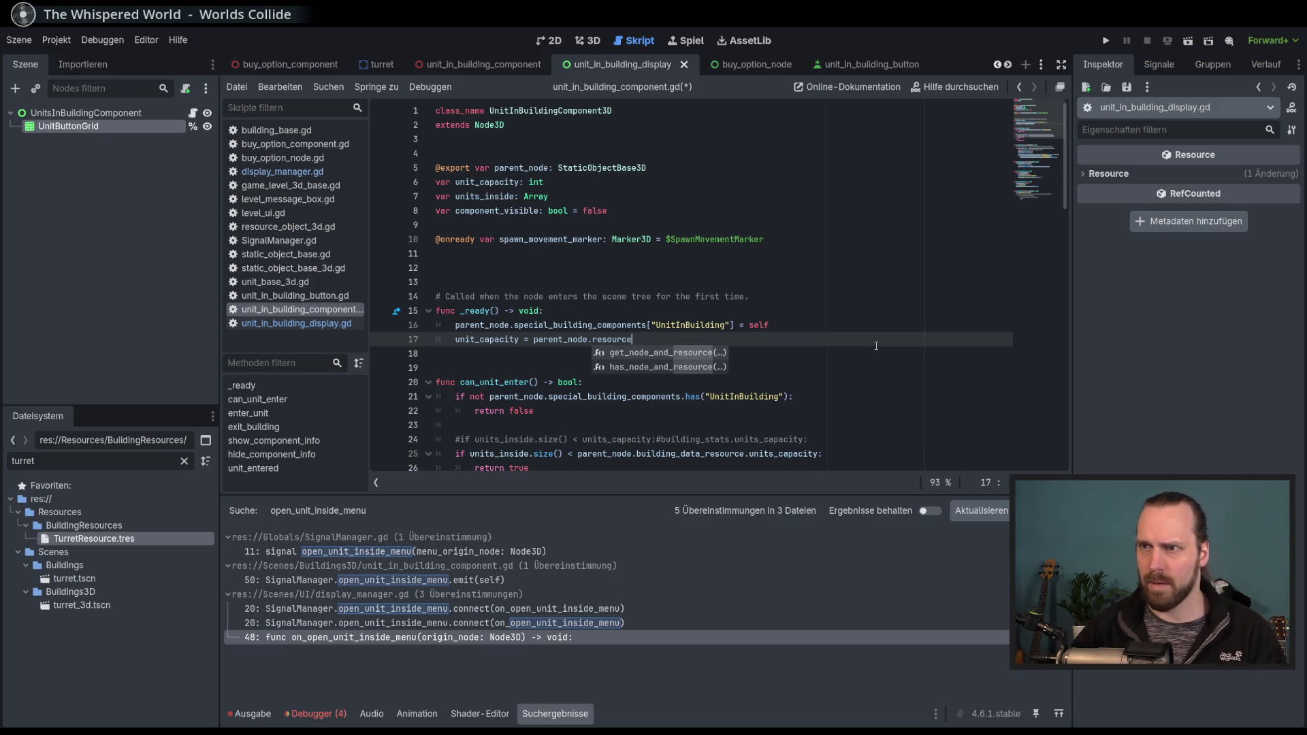
key("BackSpace")
key("BackSpace")
key("BackSpace")
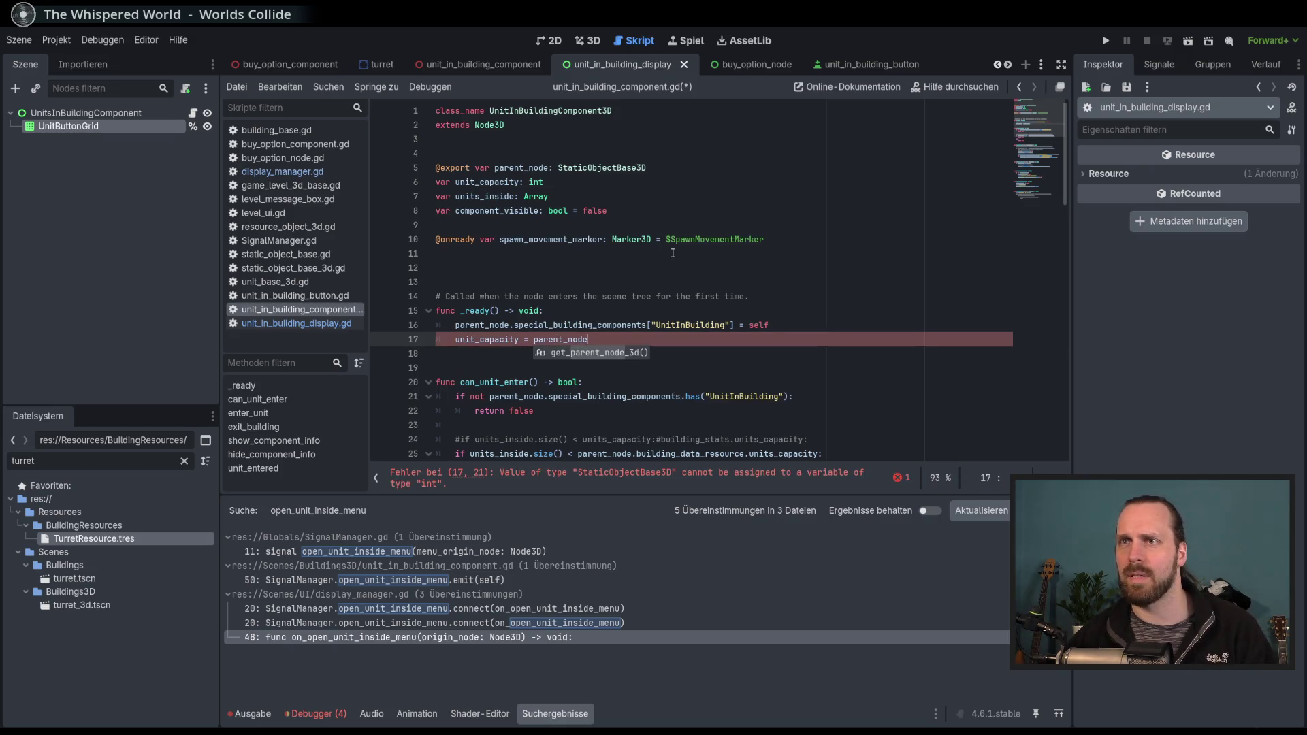
Open the StaticObjectBase3D script definition and scroll to its top.
left_click(612, 168, "ctrl")
scroll(694, 249, "up", 7)
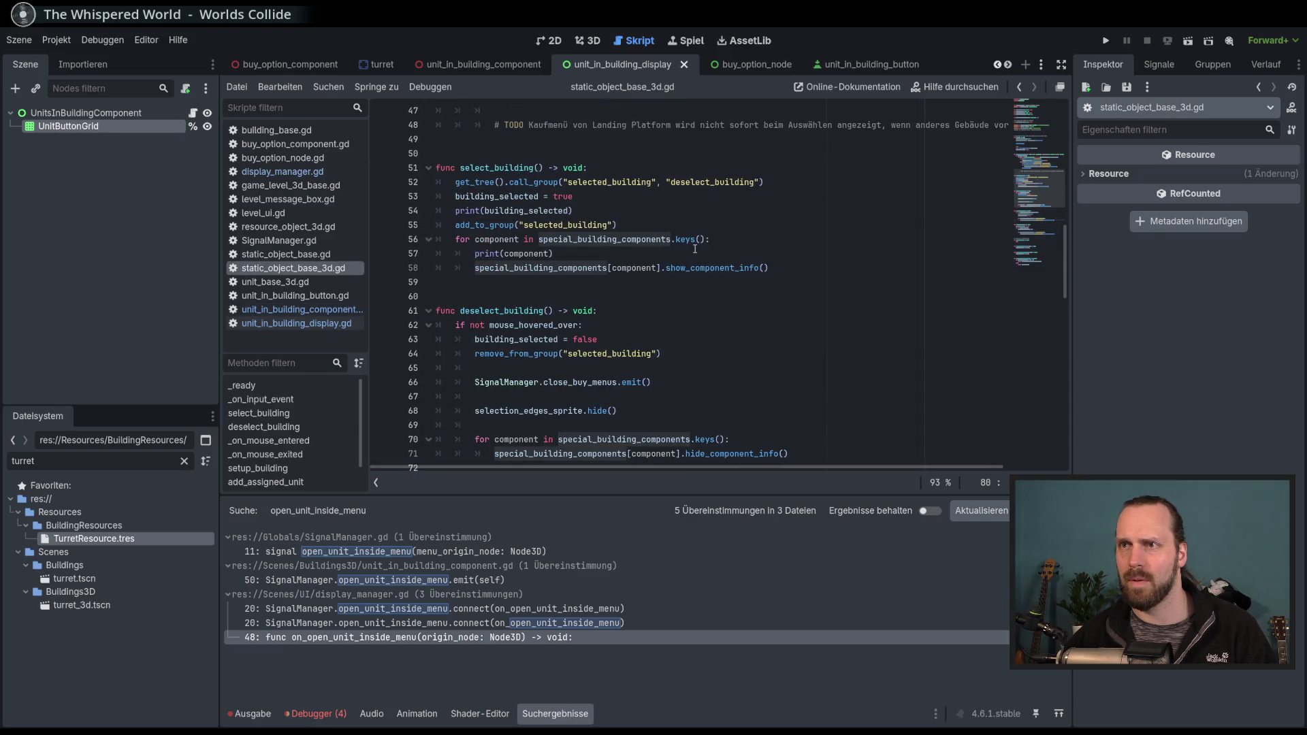
scroll(695, 250, "up", 4)
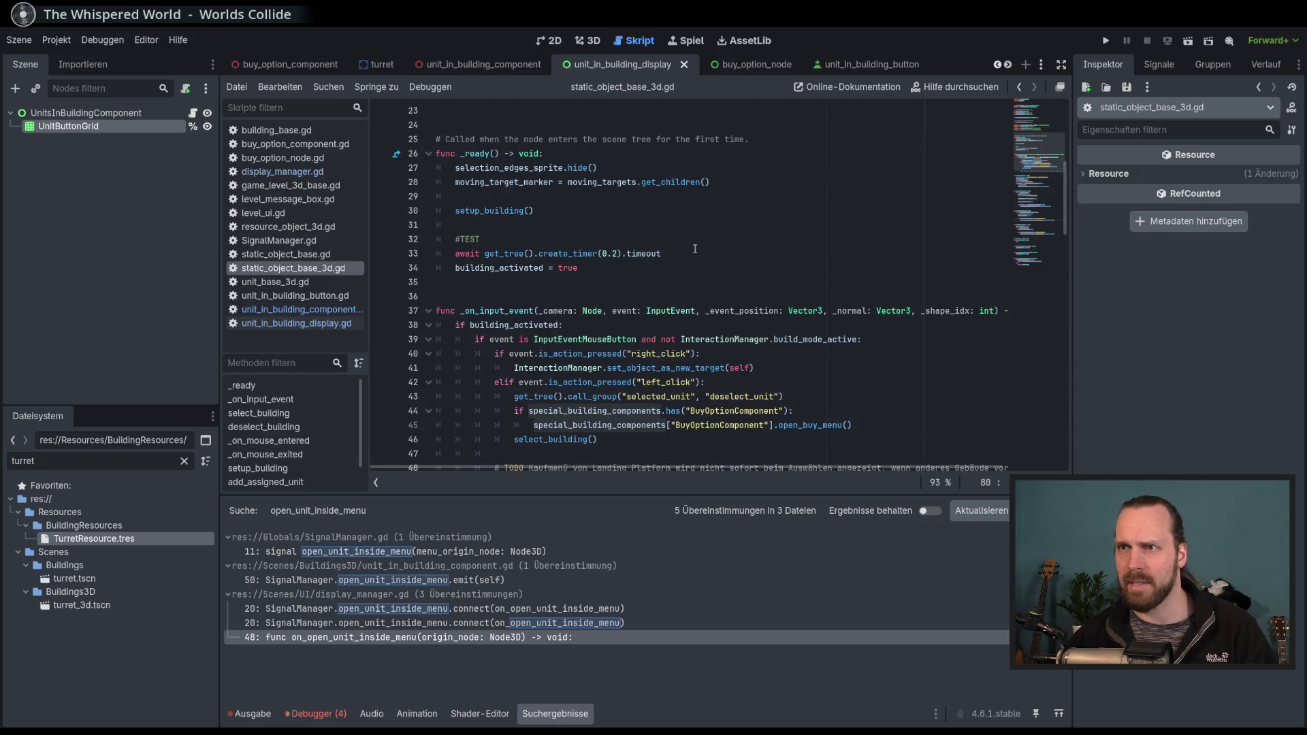
scroll(694, 249, "up", 4)
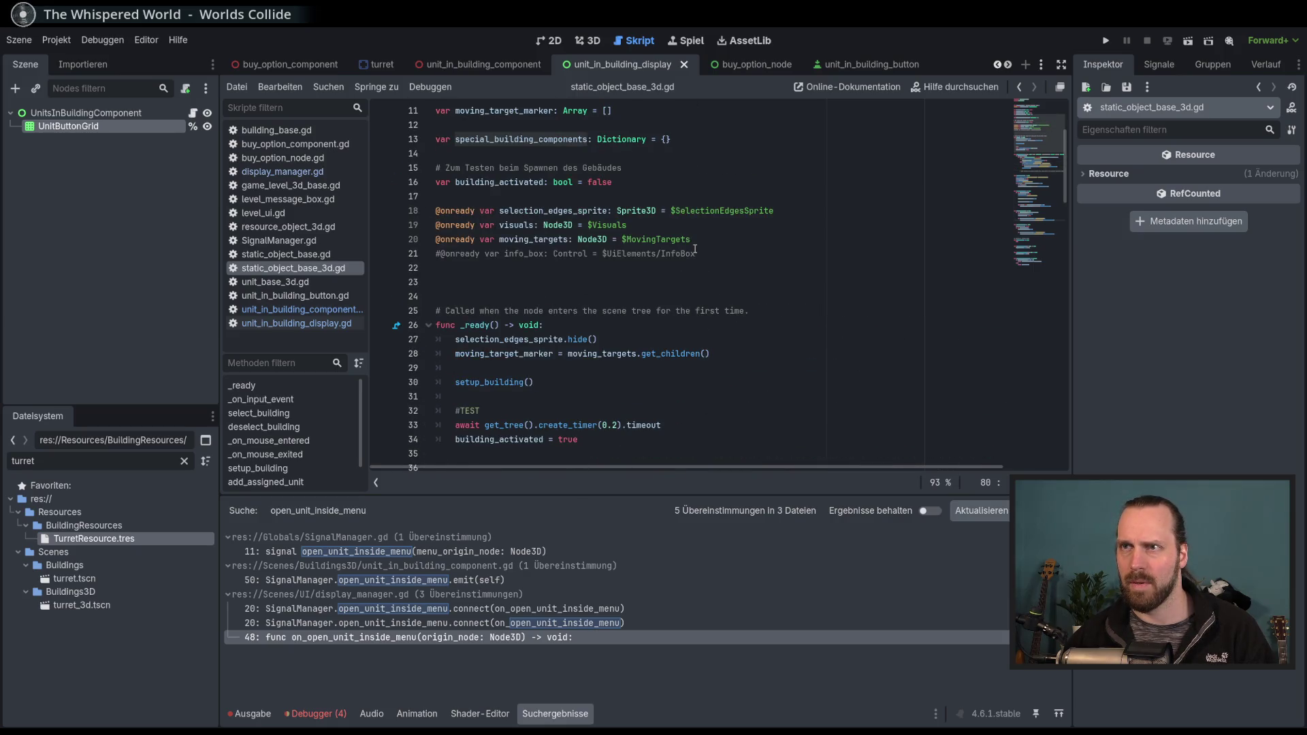
scroll(695, 250, "up", 3)
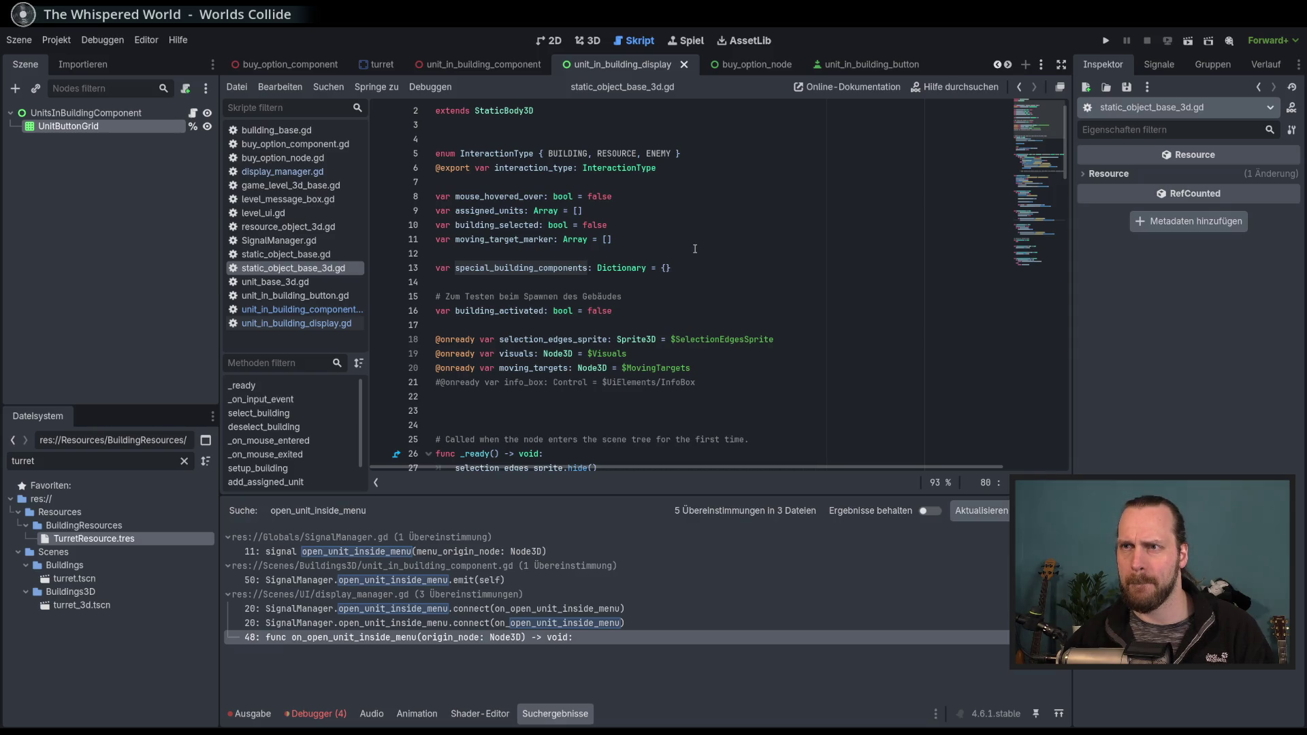
scroll(695, 249, "up", 1)
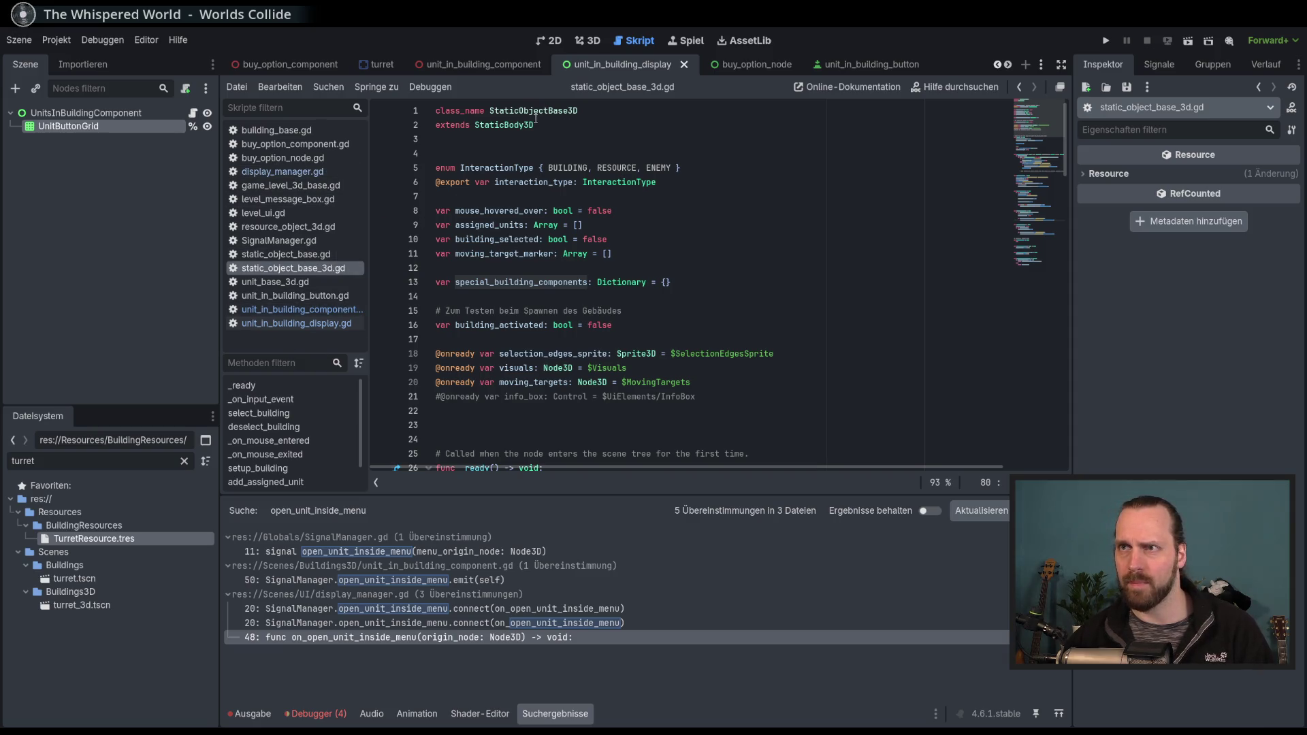
Open the turret_3d scene, inspect BuildingBase's building_data_resource declaration, then view static_object_base_3d.gd.
left_click(1043, 66)
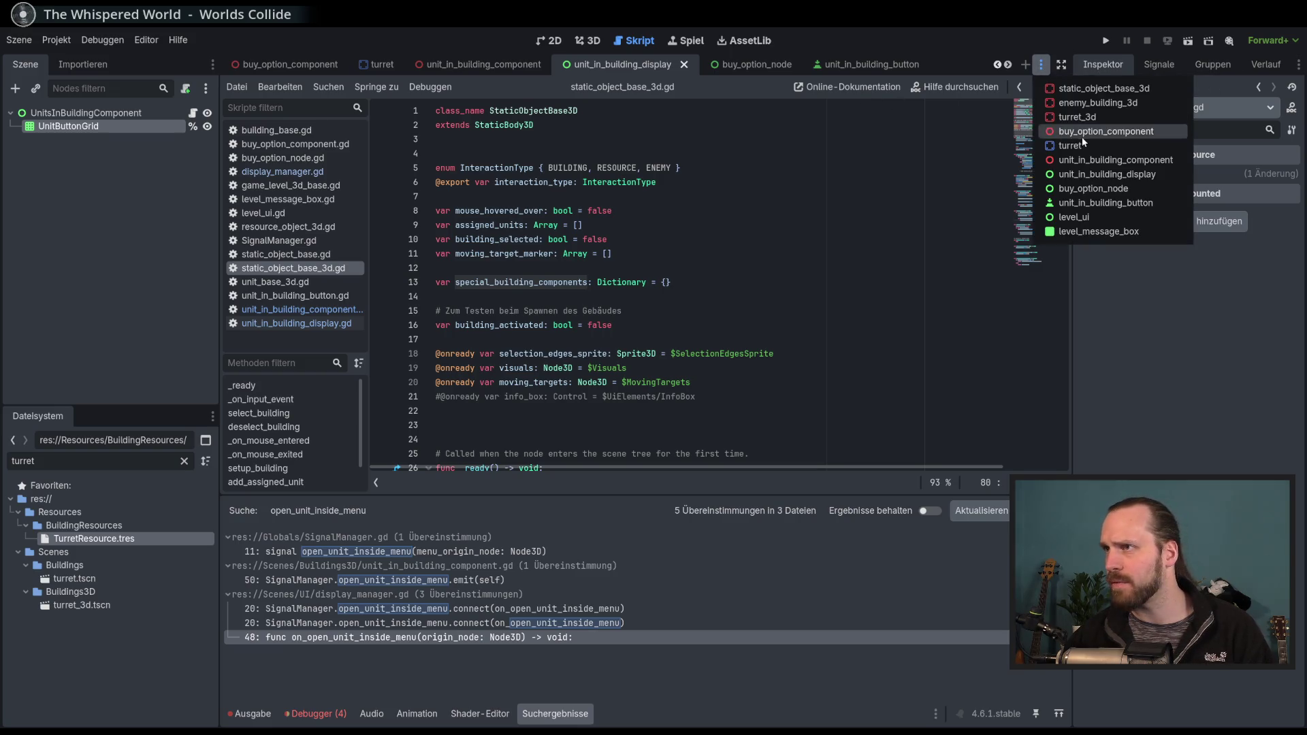
left_click(1082, 118)
scroll(655, 184, "up", 8)
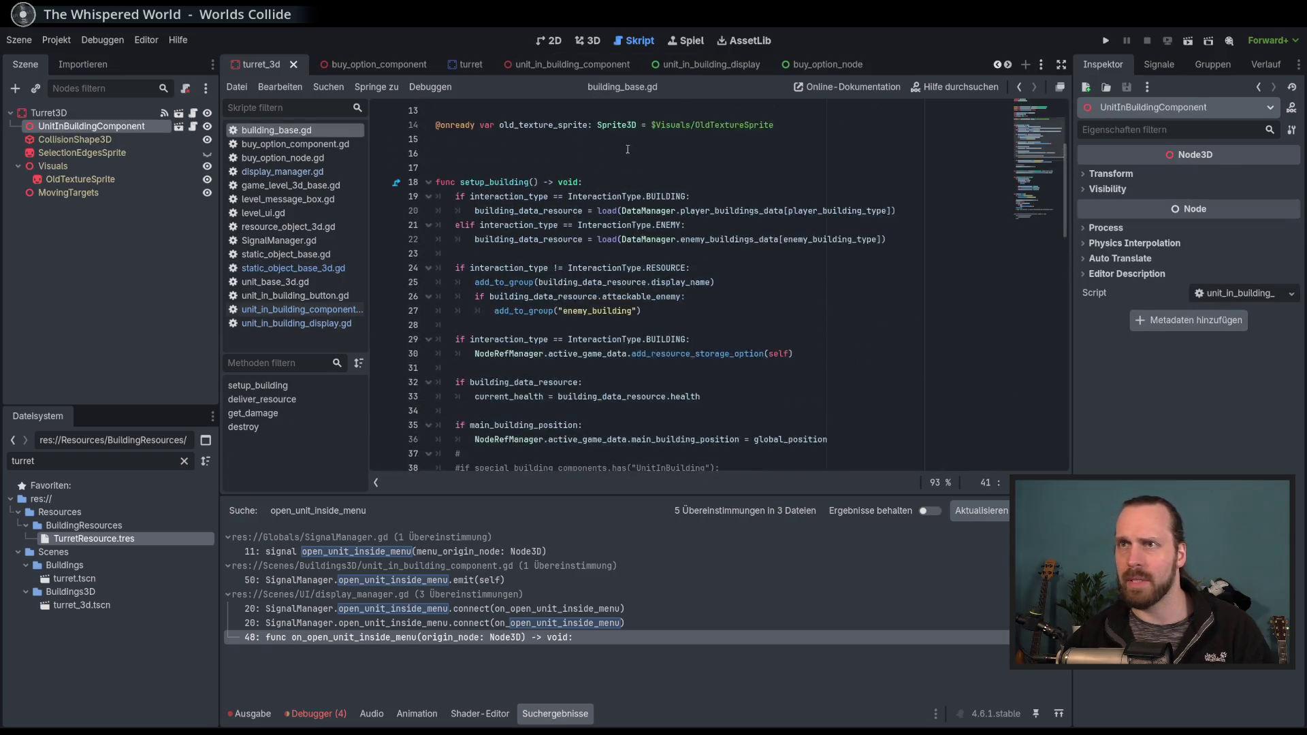
double_click(509, 111)
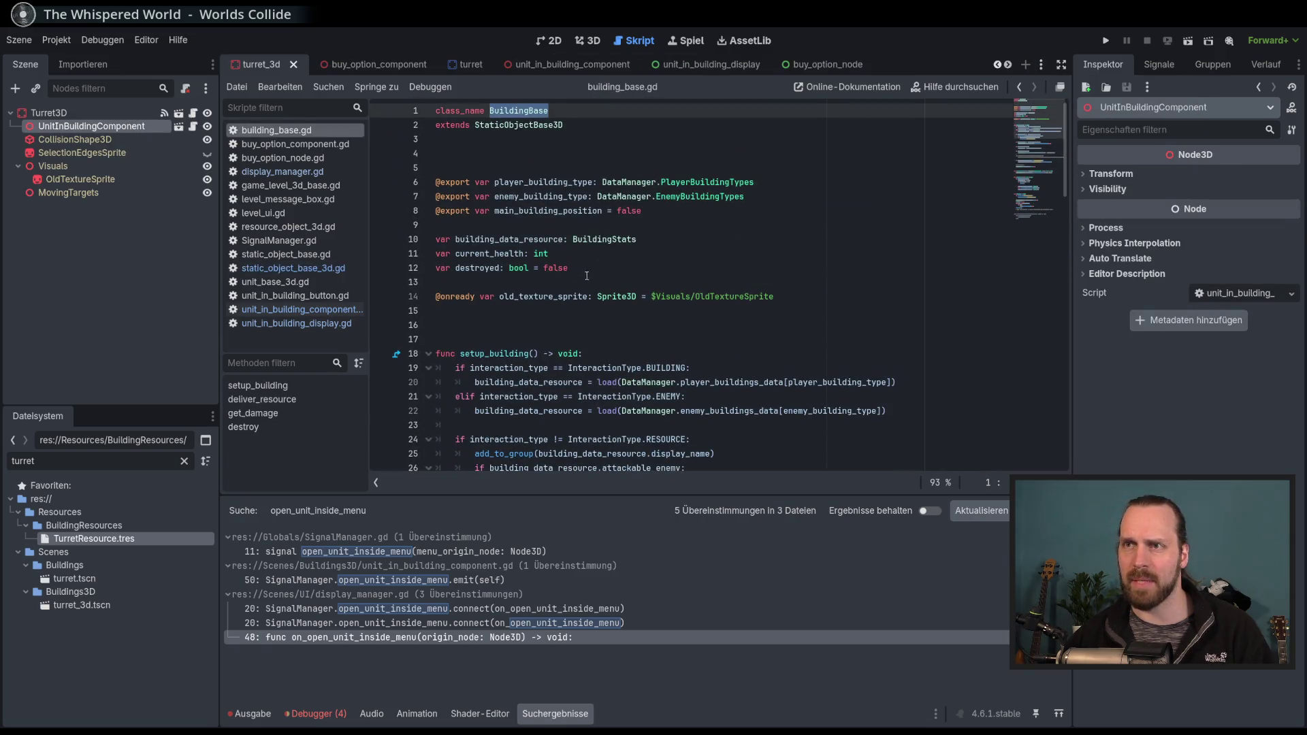
double_click(510, 242)
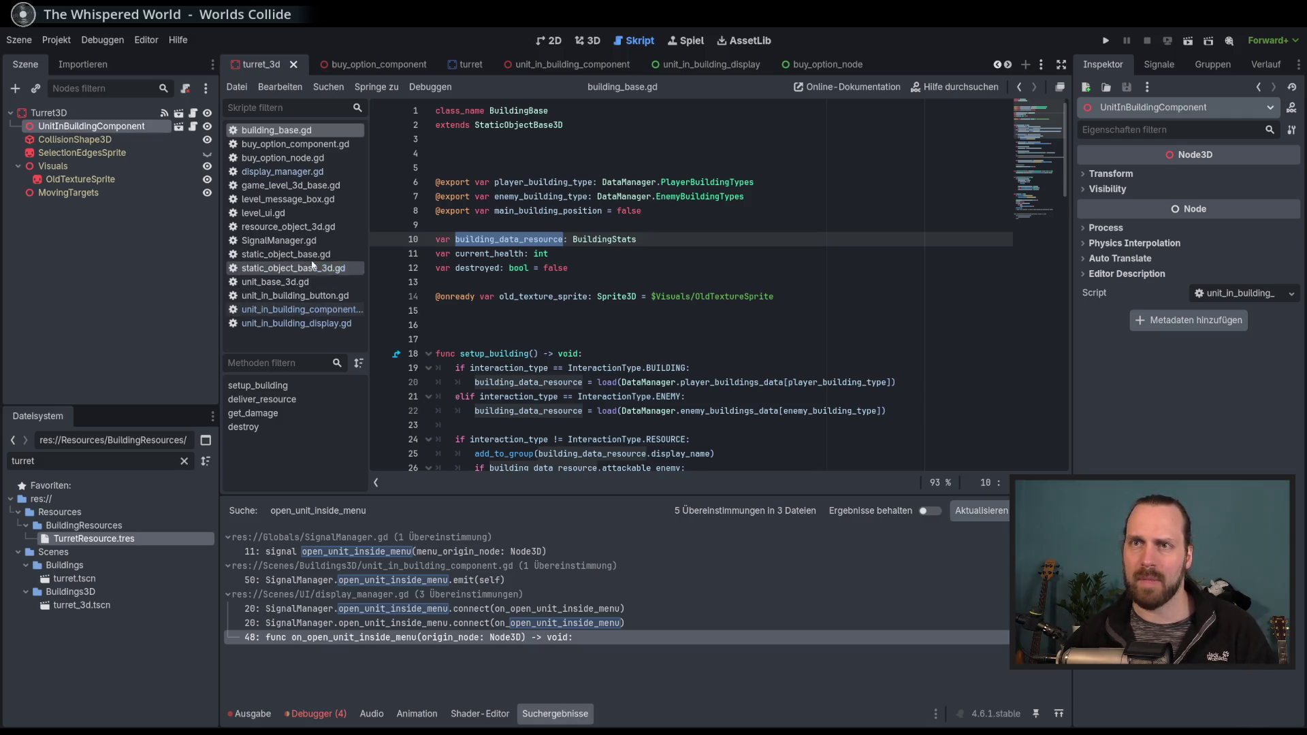
scroll(545, 272, "down", 9)
left_click(536, 282)
left_click(604, 252, "ctrl")
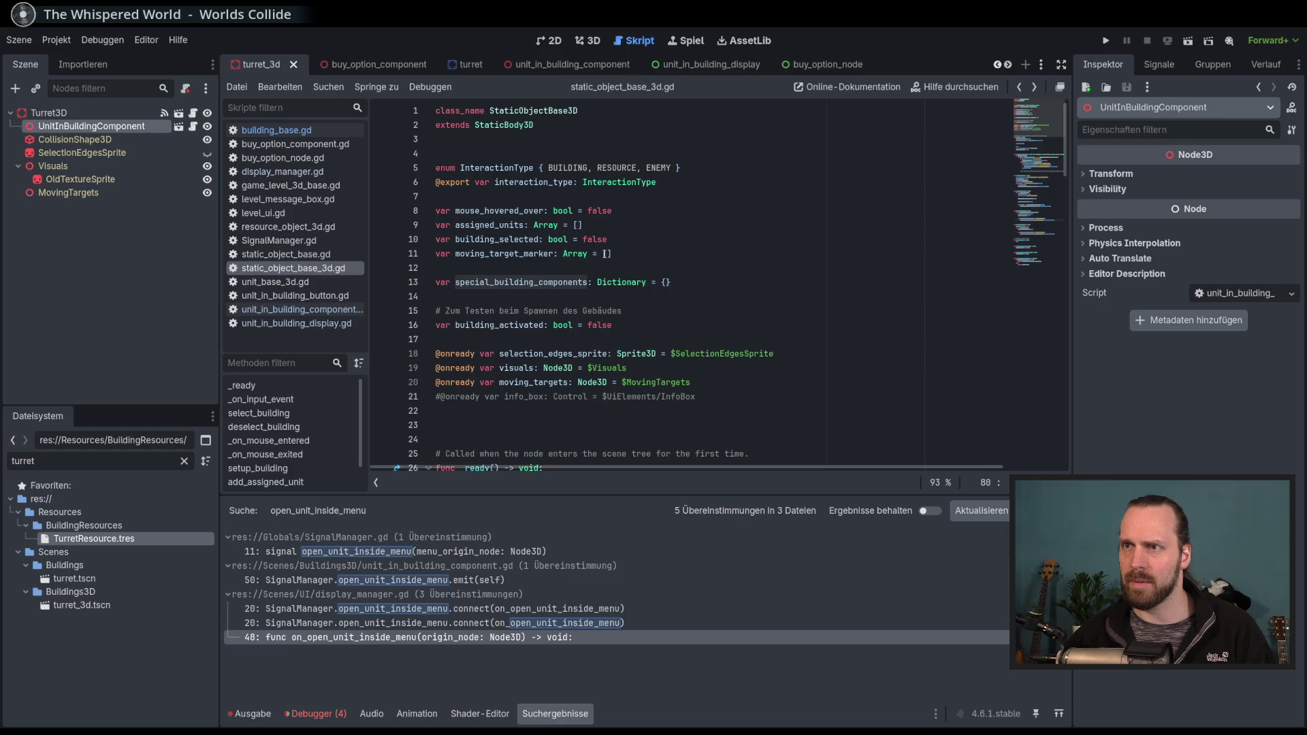
Back in unit_in_building_component.gd, retype parent_node as BuildingBase.
key("alt+Left")
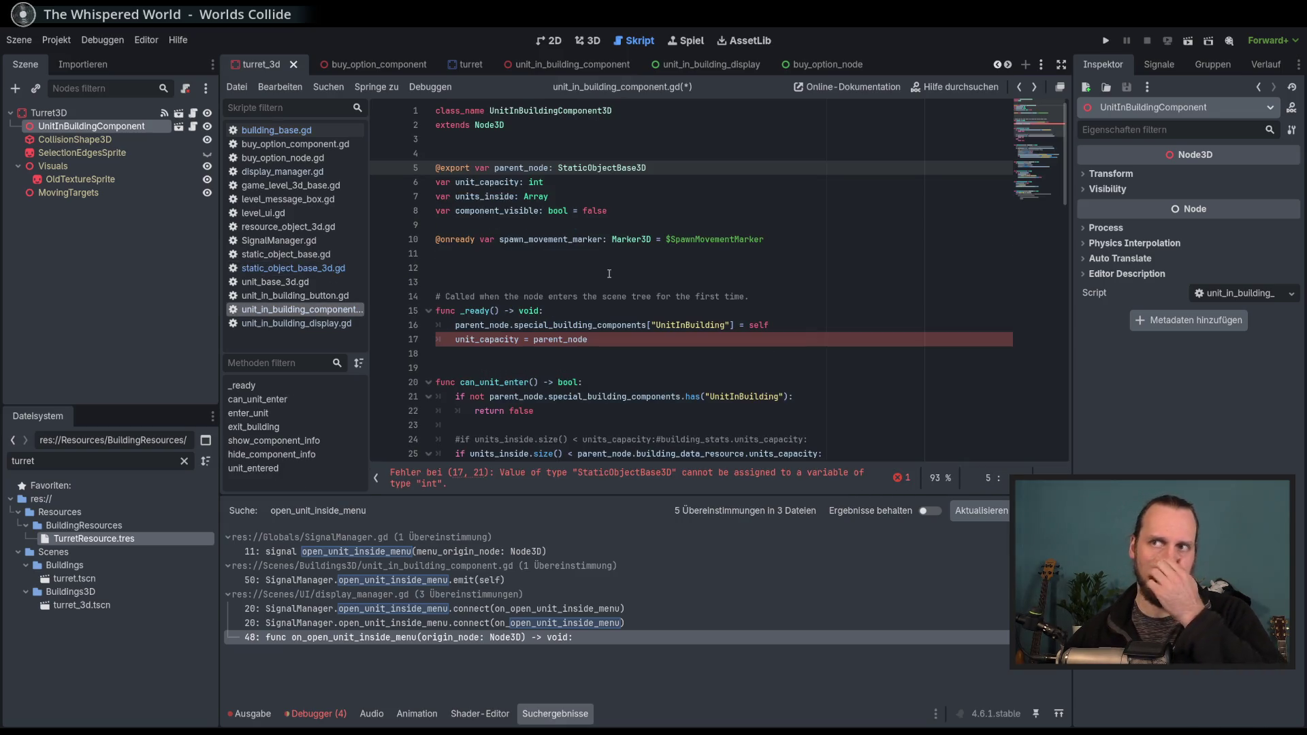
double_click(612, 168)
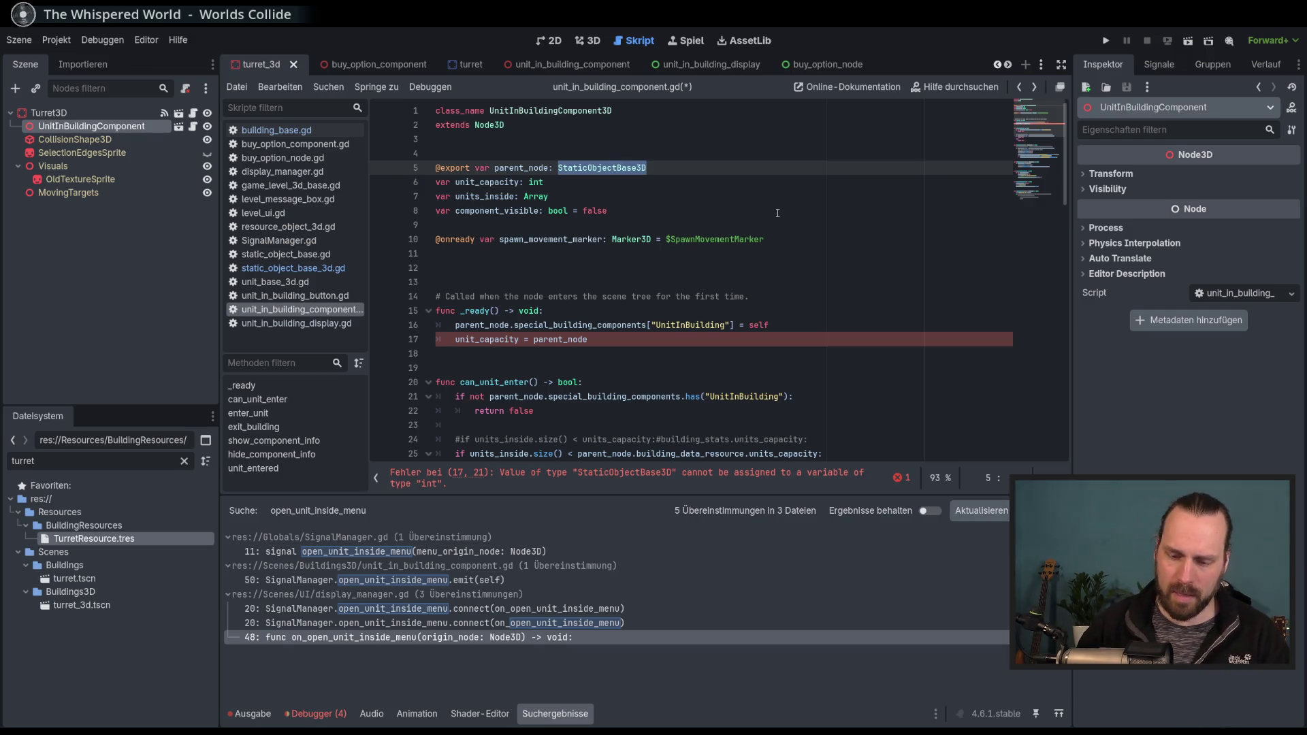
type("Build")
key("Return")
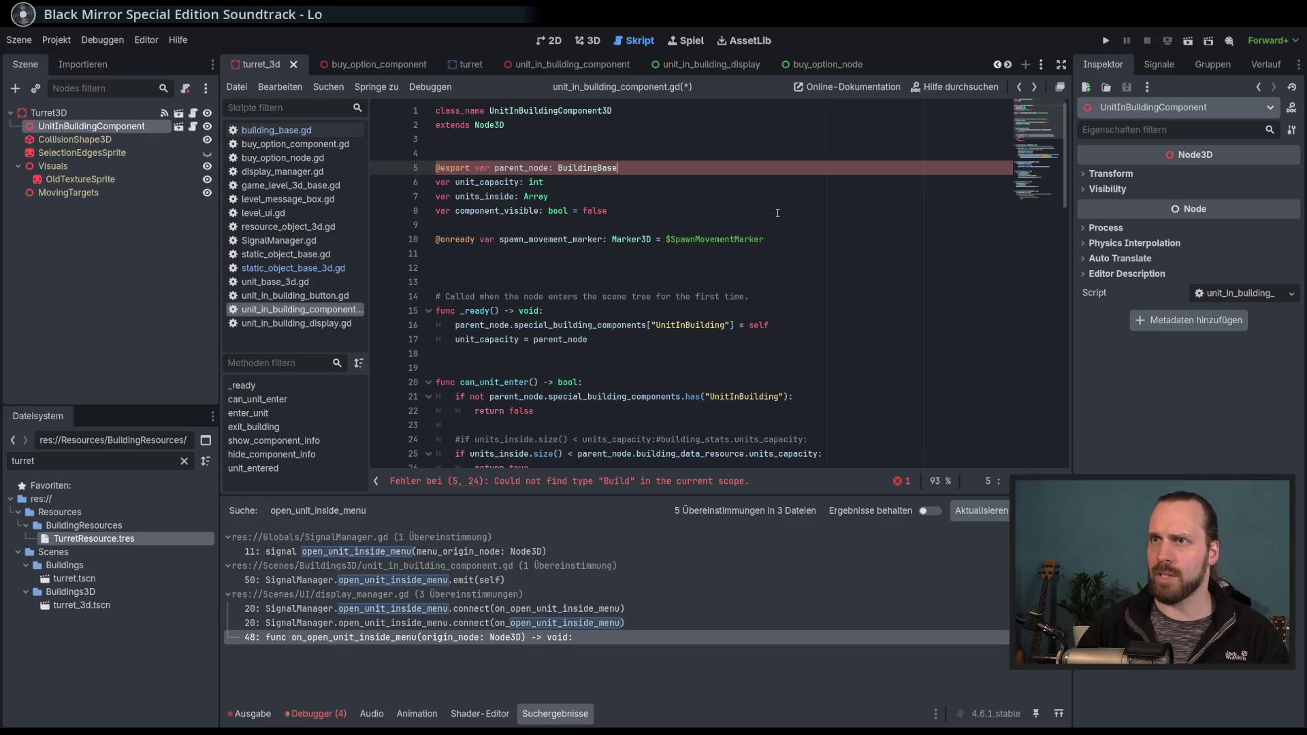
Complete line 17 to parent_node.building_data_resource.units_capacity and save the script.
left_click(617, 339)
type(".resource")
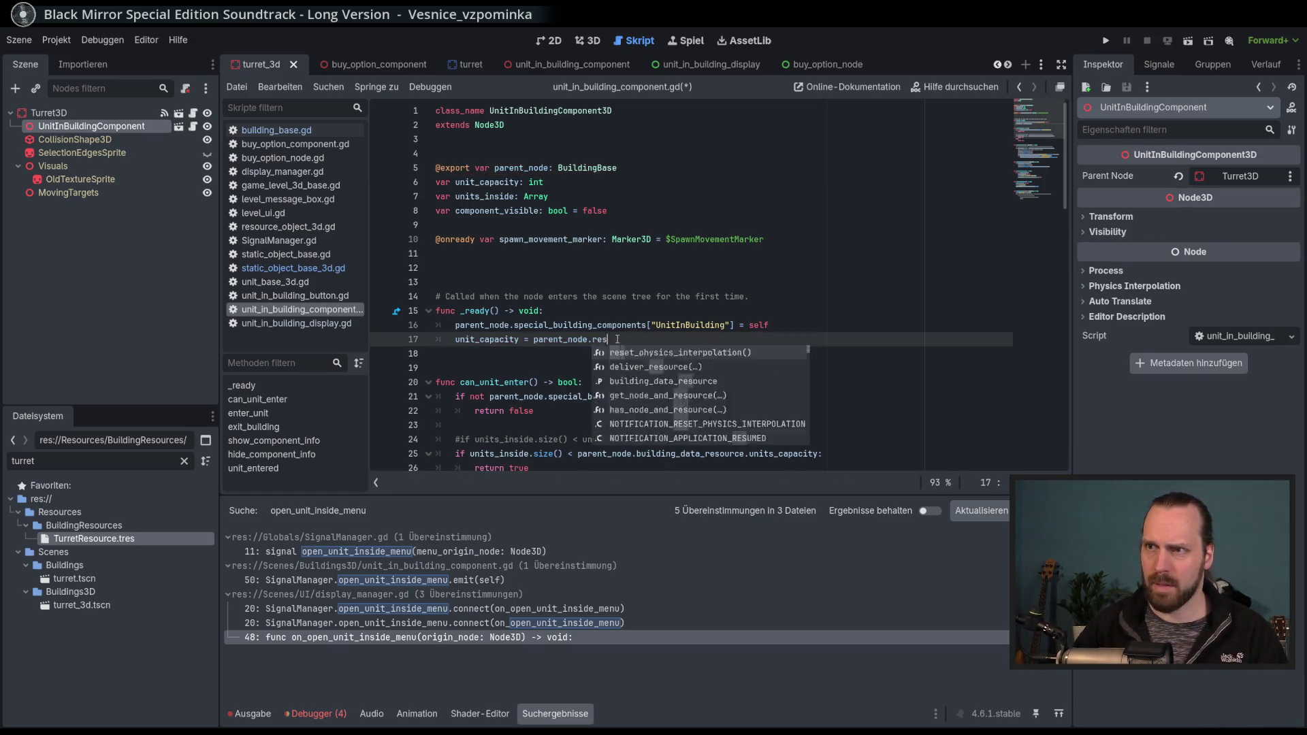
key("Down")
key("Return")
type(".c")
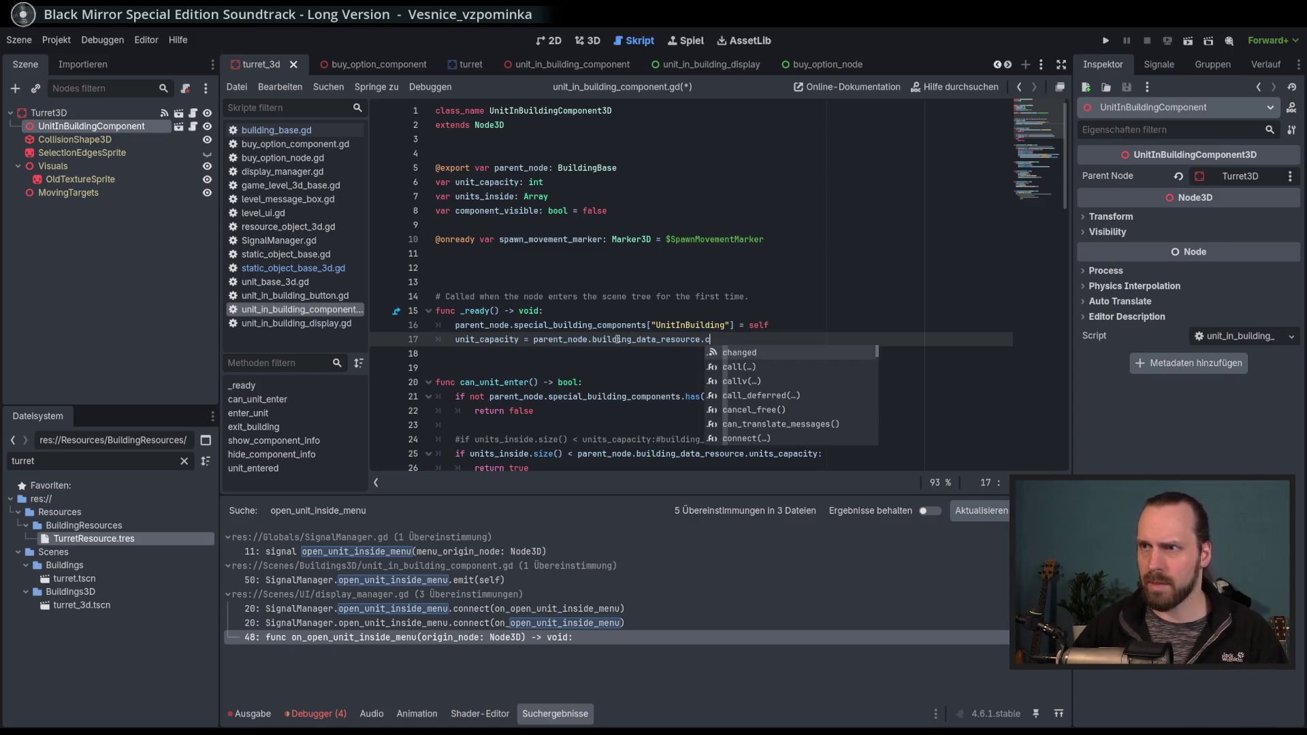
type("apa")
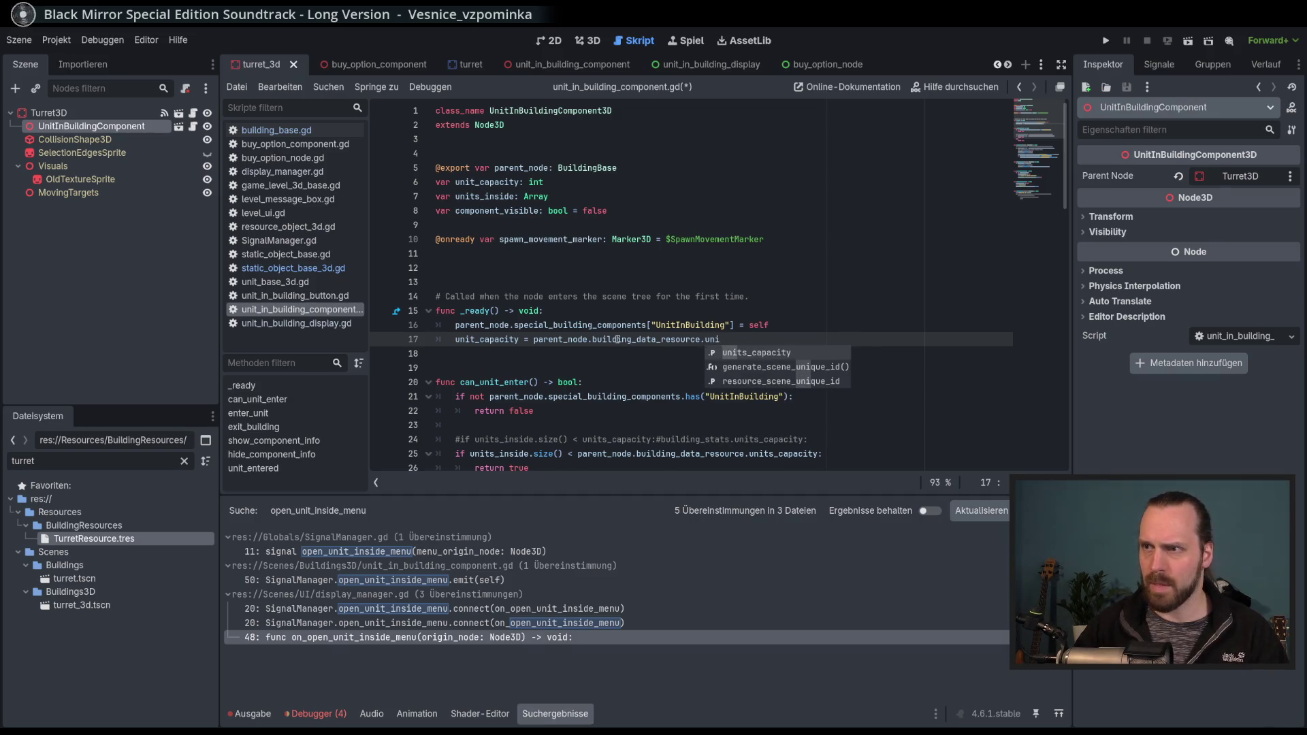
key("Return")
key("ctrl+s")
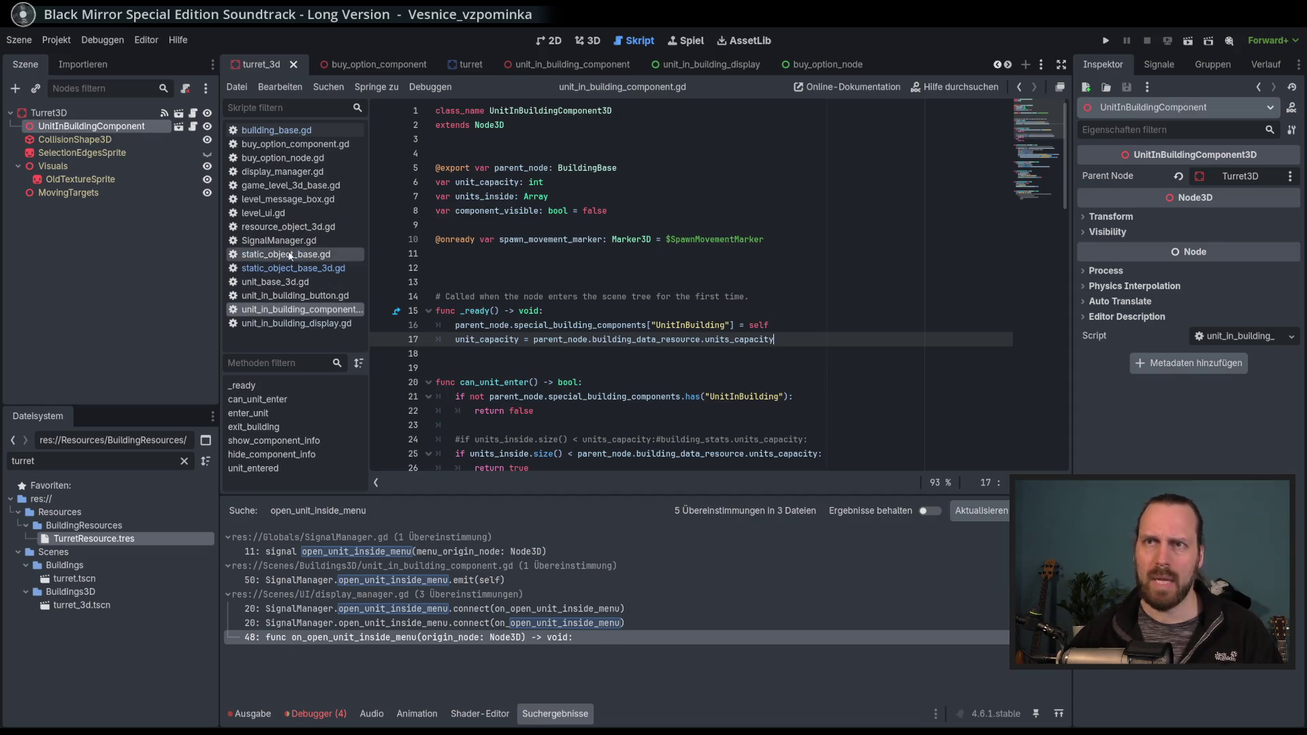
left_click(310, 322)
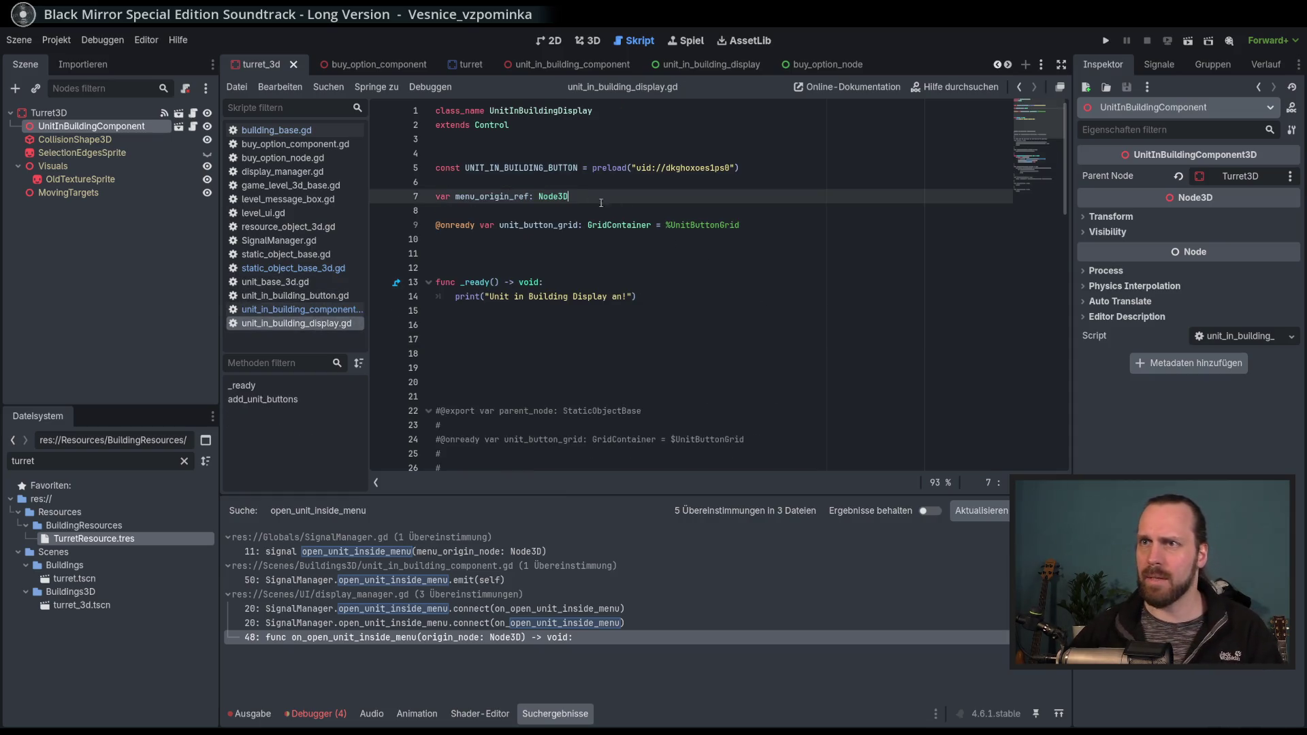
Review add_unit_buttons' unit_capacity loop and the menu_origin_ref declaration in unit_in_building_display.gd.
scroll(622, 310, "down", 7)
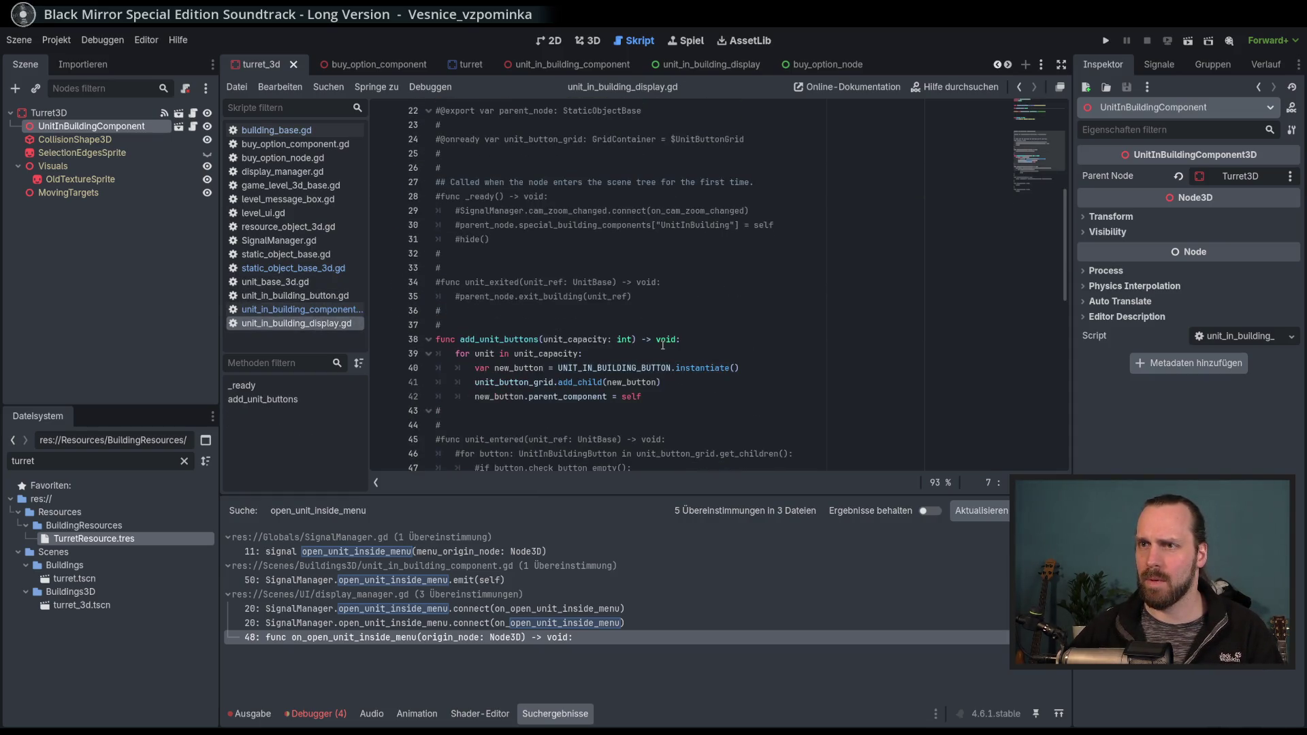
left_click(623, 340)
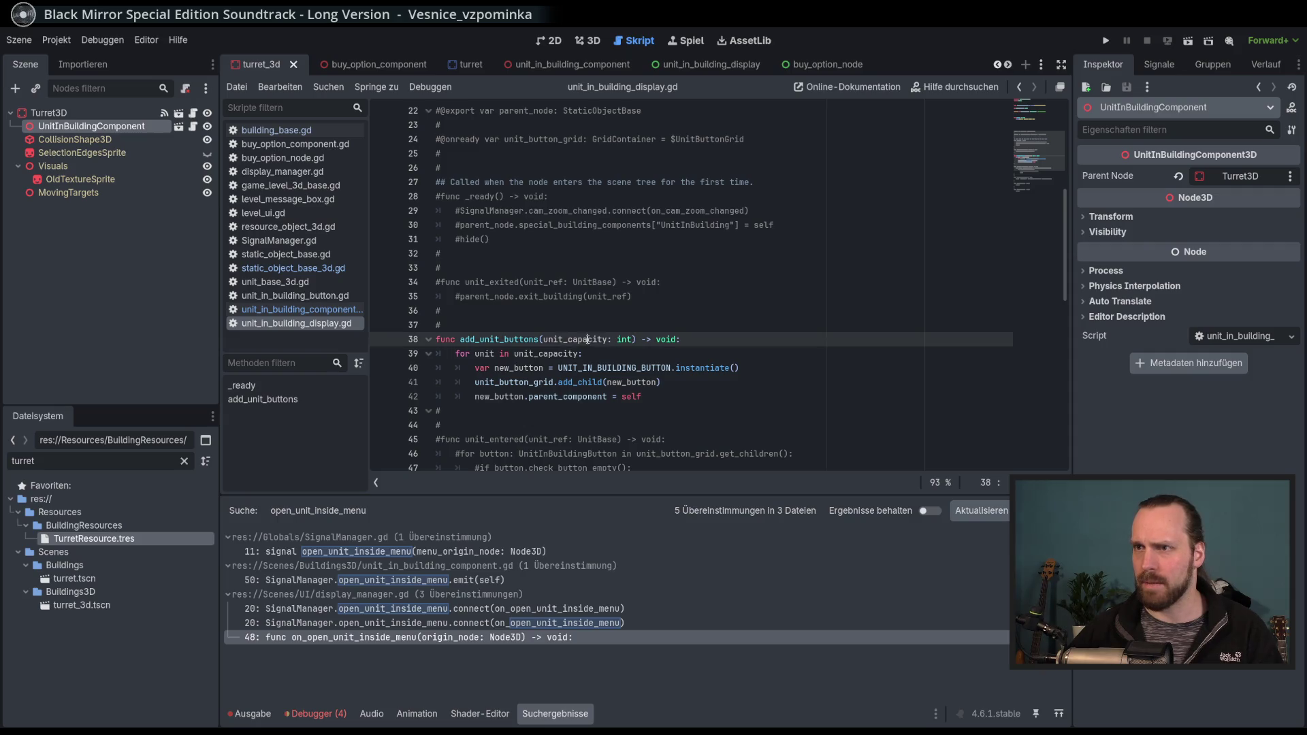
left_click(676, 354)
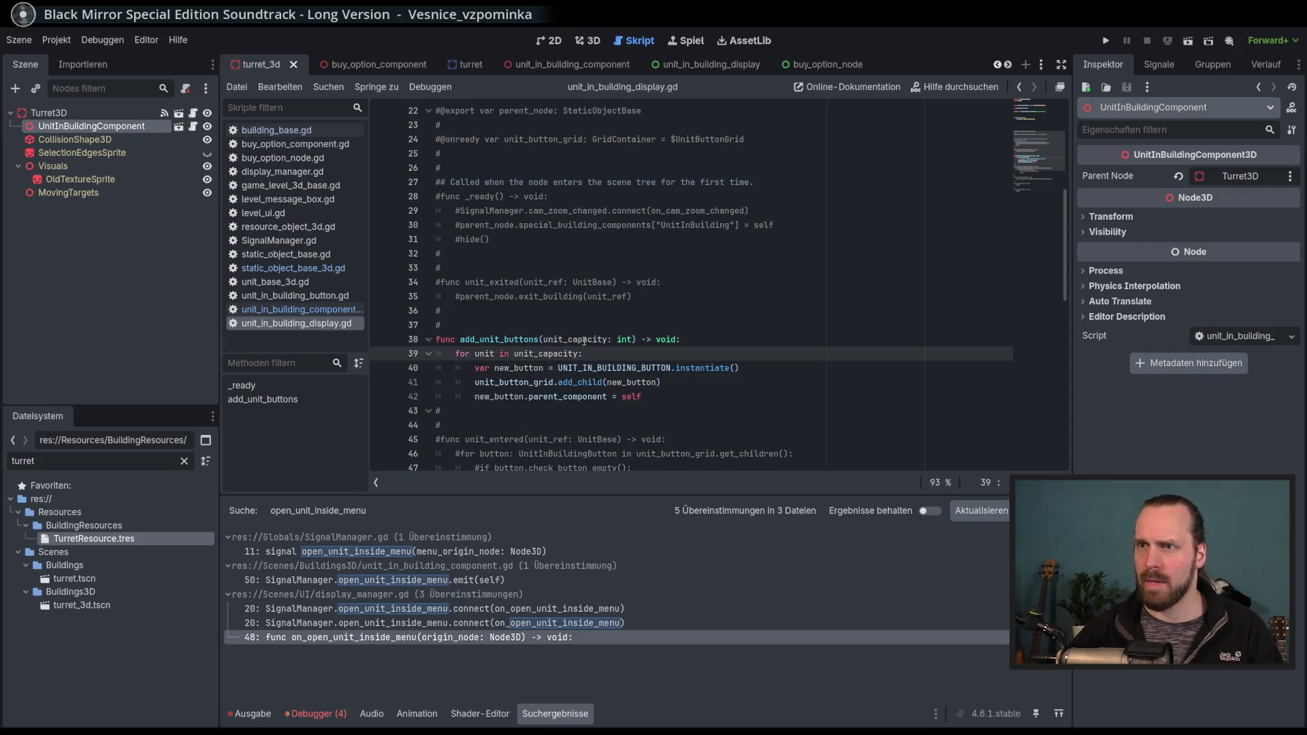
scroll(606, 352, "up", 7)
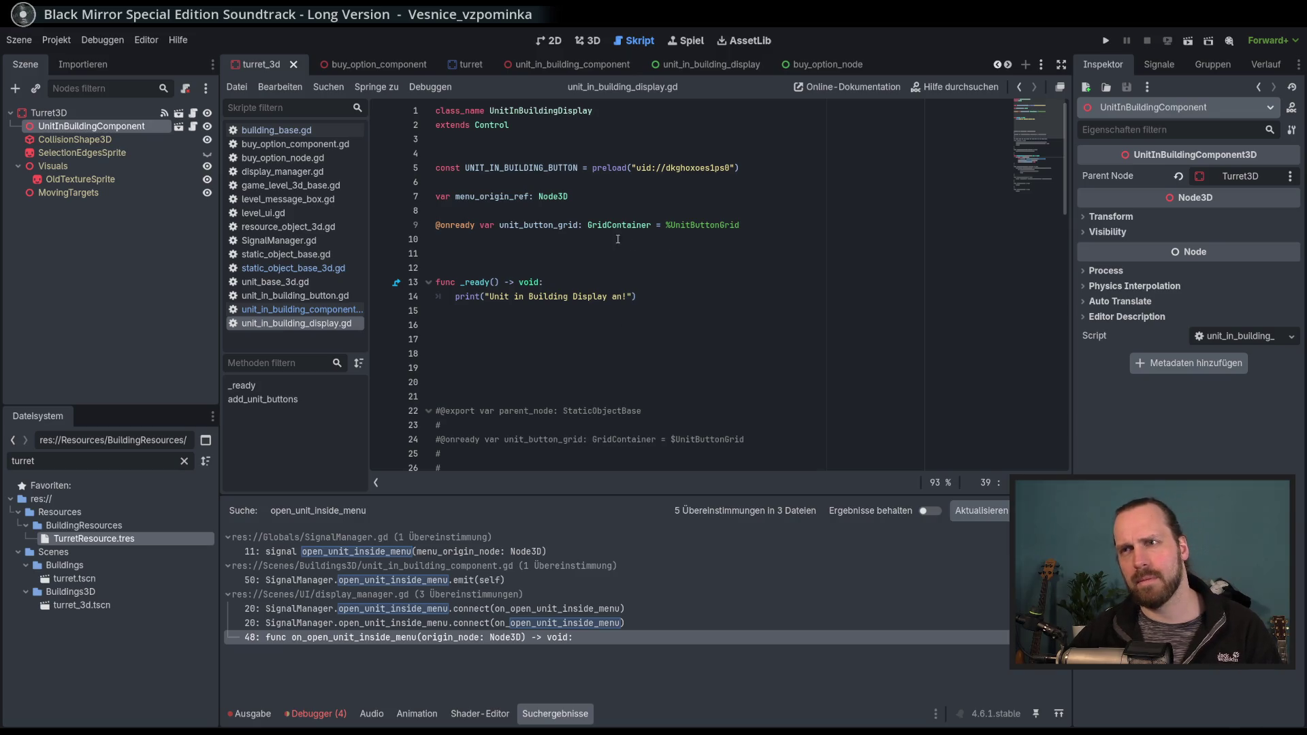
left_click(500, 203)
scroll(543, 243, "down", 10)
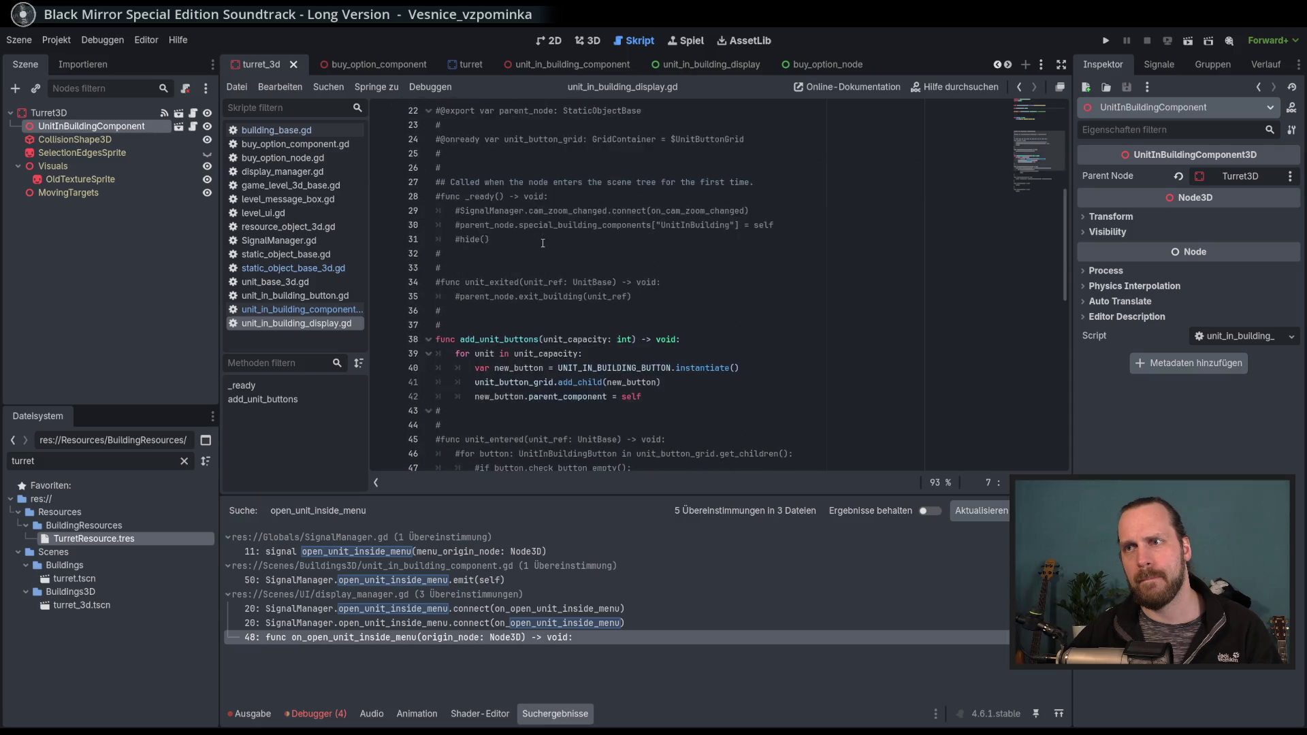
scroll(591, 276, "up", 10)
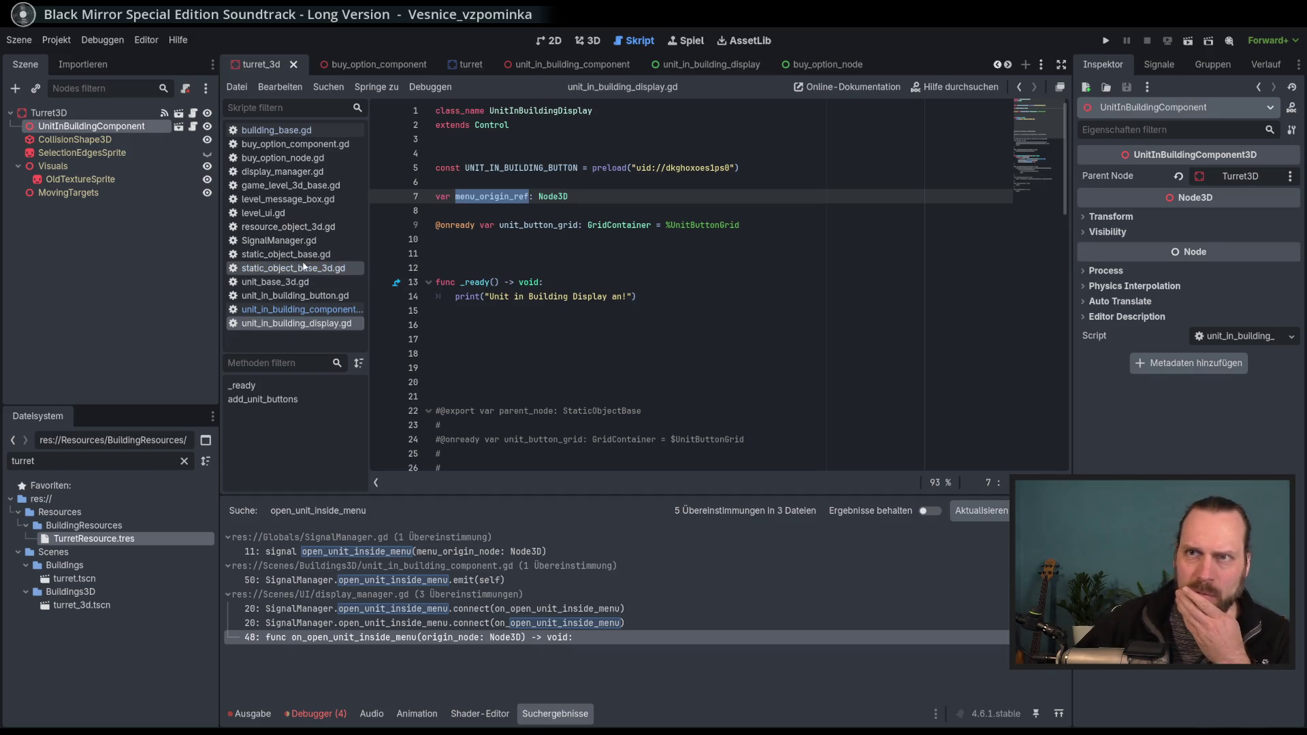
From display_manager.gd, follow UnitInBuildingDisplay to its script and select menu_origin_ref's Node3D type.
left_click(294, 172)
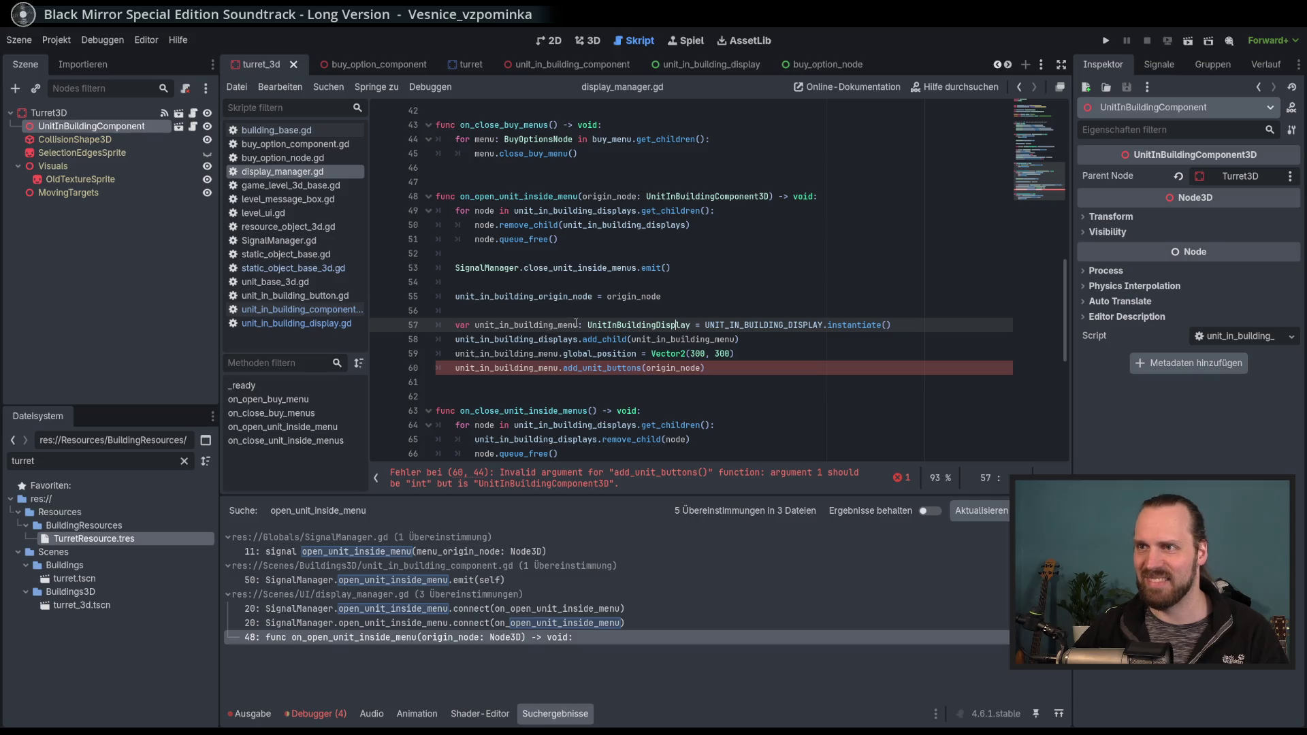
double_click(537, 297)
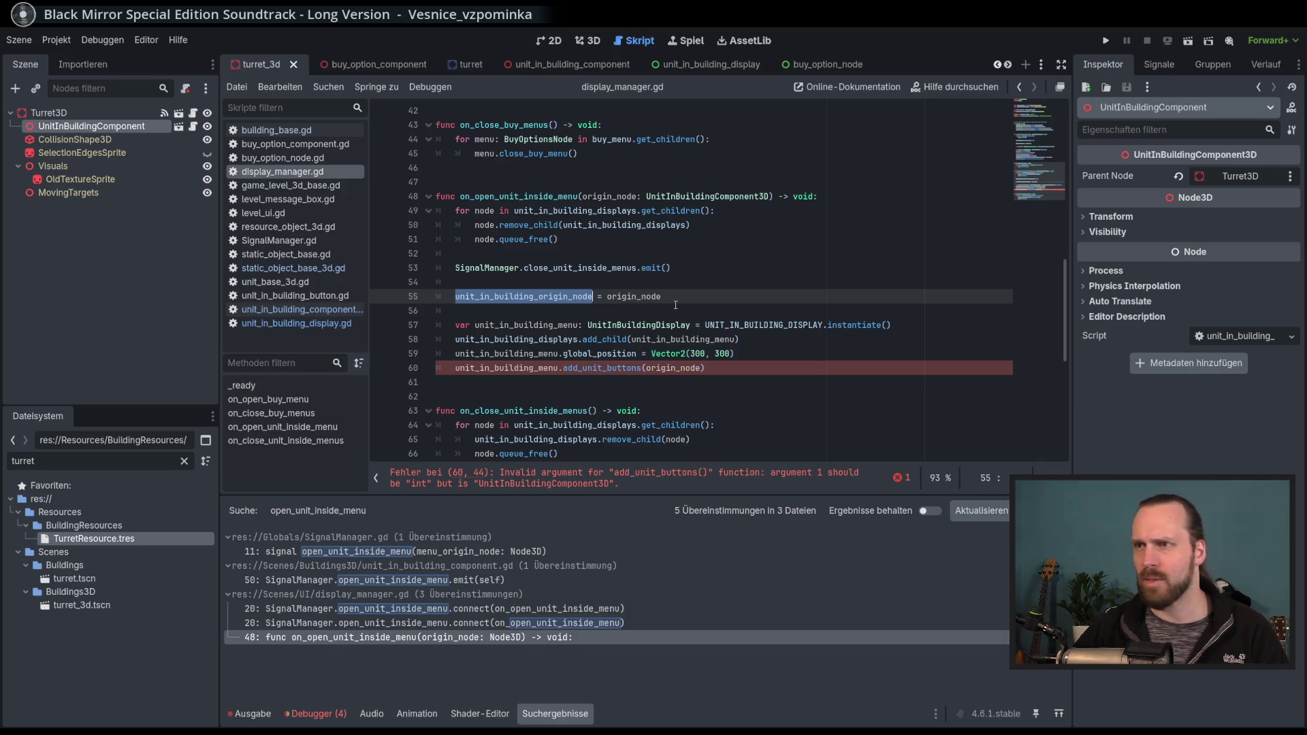
left_click(632, 326, "ctrl")
left_click(486, 196)
double_click(485, 197)
double_click(553, 197)
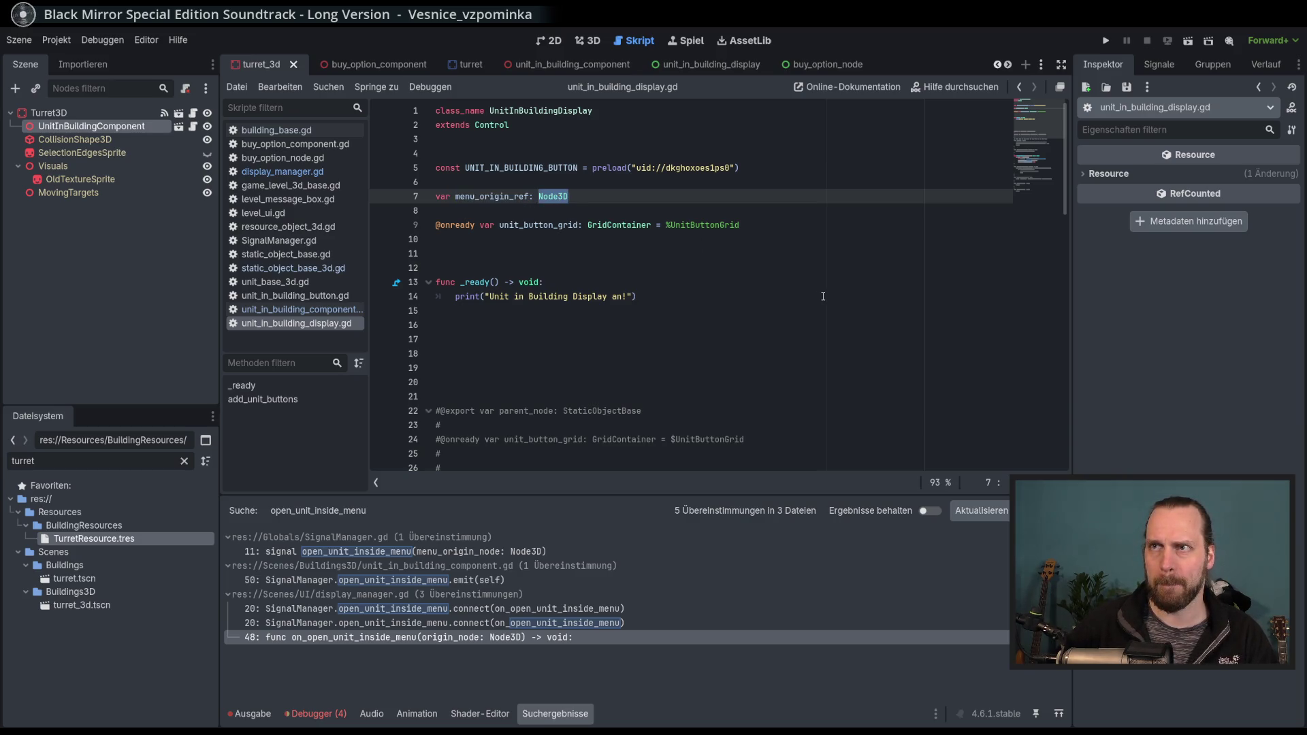
Retype menu_origin_ref as UnitInBuildingComponent3D and save the display script.
type("unit")
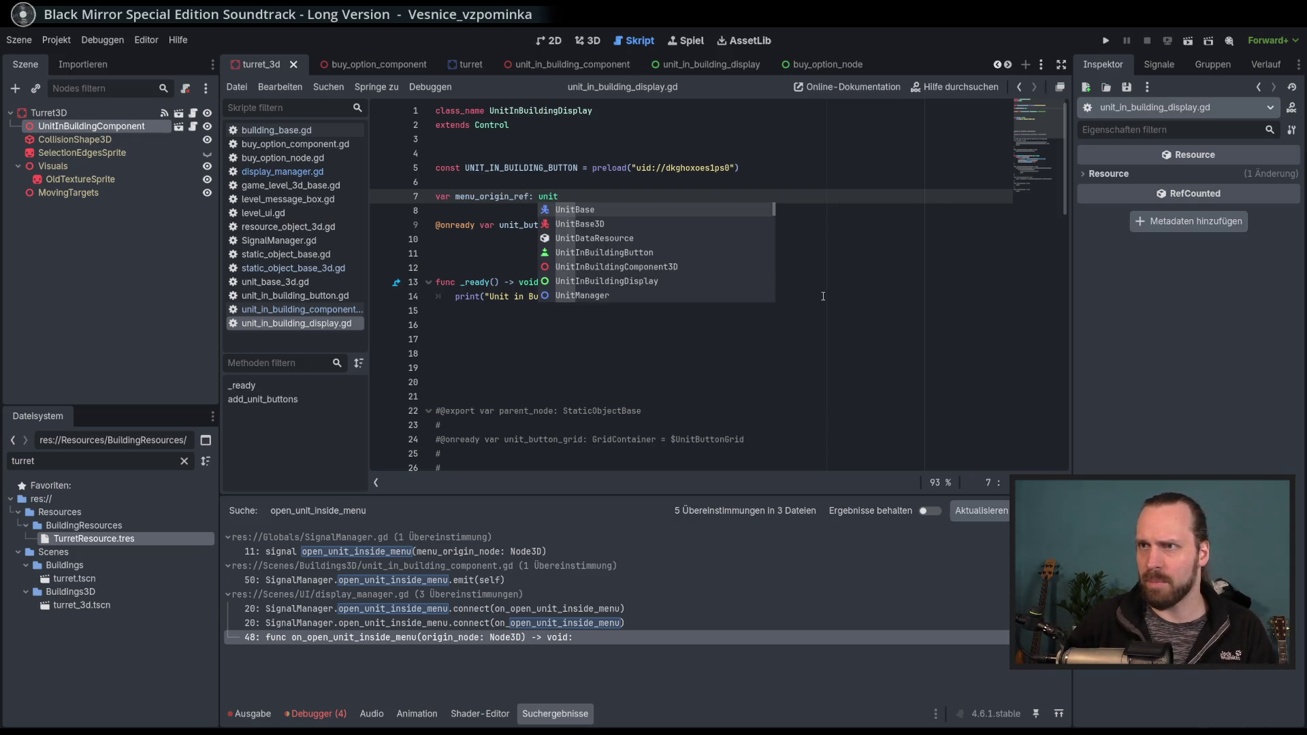
key("Down")
key("Down")
key("Down")
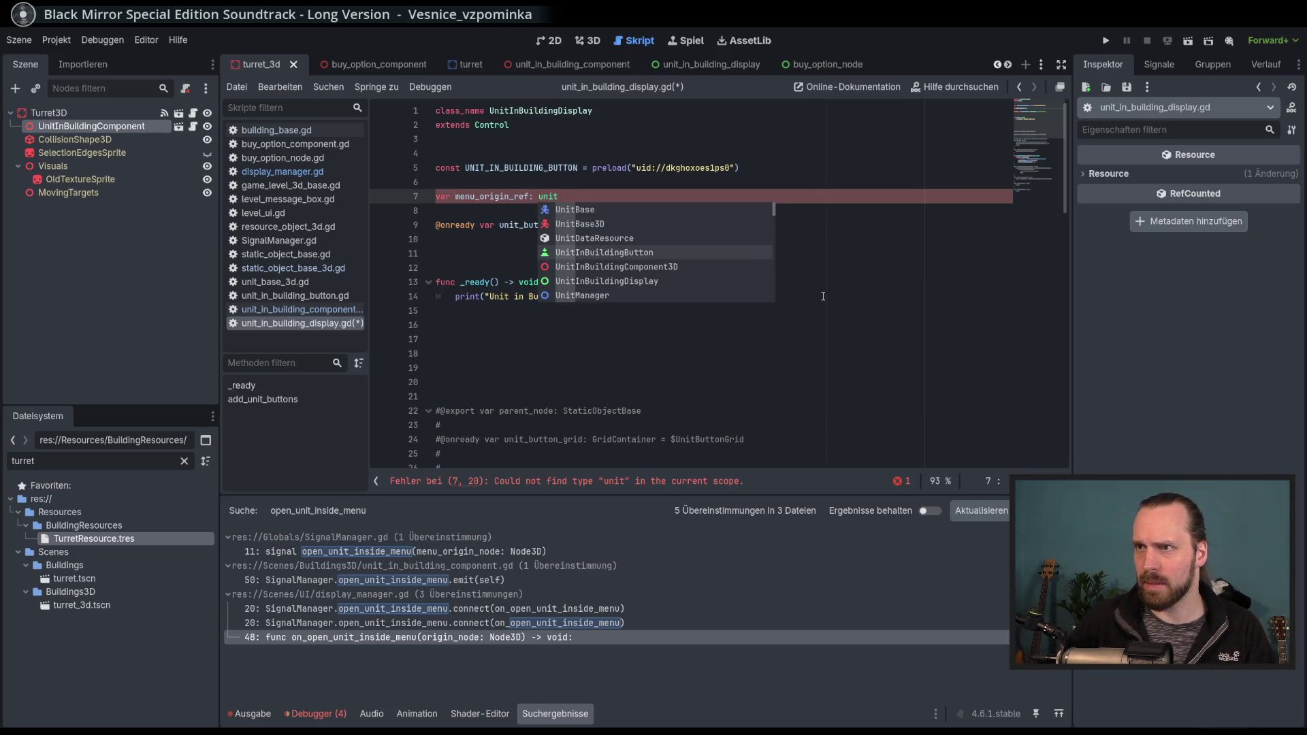
key("Down")
key("Return")
key("ctrl+s")
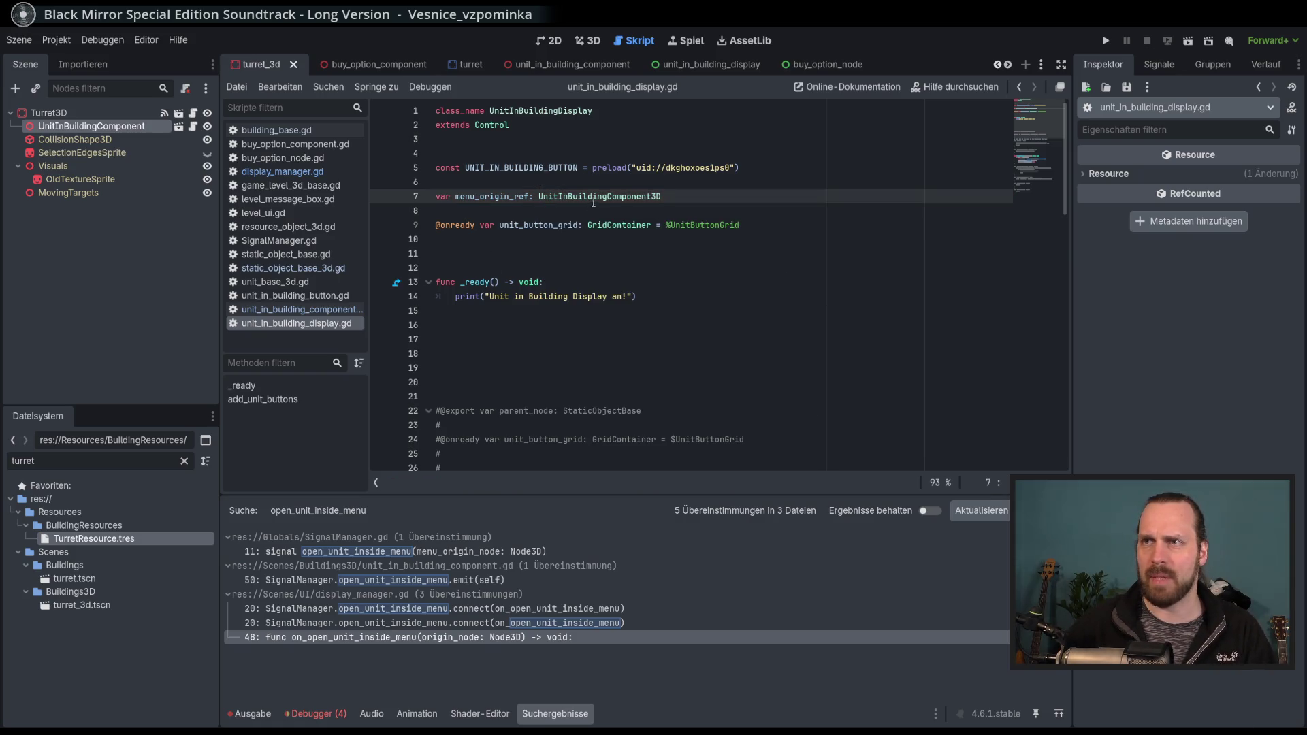
Remove the unit_capacity parameter from the add_unit_buttons signature.
double_click(593, 198)
scroll(600, 319, "down", 1)
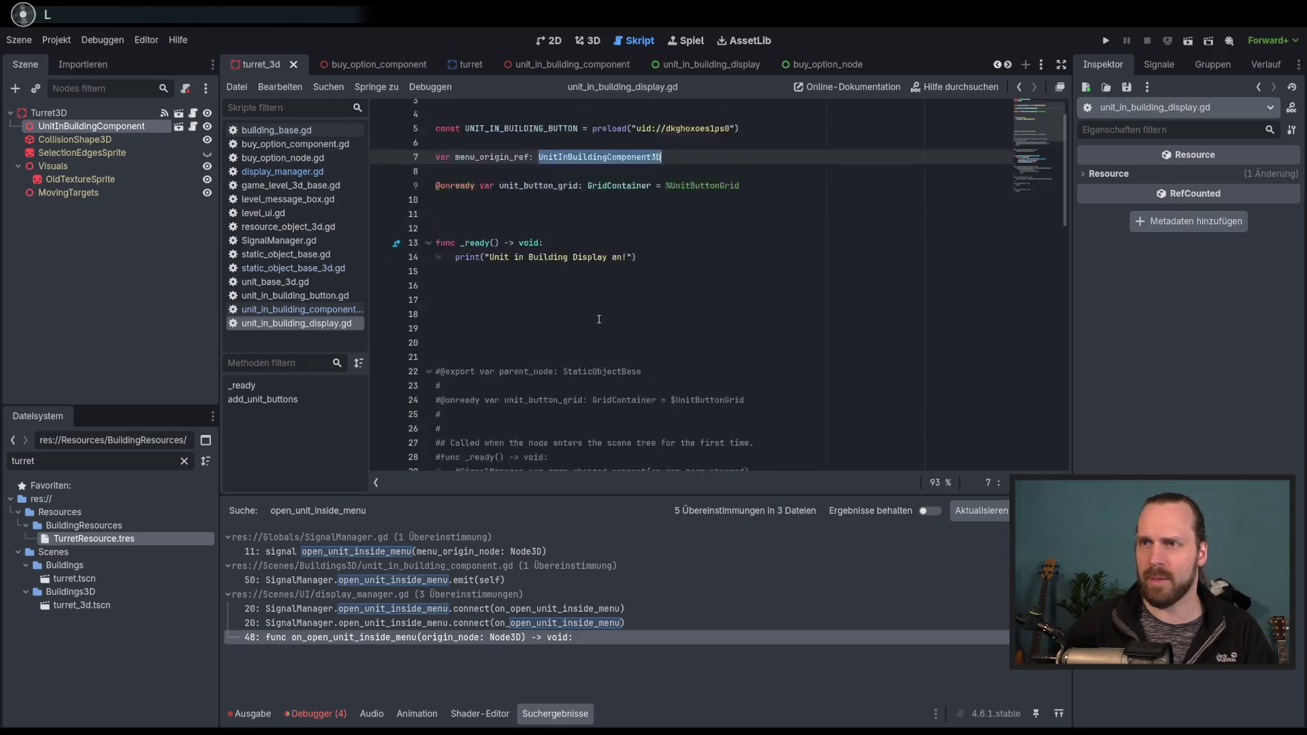
scroll(599, 319, "down", 7)
left_click_drag(632, 339, 543, 339)
key("BackSpace")
Make the add_unit_buttons loop iterate over menu_origin_ref.unit_capacity and save.
left_click(708, 383)
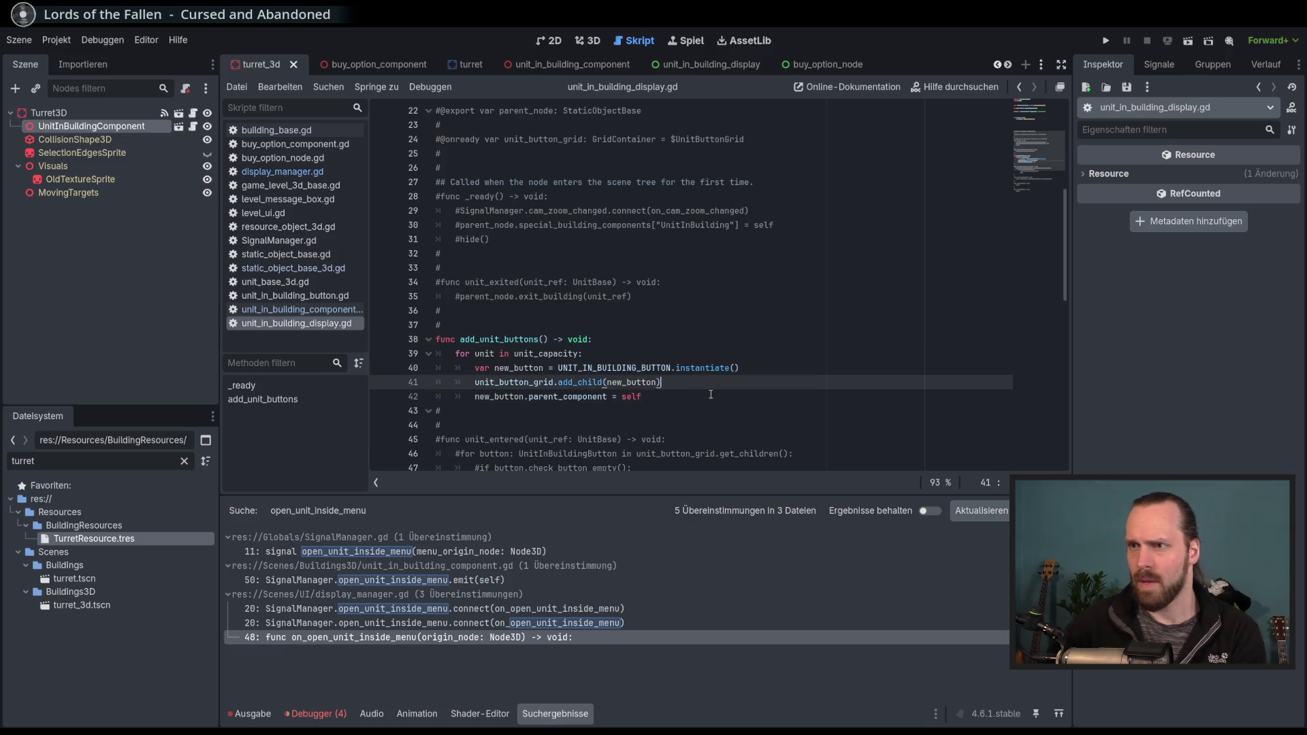
double_click(566, 353)
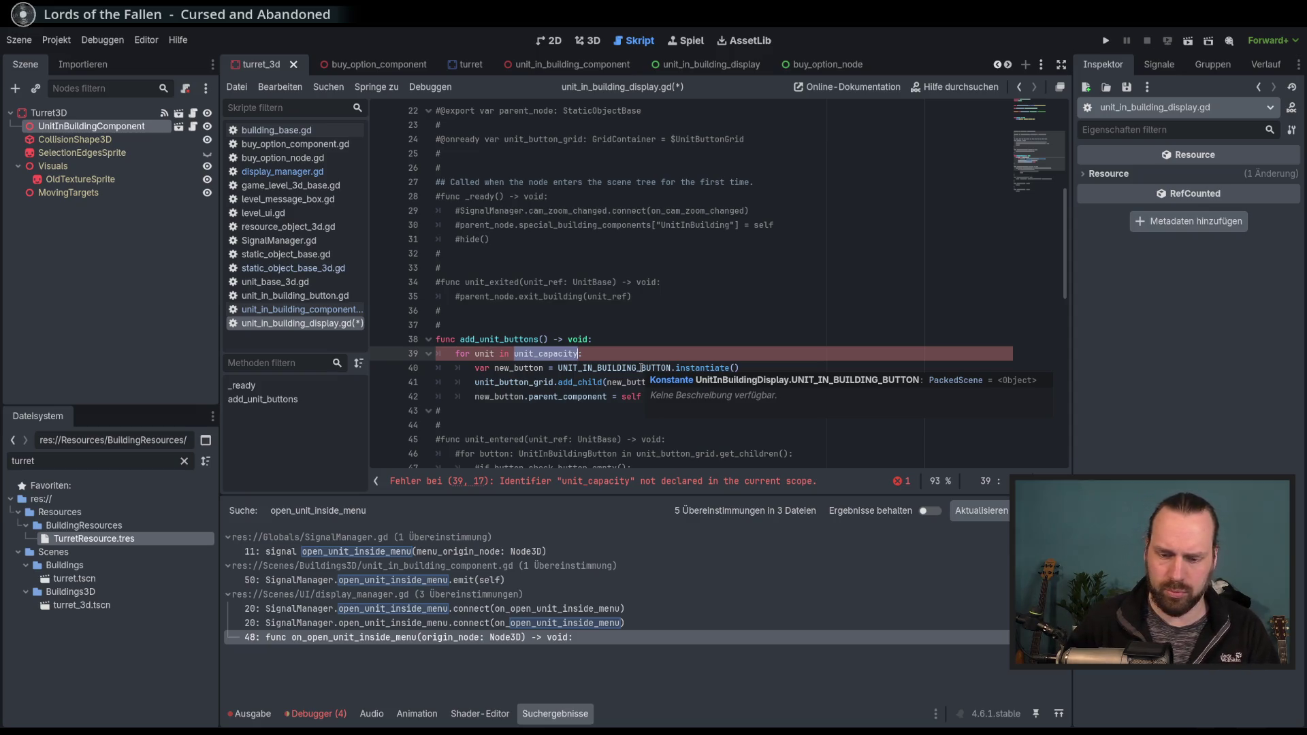
type("paren")
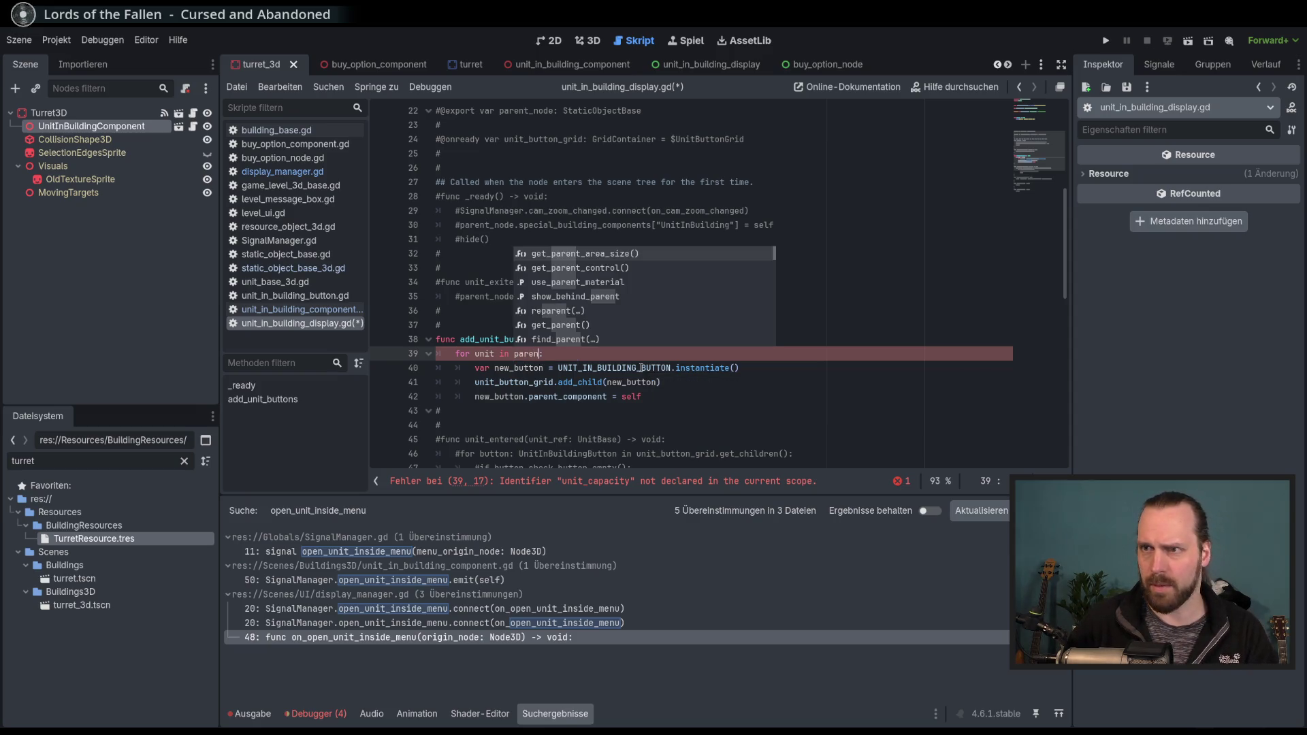
key("Down")
key("Down")
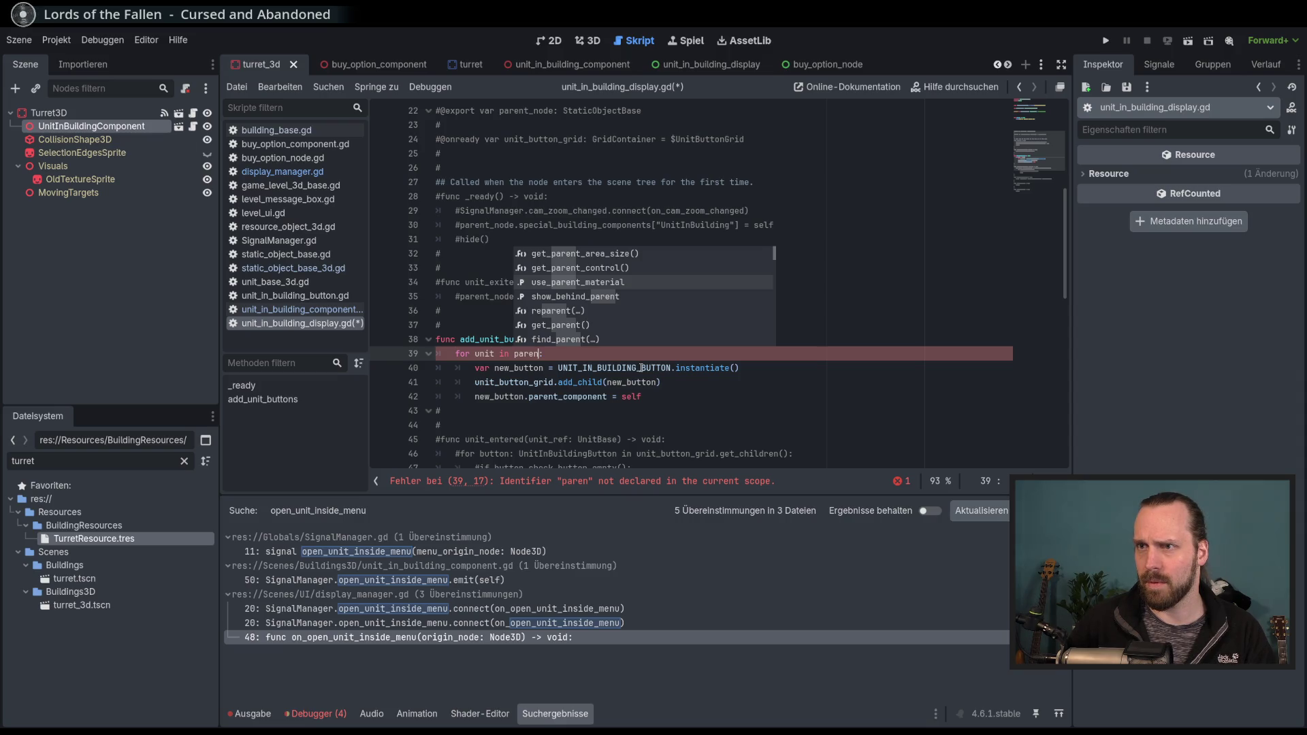
type("t_re")
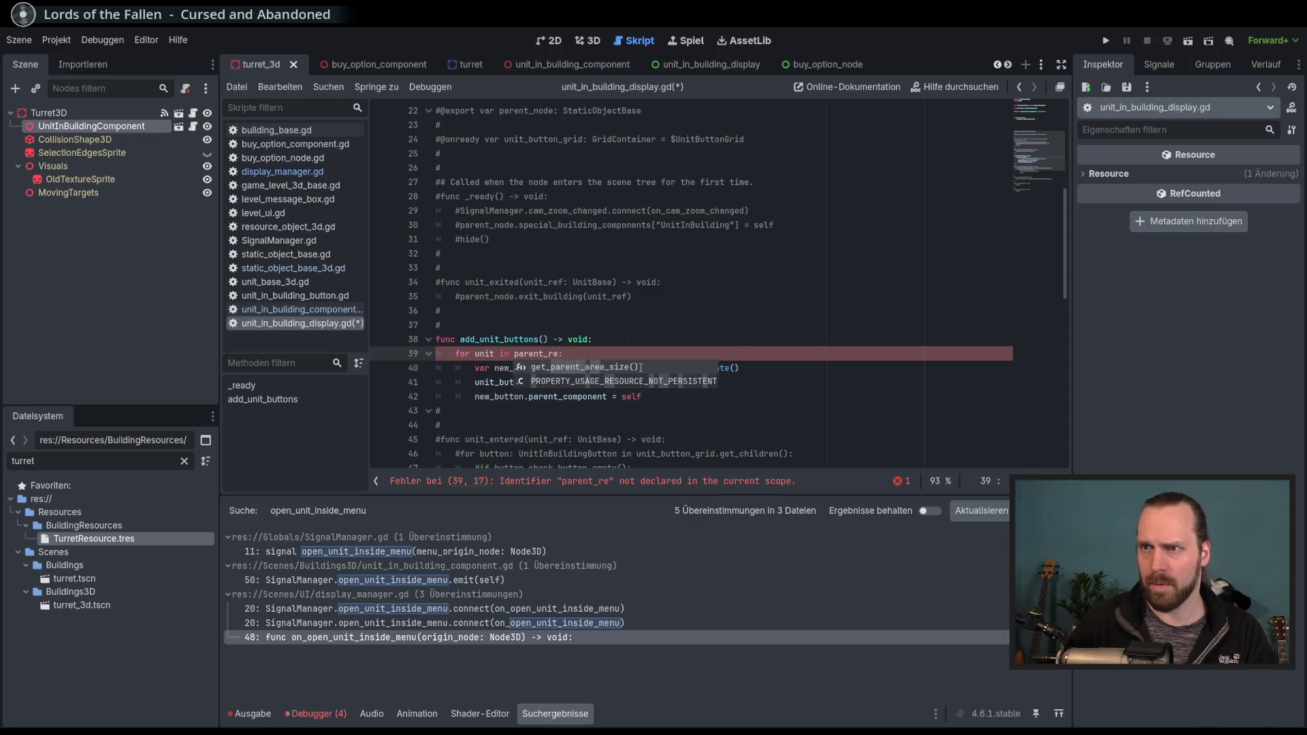
scroll(645, 361, "up", 7)
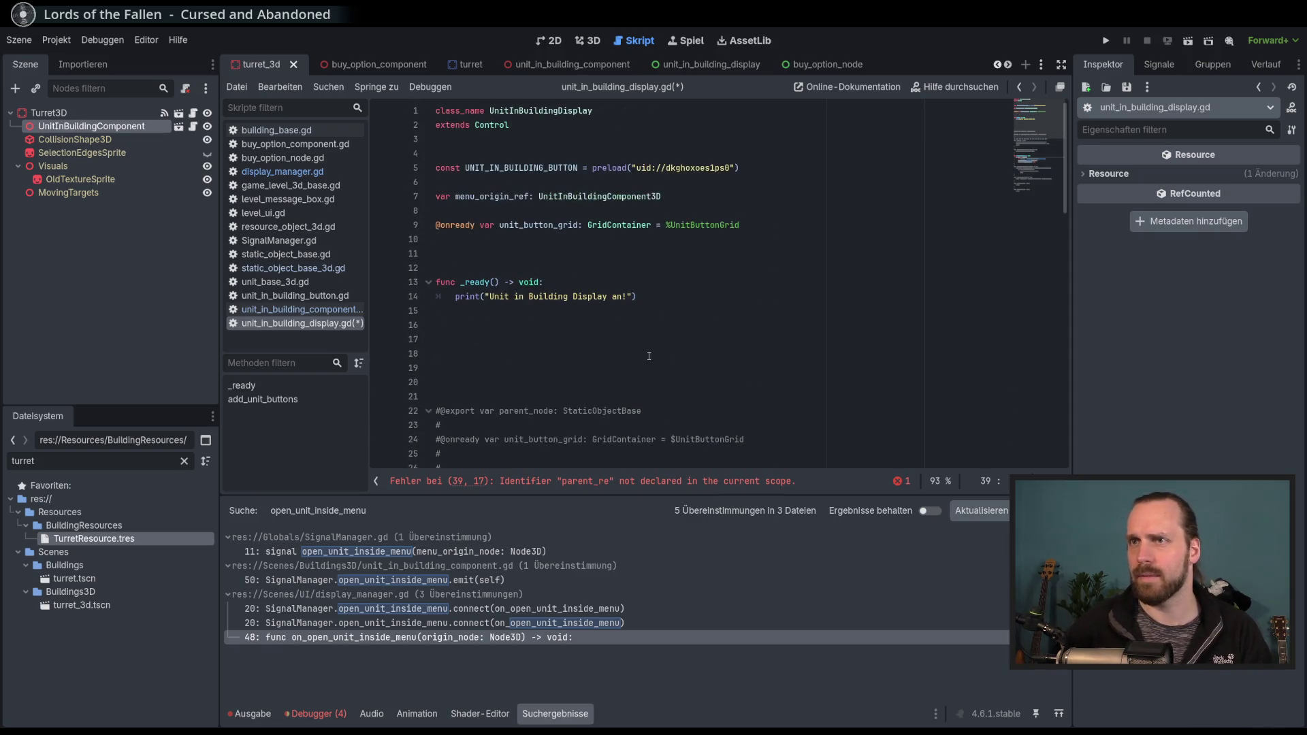
scroll(649, 356, "down", 9)
key("BackSpace")
key("BackSpace")
key("BackSpace")
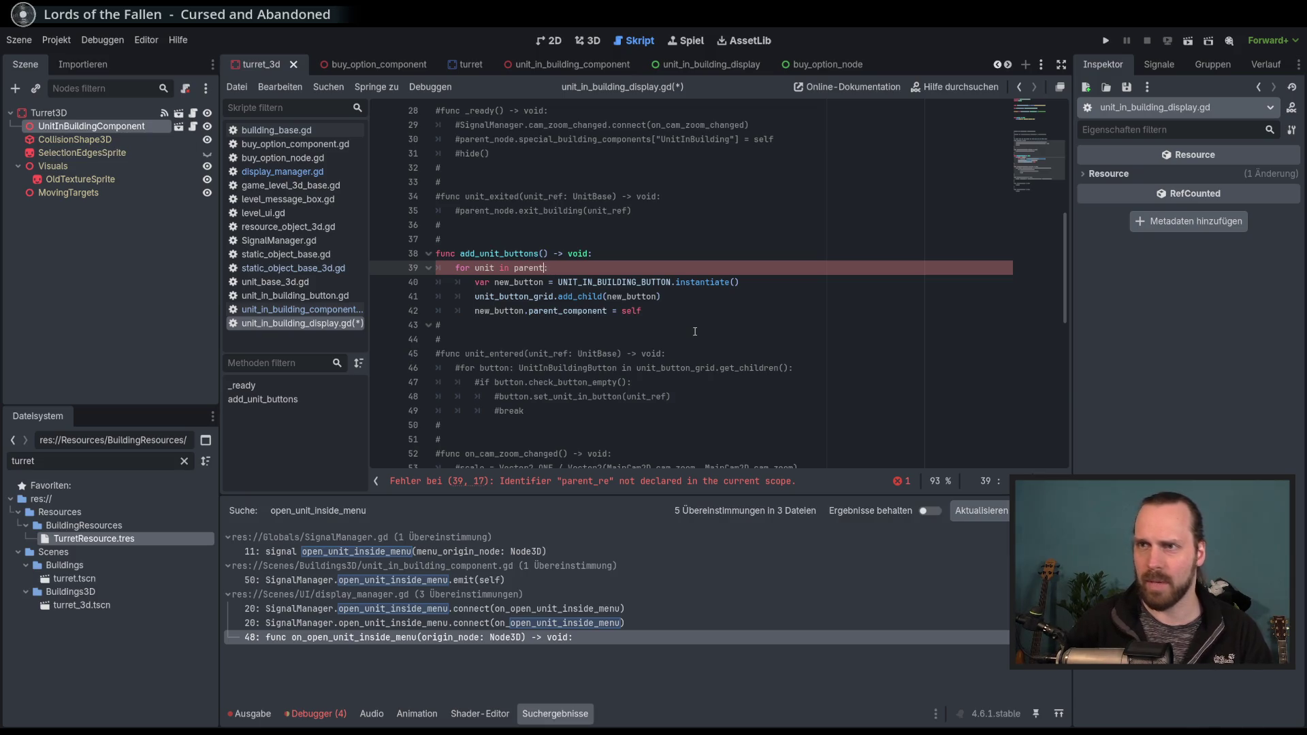
type("menu_origin_ref.")
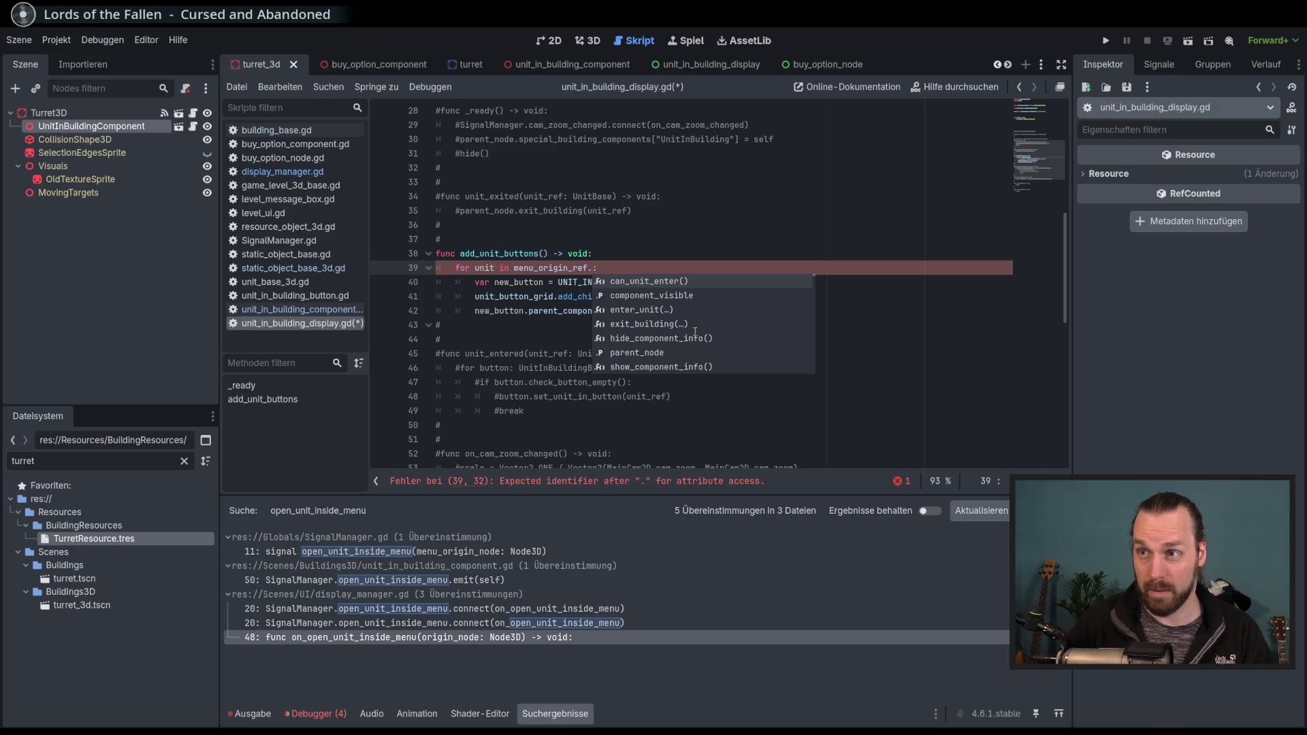
type("unit")
key("Down")
key("Return")
key("ctrl+s")
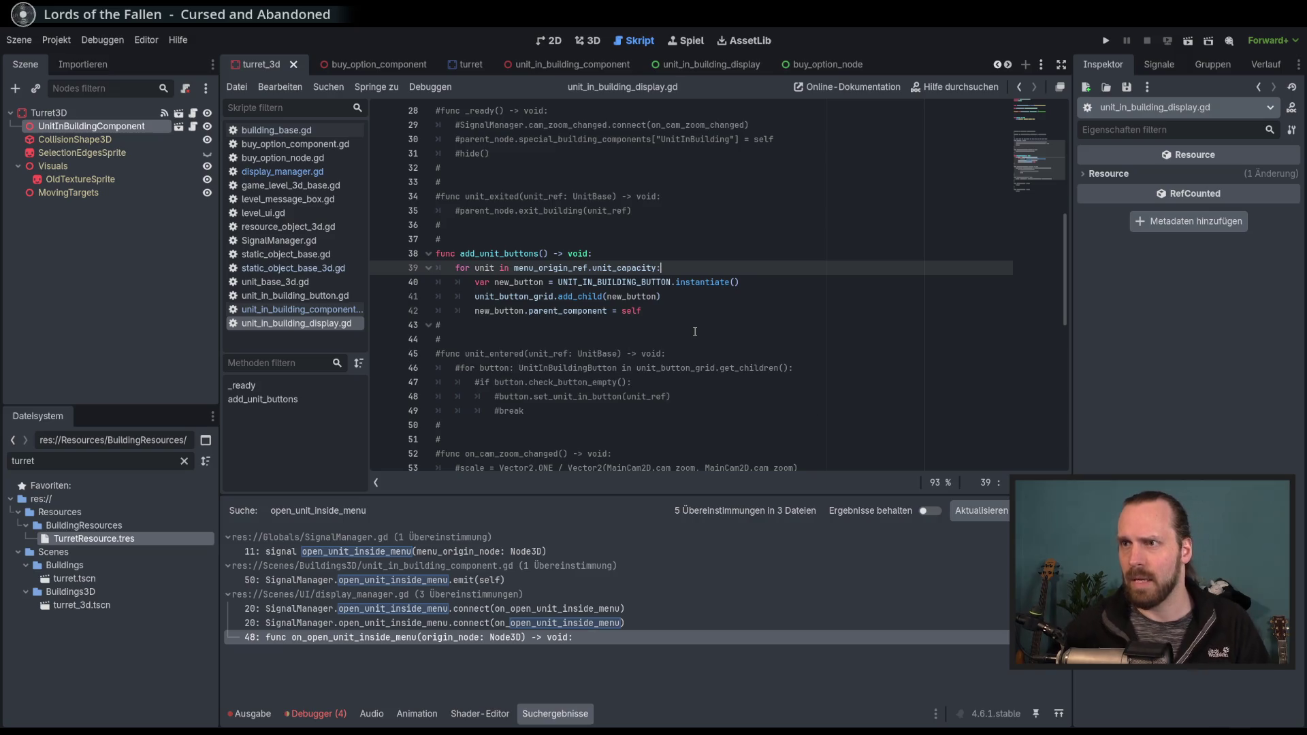
In display_manager.gd, delete the origin_node argument from the line 60 add_unit_buttons call.
scroll(772, 334, "up", 4)
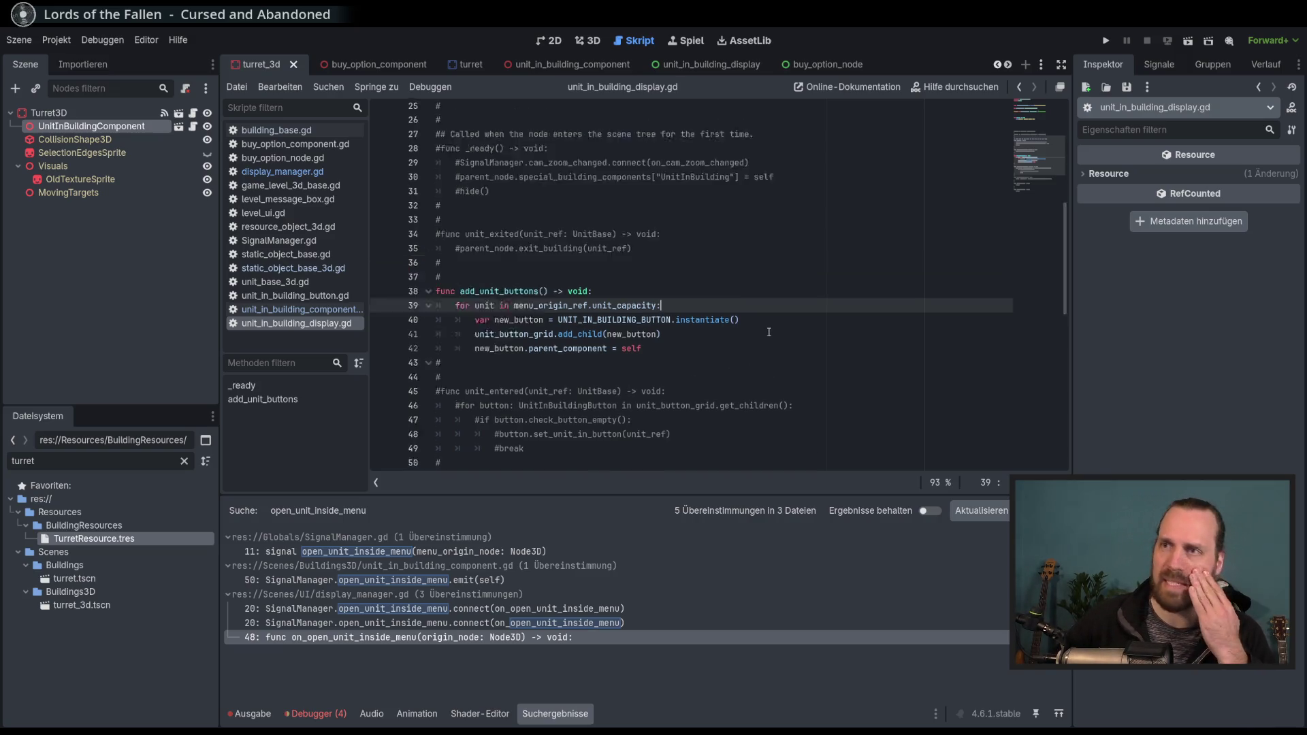
scroll(770, 323, "up", 4)
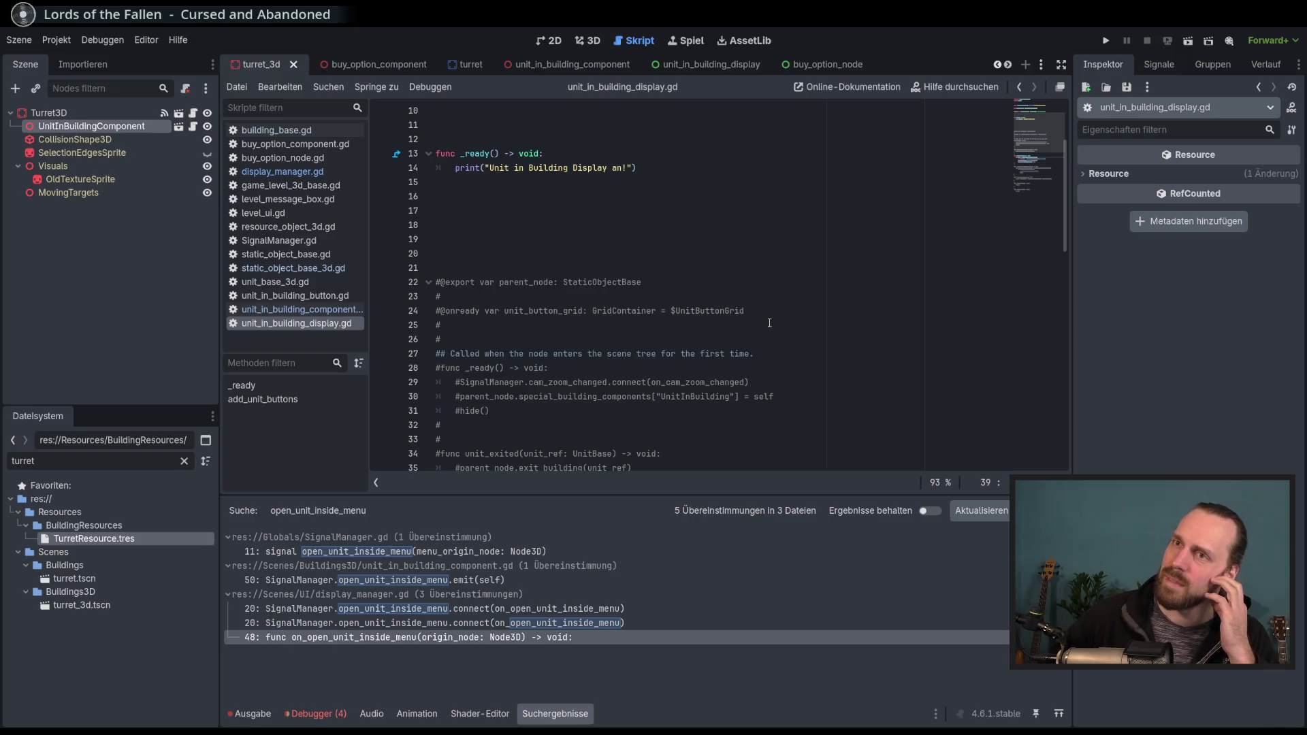
left_click(302, 310)
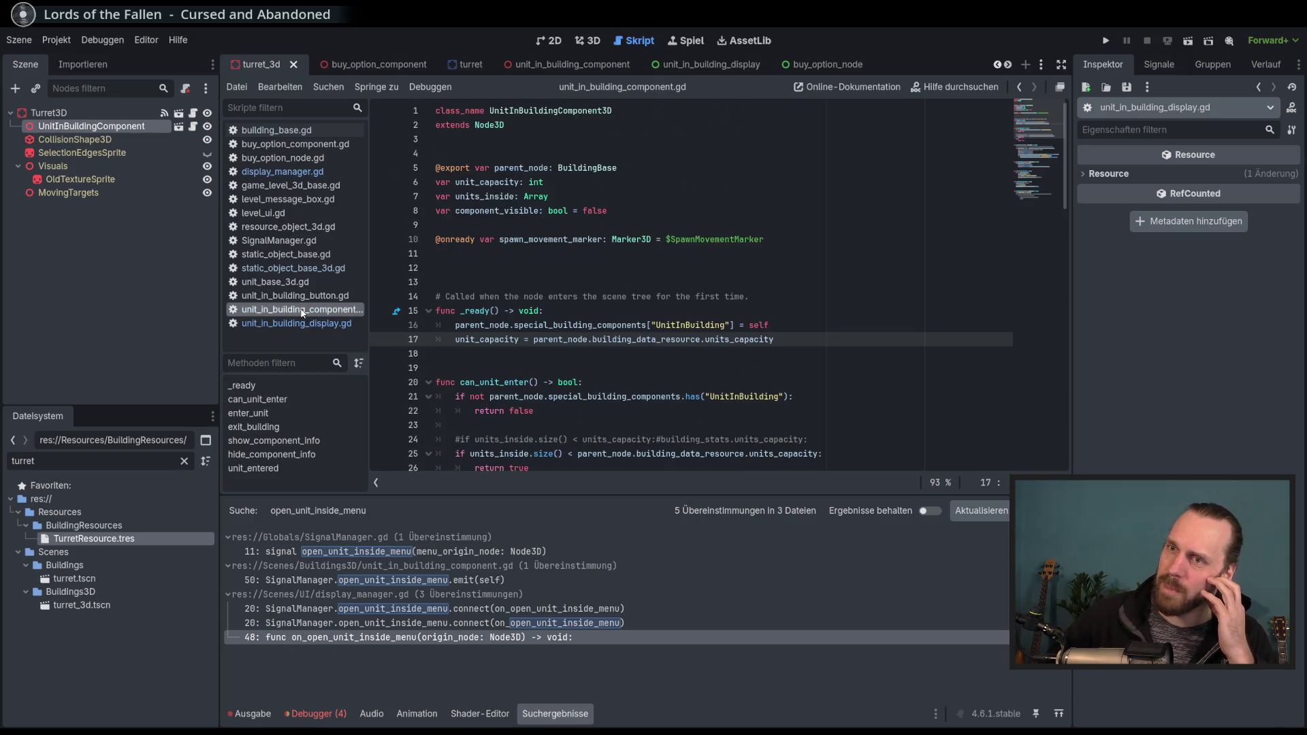
left_click(302, 324)
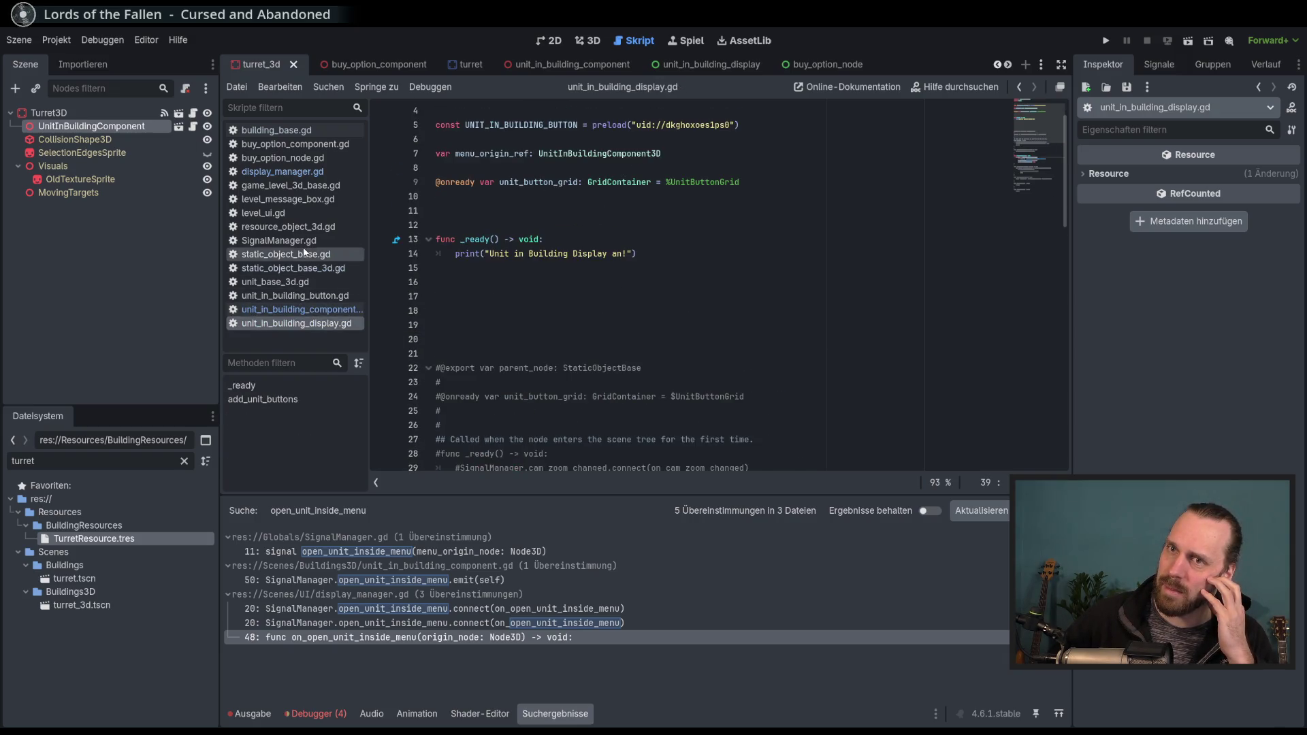
left_click(300, 173)
double_click(695, 369)
key("BackSpace")
key("Right")
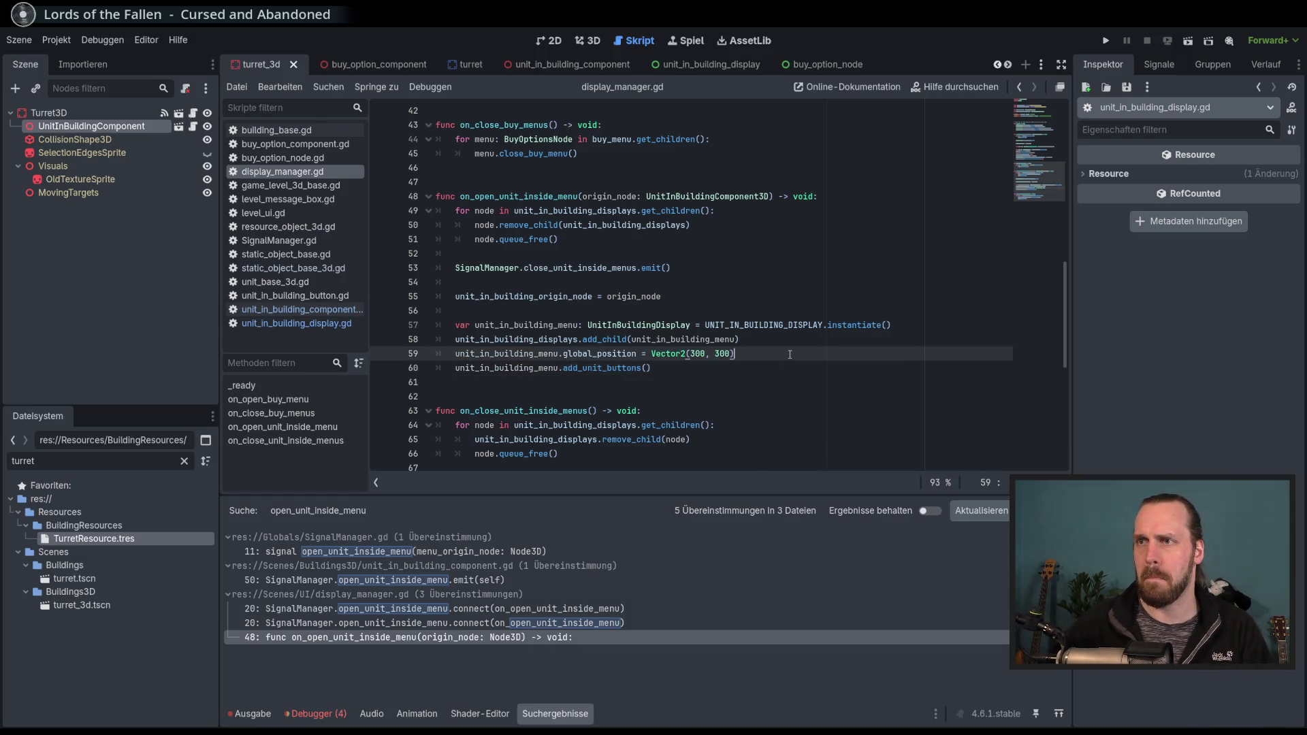
Run the game, start the 3D test mission and place a Laser Turret, triggering the units_capacity Nil error.
key("F5")
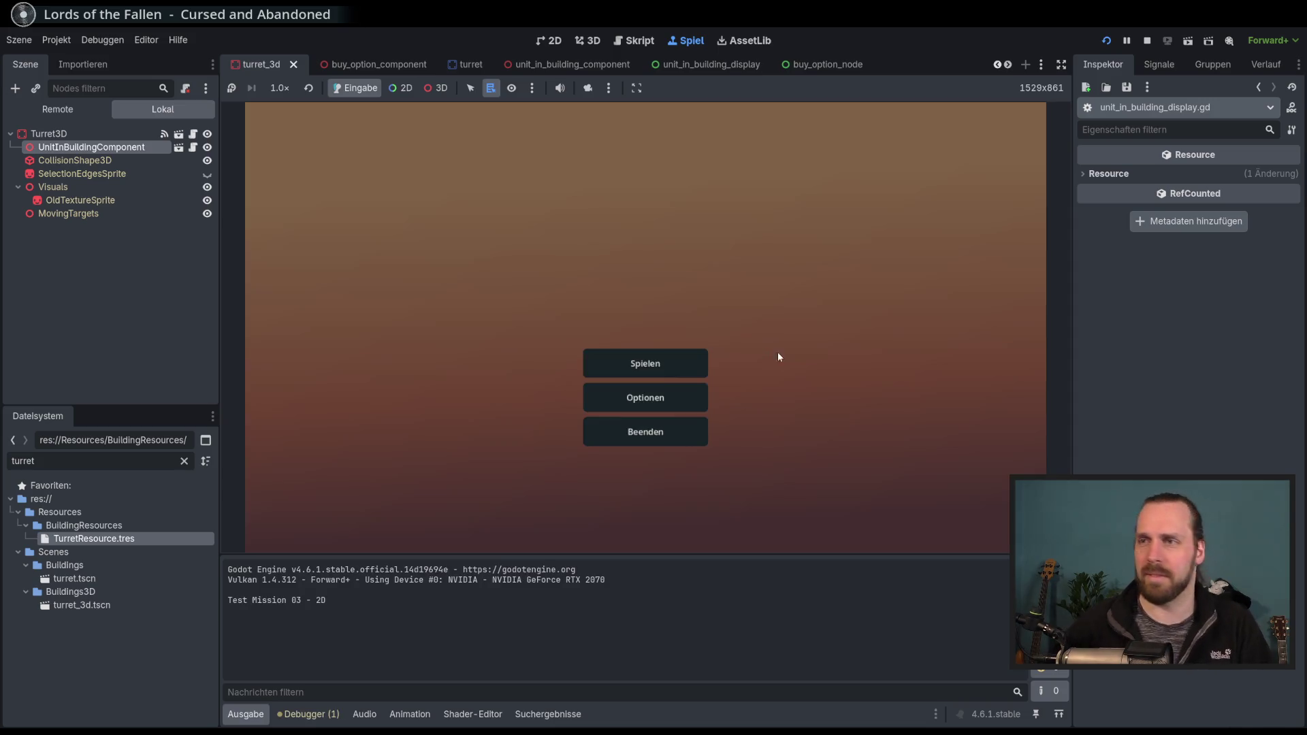
left_click(670, 363)
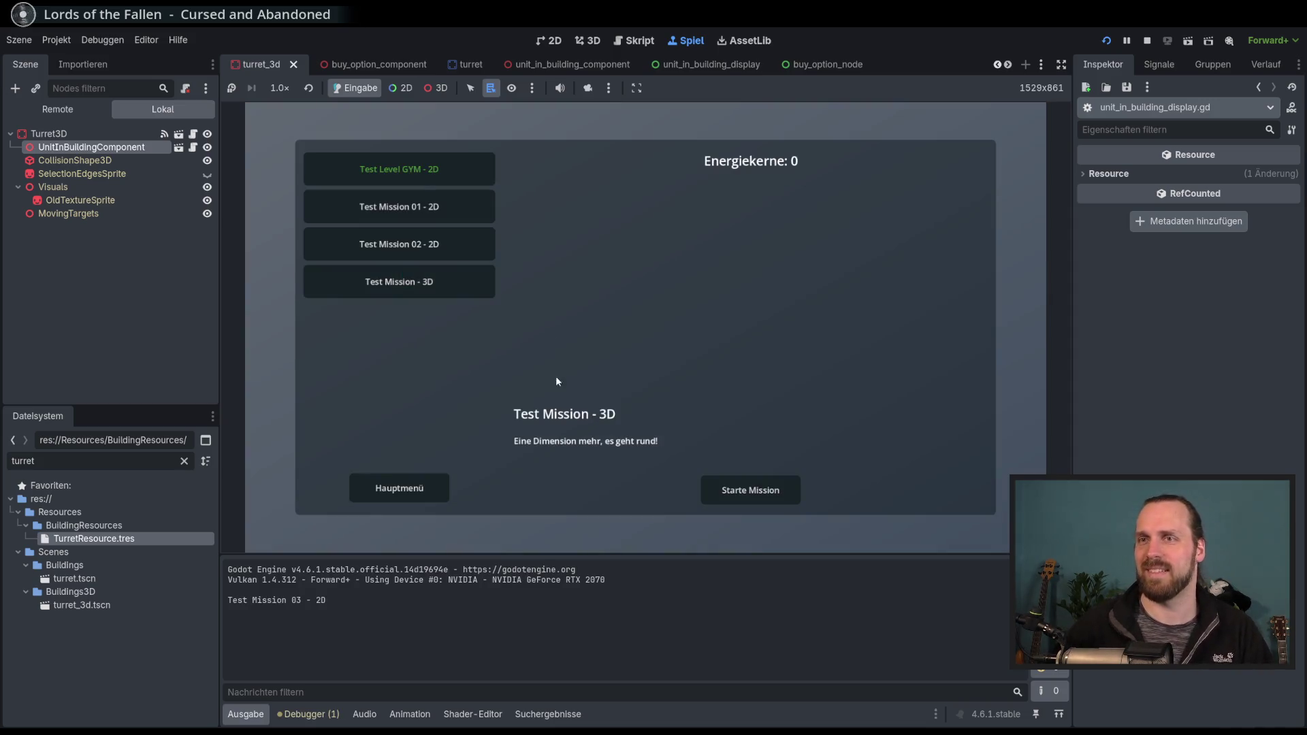
left_click(728, 480)
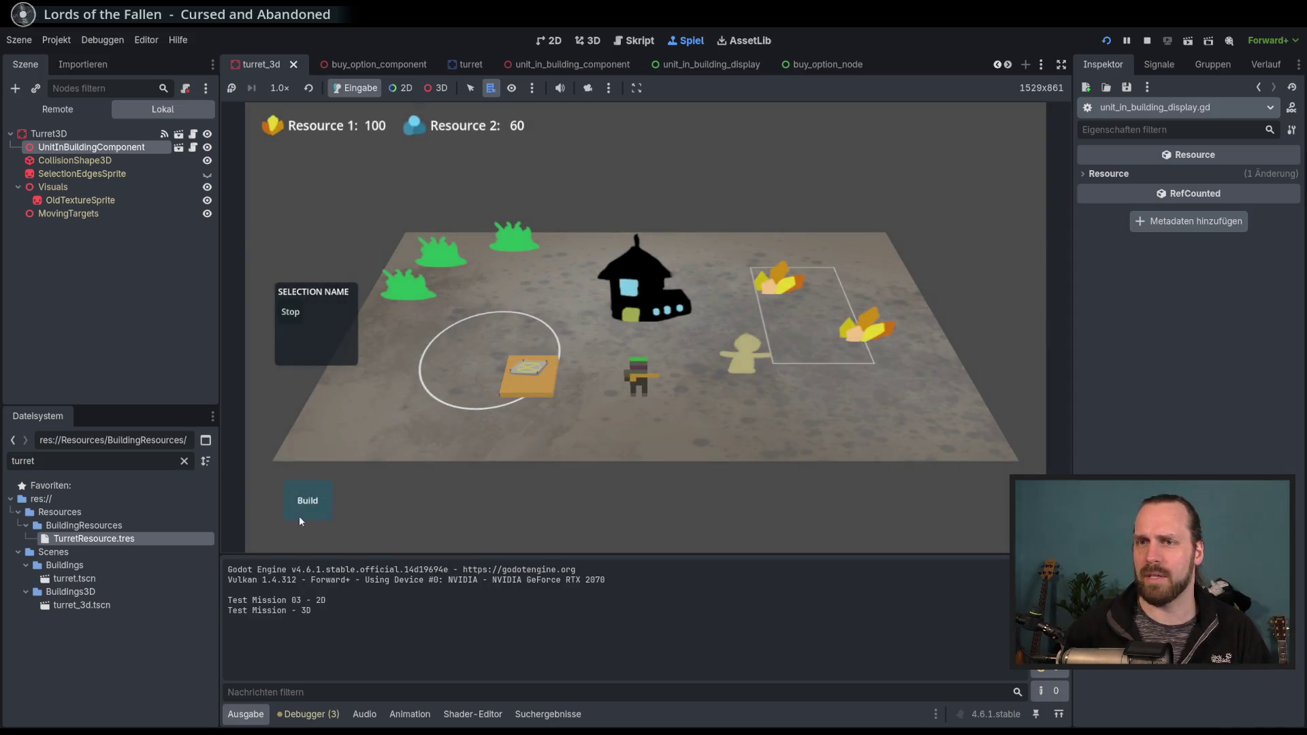
left_click(300, 516)
left_click(477, 418)
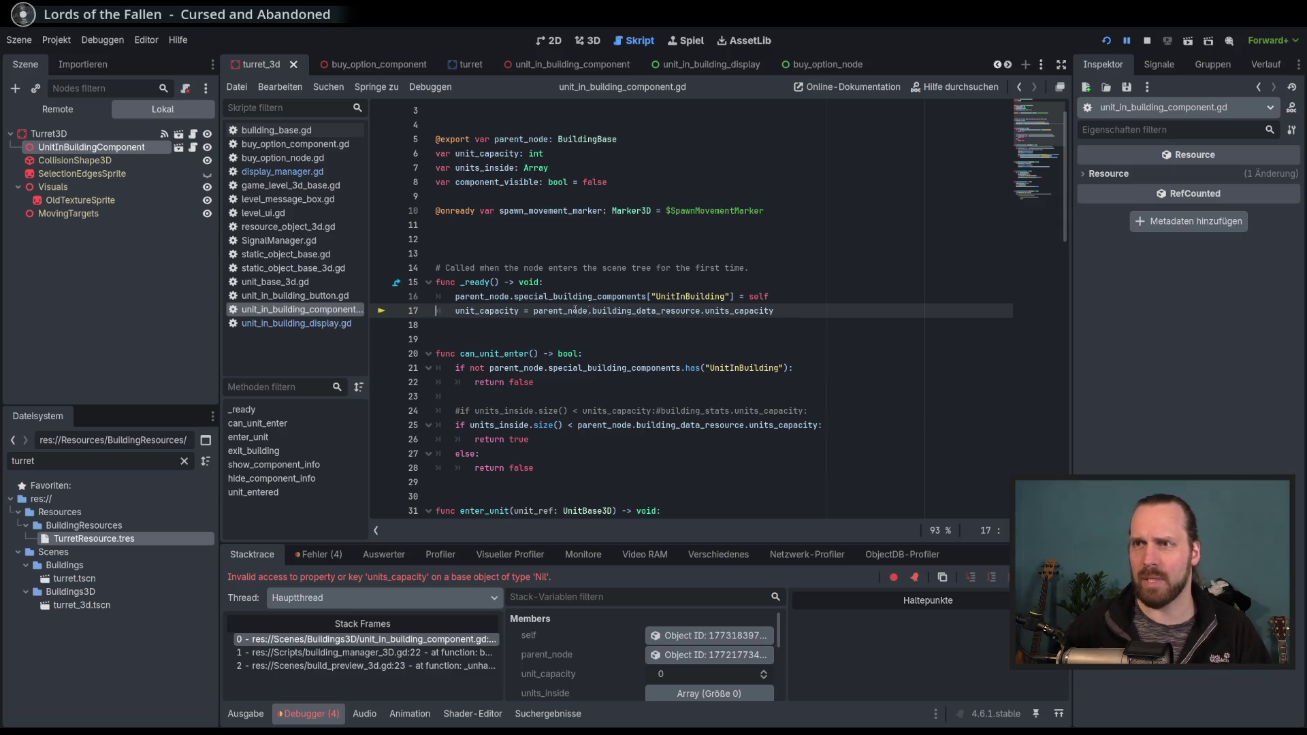
Stop the crashed game and inspect units_capacity and parent_node's BuildingBase type, leaving code unchanged.
key("F8")
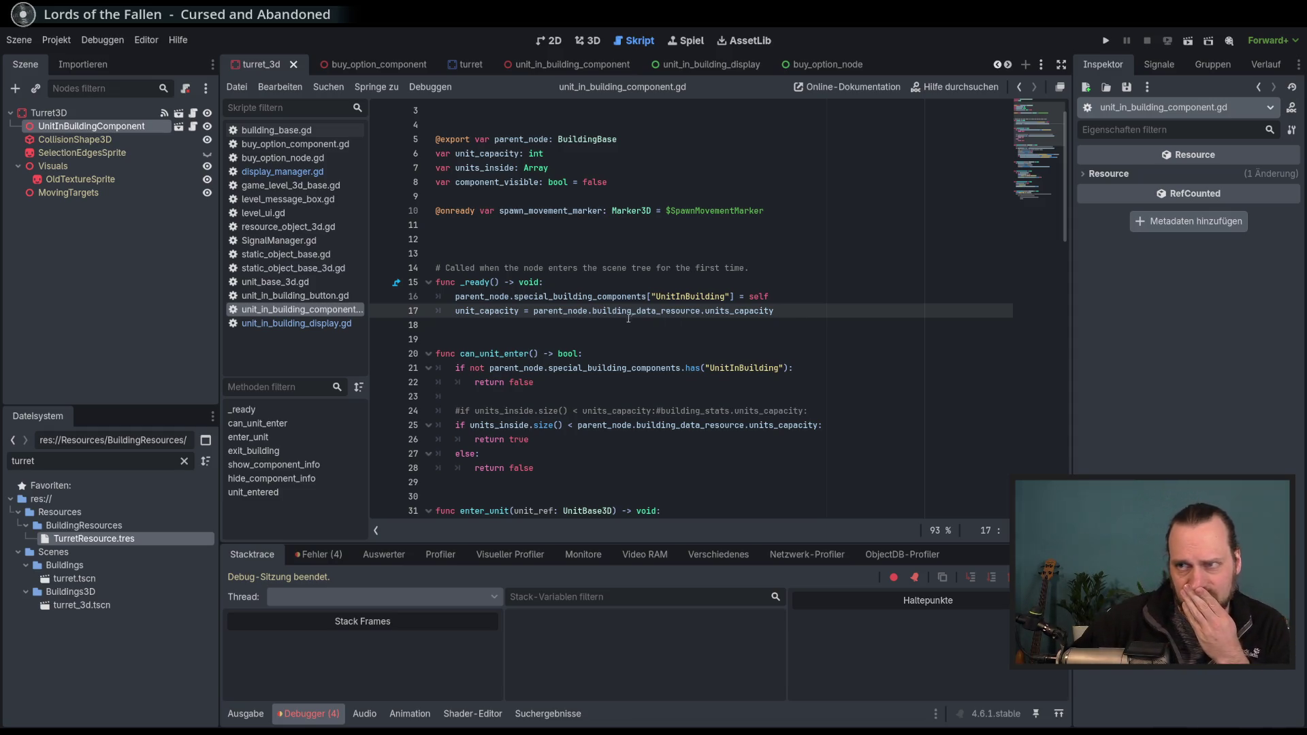
double_click(739, 311)
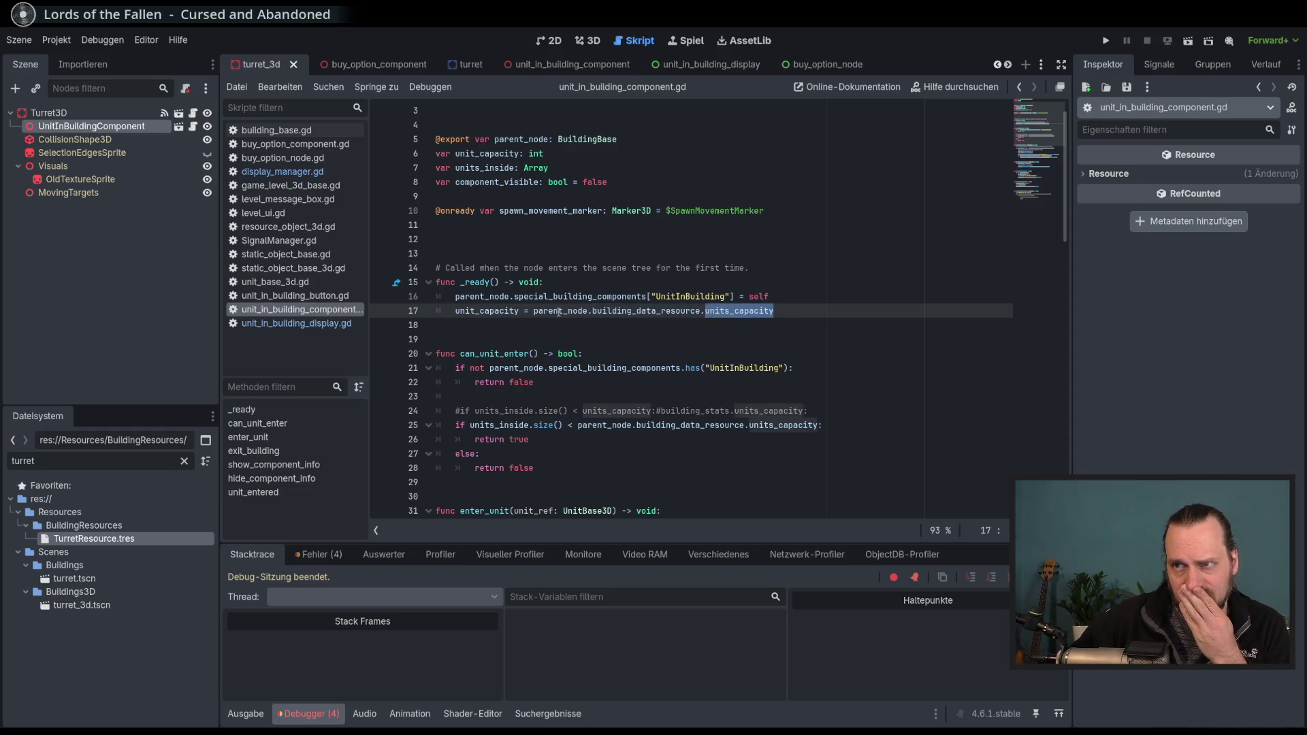
scroll(559, 313, "up", 2)
double_click(566, 339)
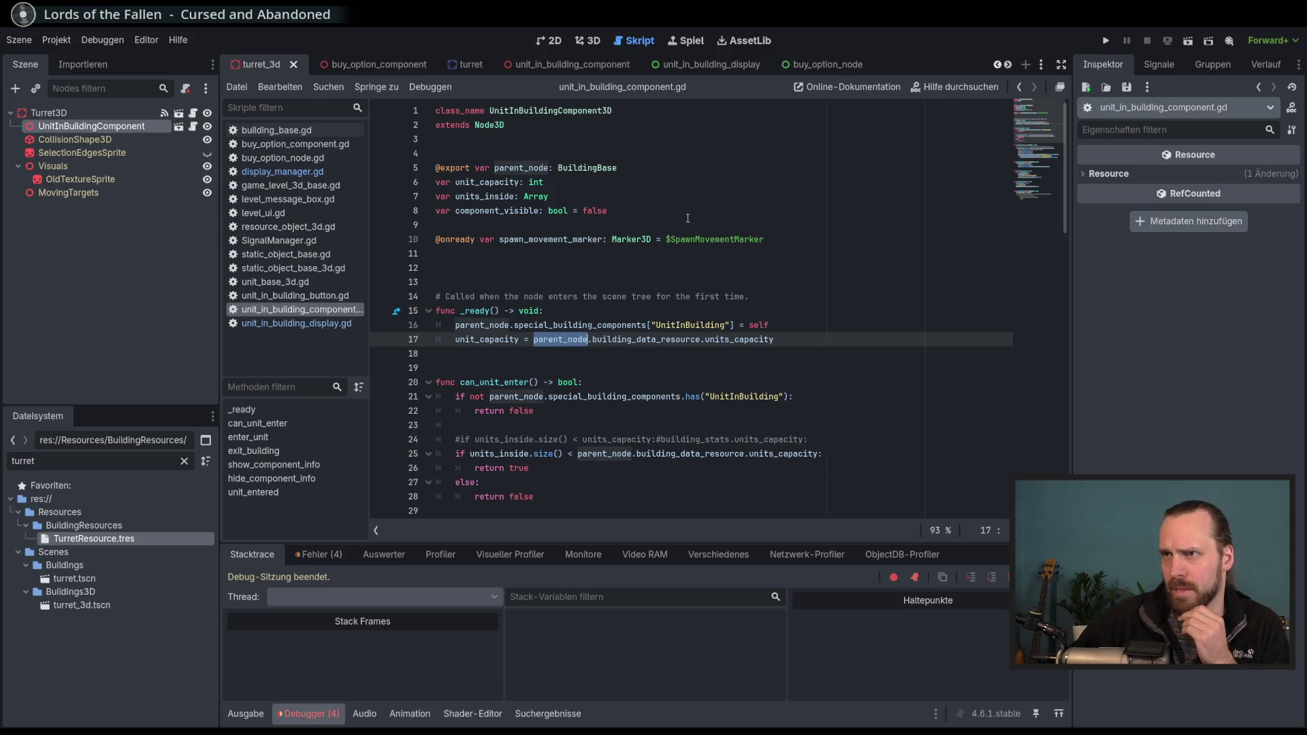
left_click(680, 170)
type("3")
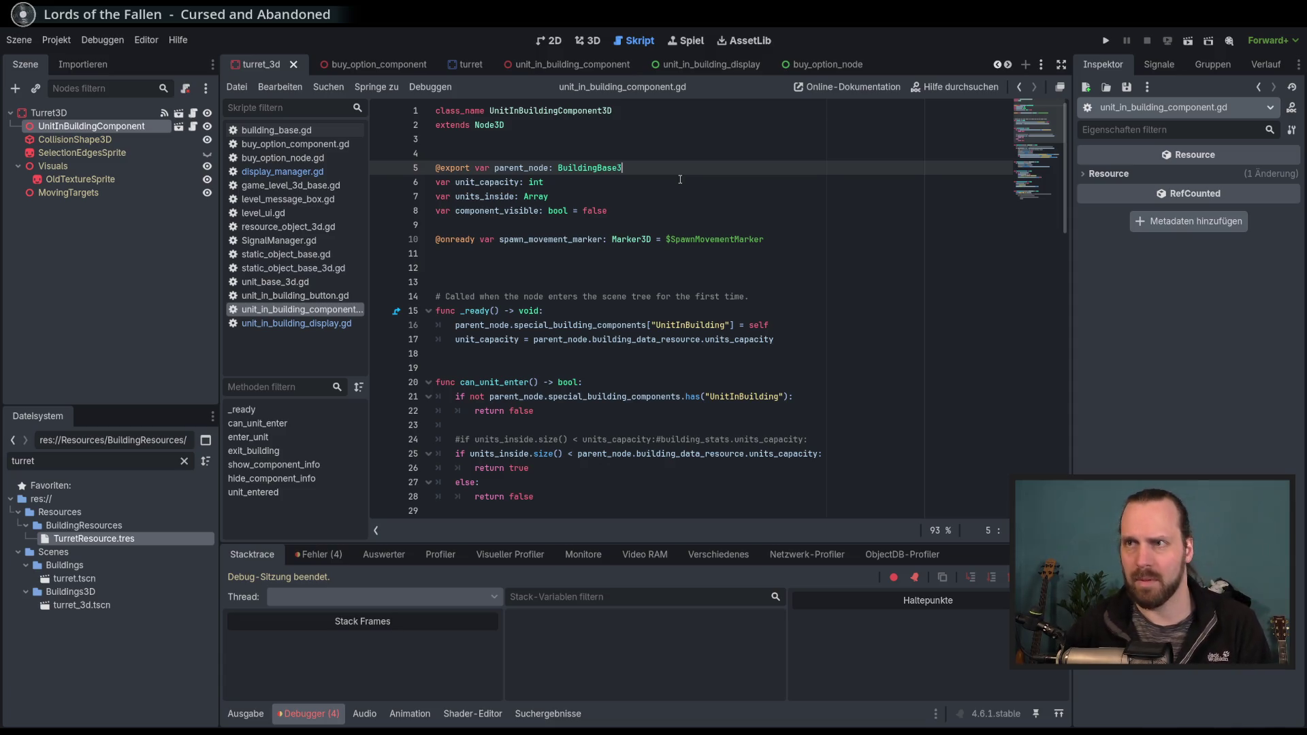
key("BackSpace")
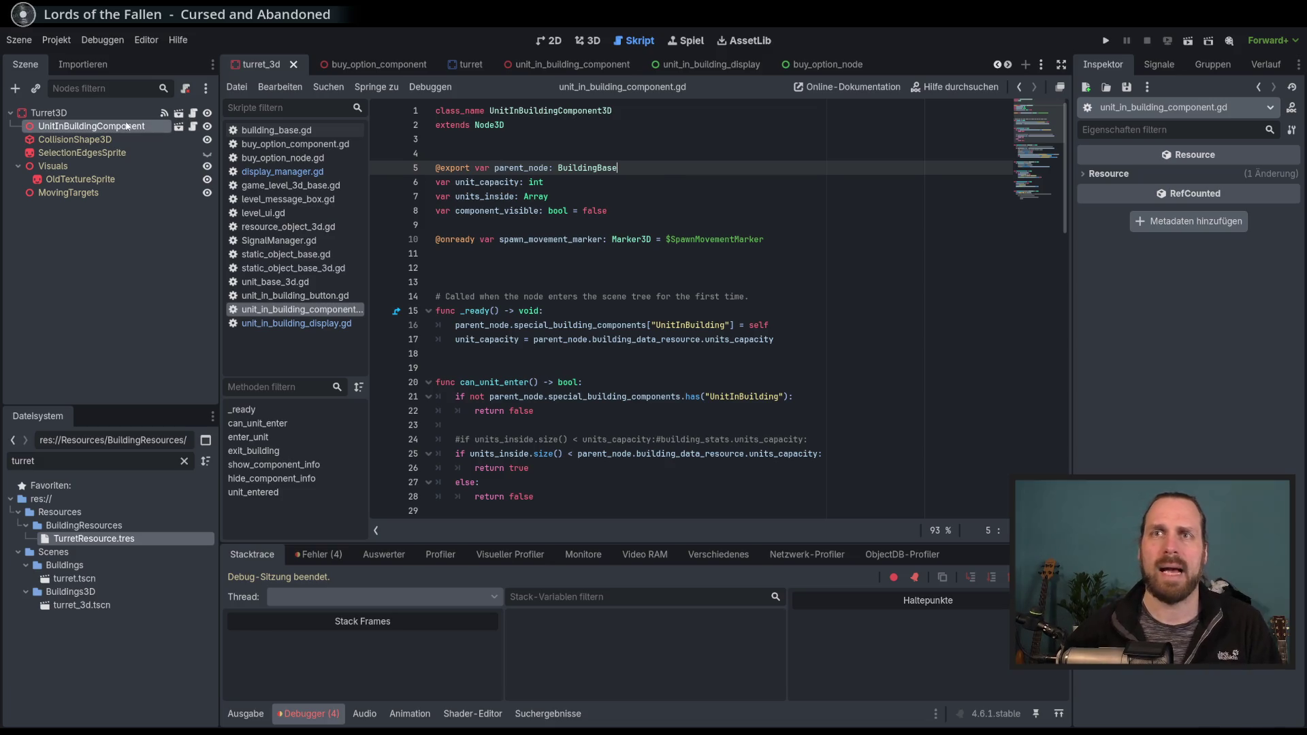
Reset UnitInBuildingComponent's Parent Node to Turret3D in the Inspector and save turret_3d.
left_click(49, 112)
left_click(91, 126)
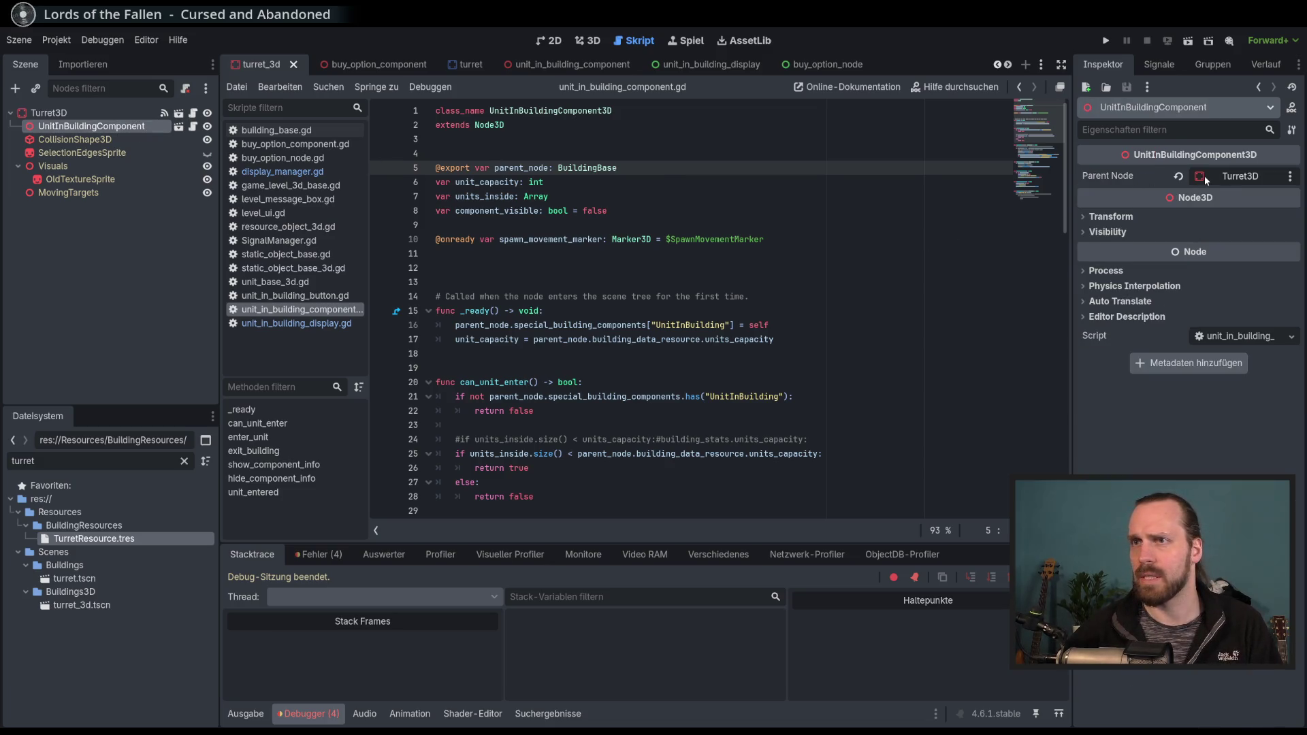
left_click(817, 239)
left_click(1179, 176)
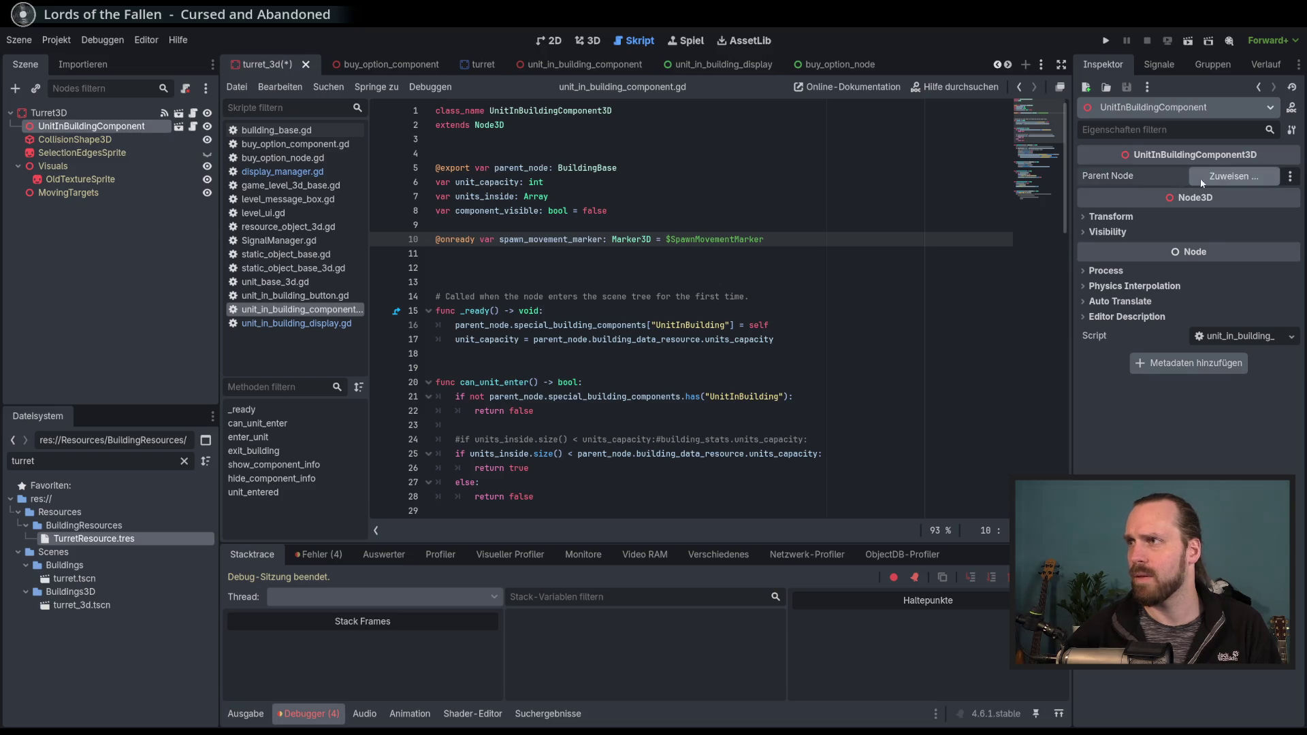
left_click(1229, 176)
double_click(586, 223)
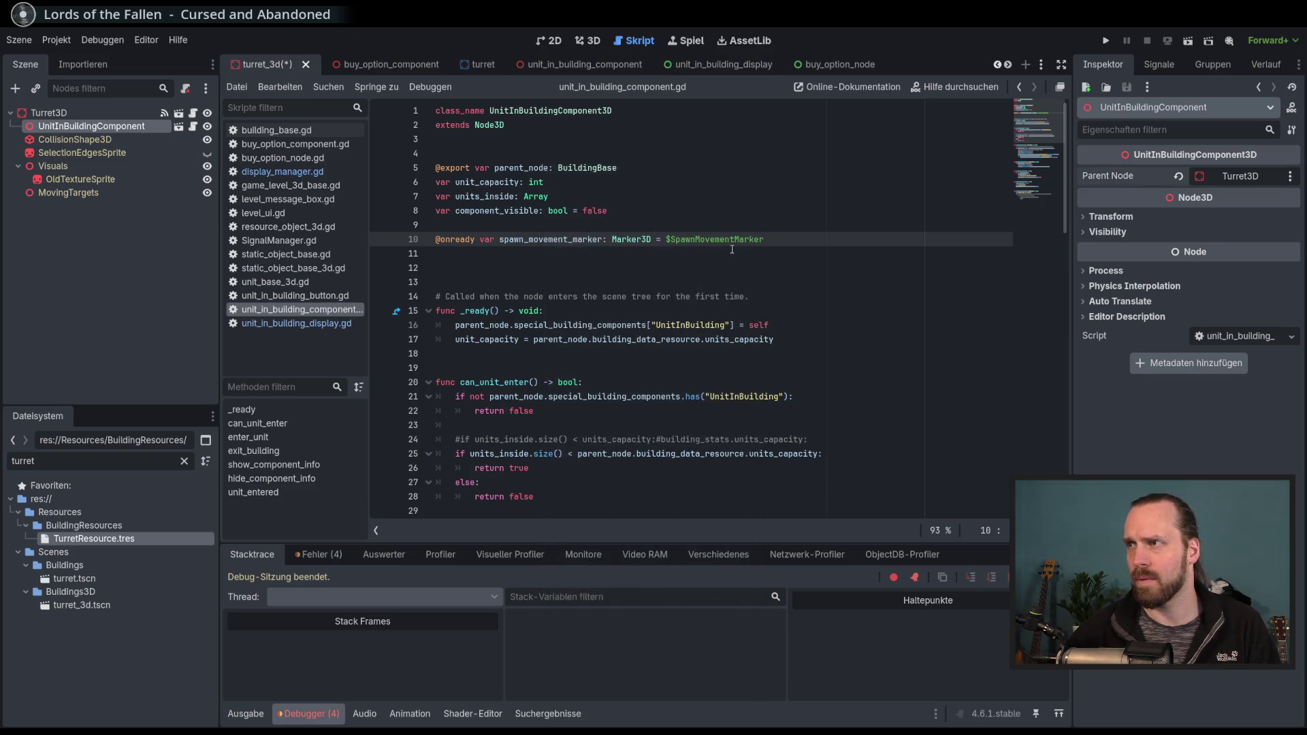
key("ctrl+s")
Inspect the building_data_resource usage on line 17 of the component script.
left_click(820, 326)
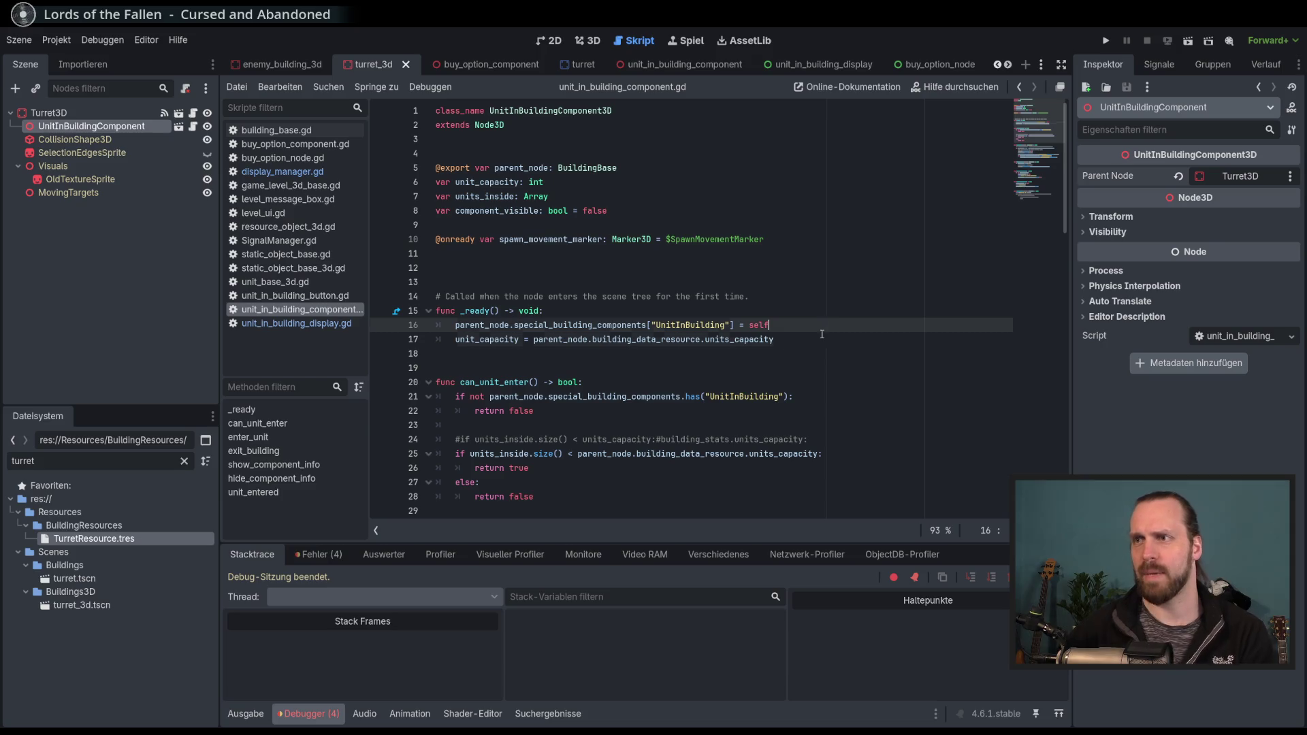
left_click(822, 334)
double_click(650, 339)
left_click(805, 341)
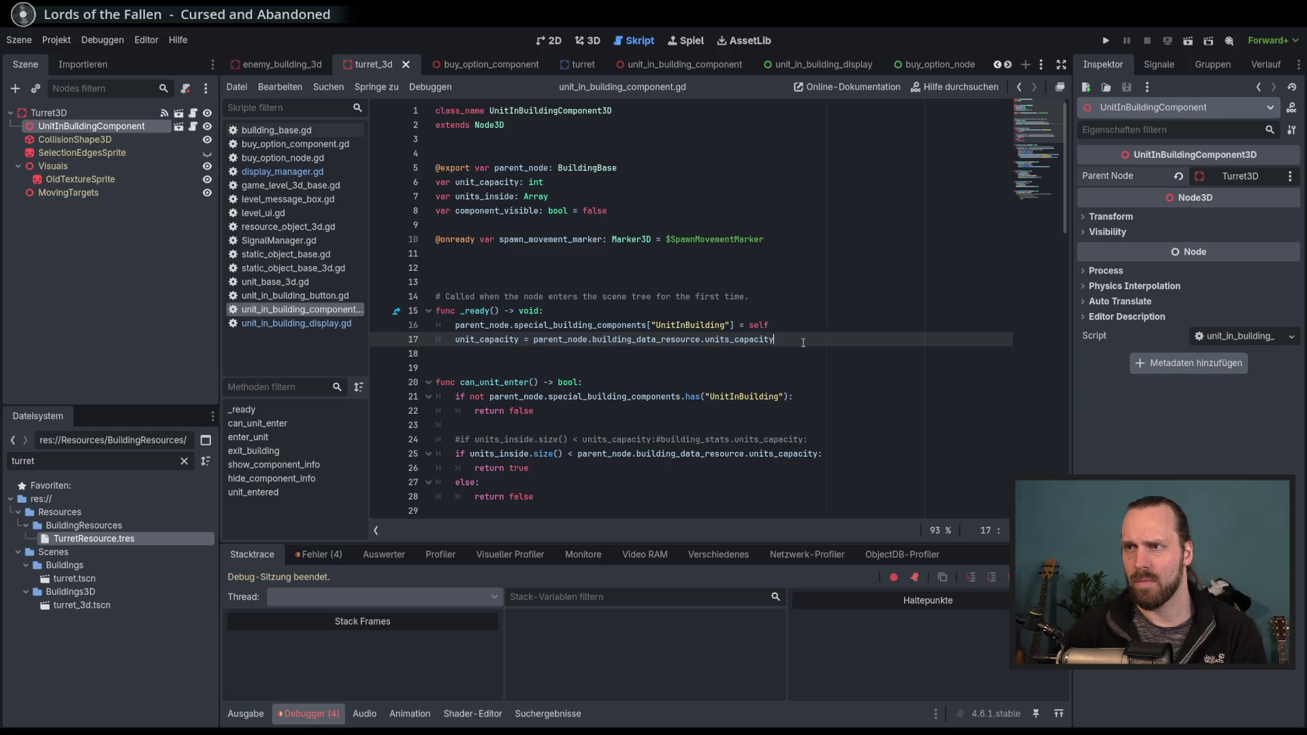
Relaunch the game, start Test Mission - 3D and place a turret to reproduce the units_capacity error.
key("F5")
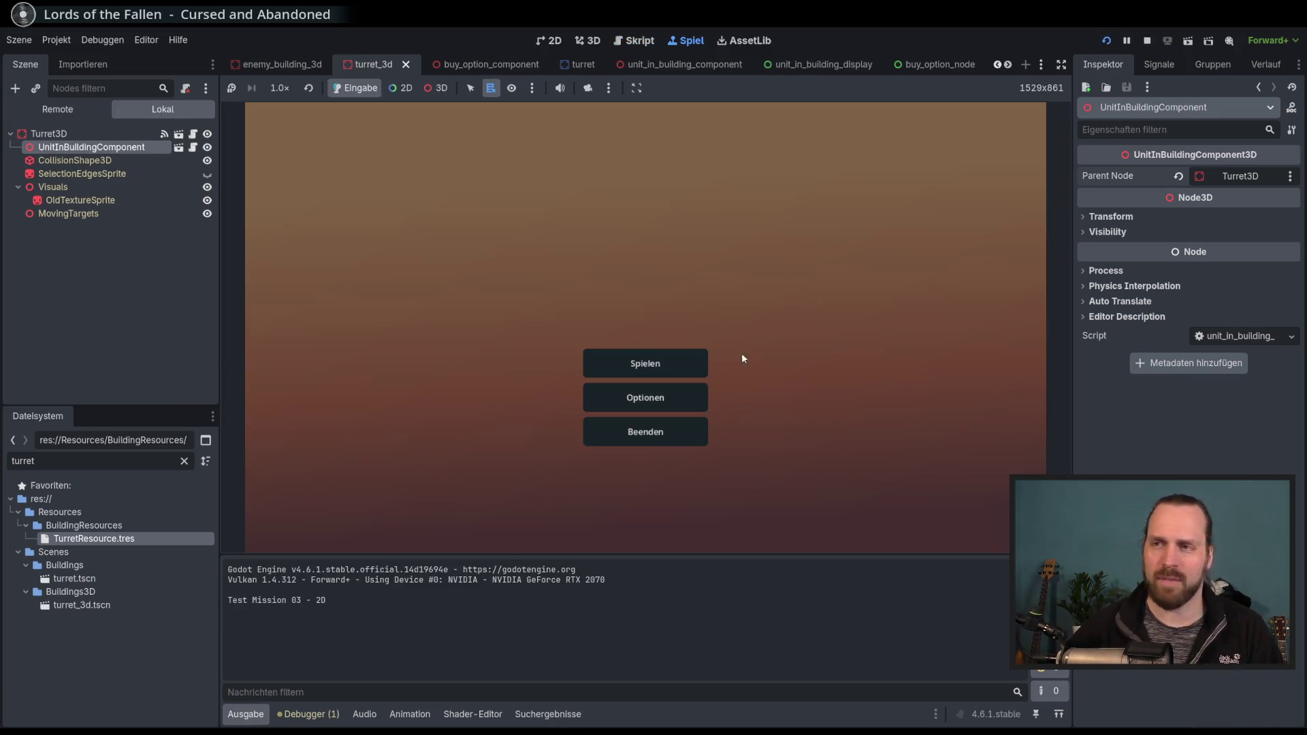
left_click(644, 363)
left_click(430, 286)
left_click(749, 489)
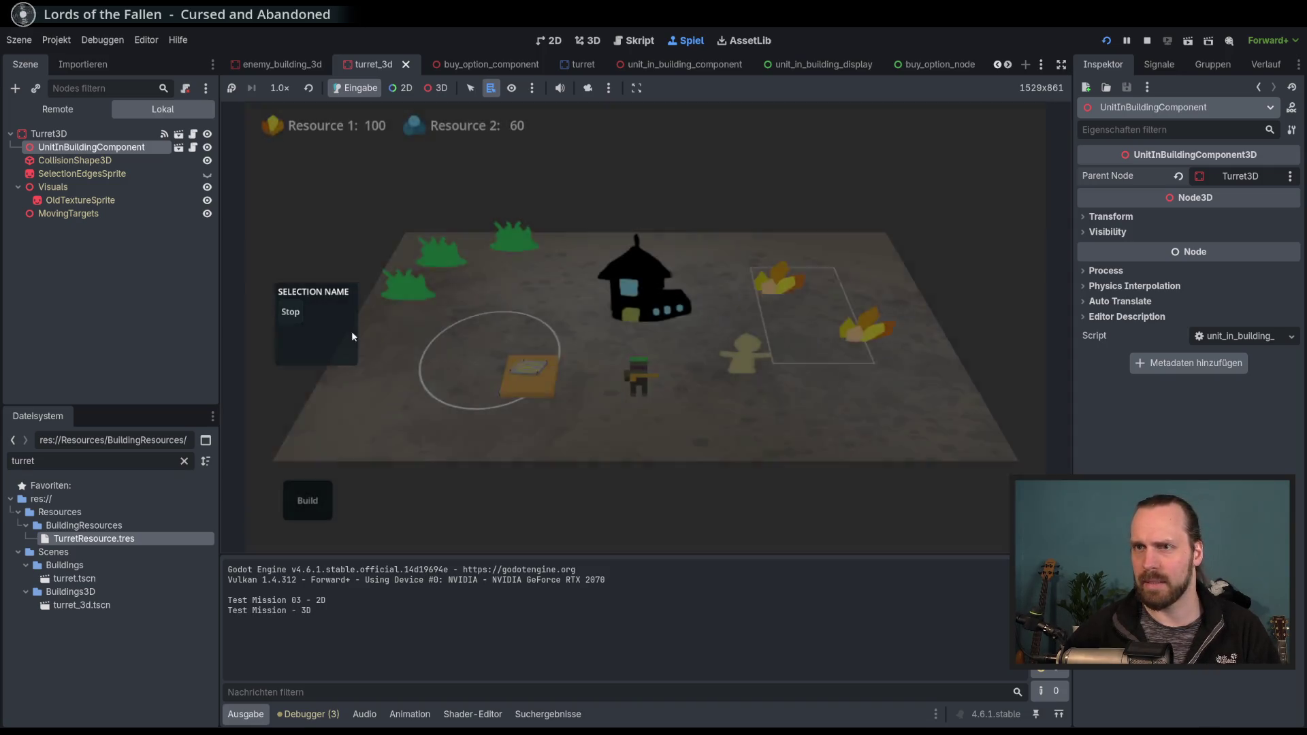
left_click(308, 500)
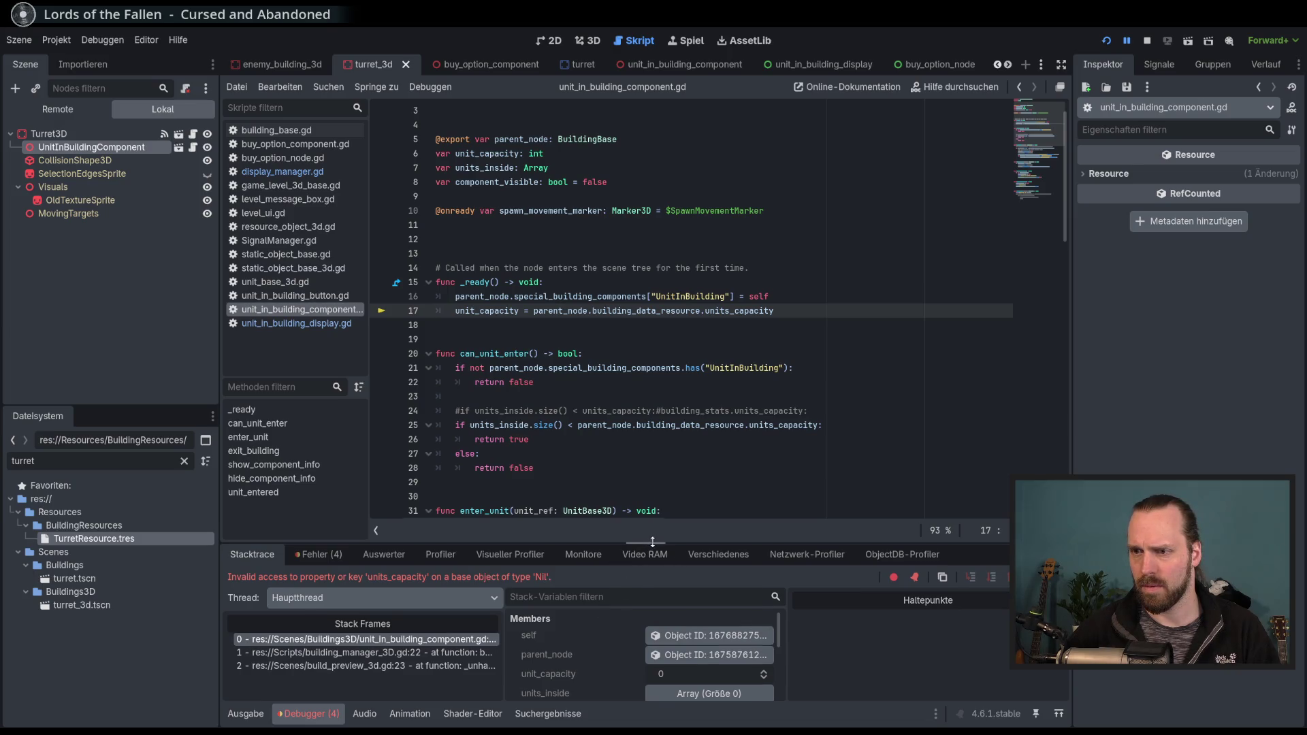
Enlarge the debugger, inspect the live parent_node properties, and jump to the buy_building frame.
left_click_drag(653, 543, 652, 470)
left_click(708, 581)
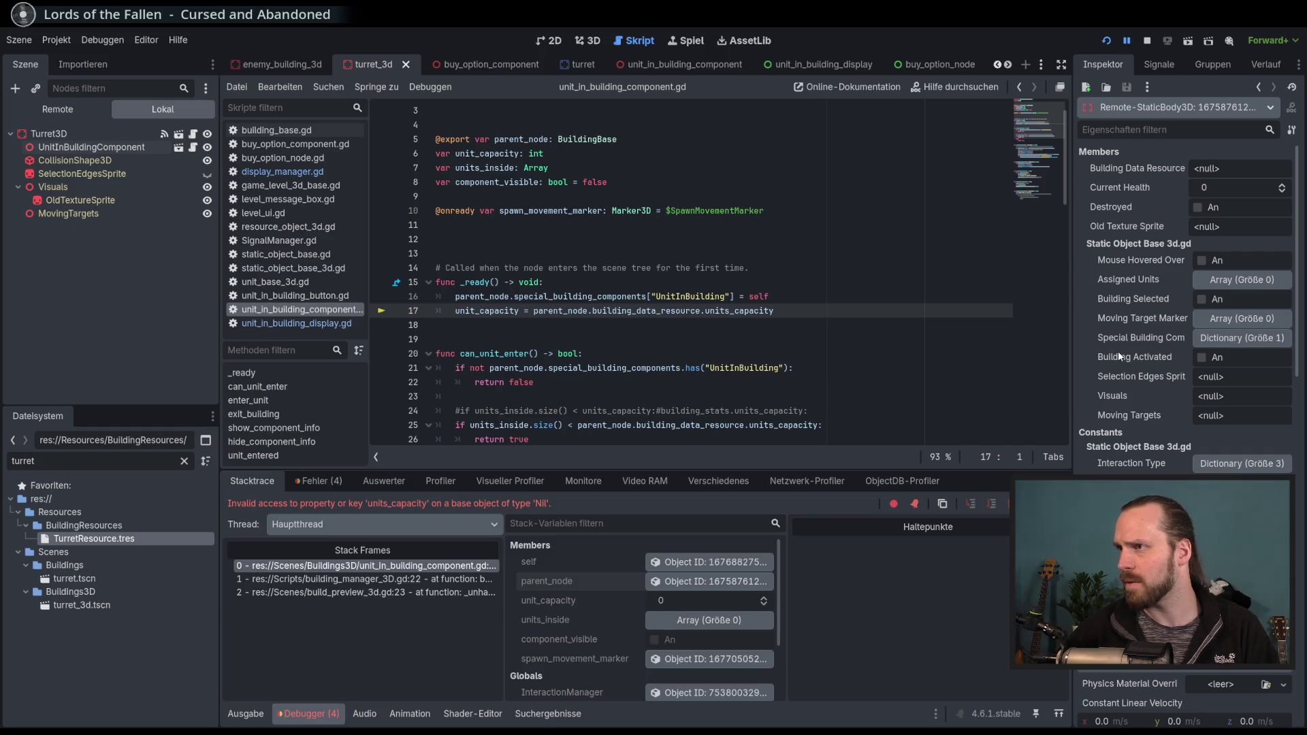
left_click(1222, 343)
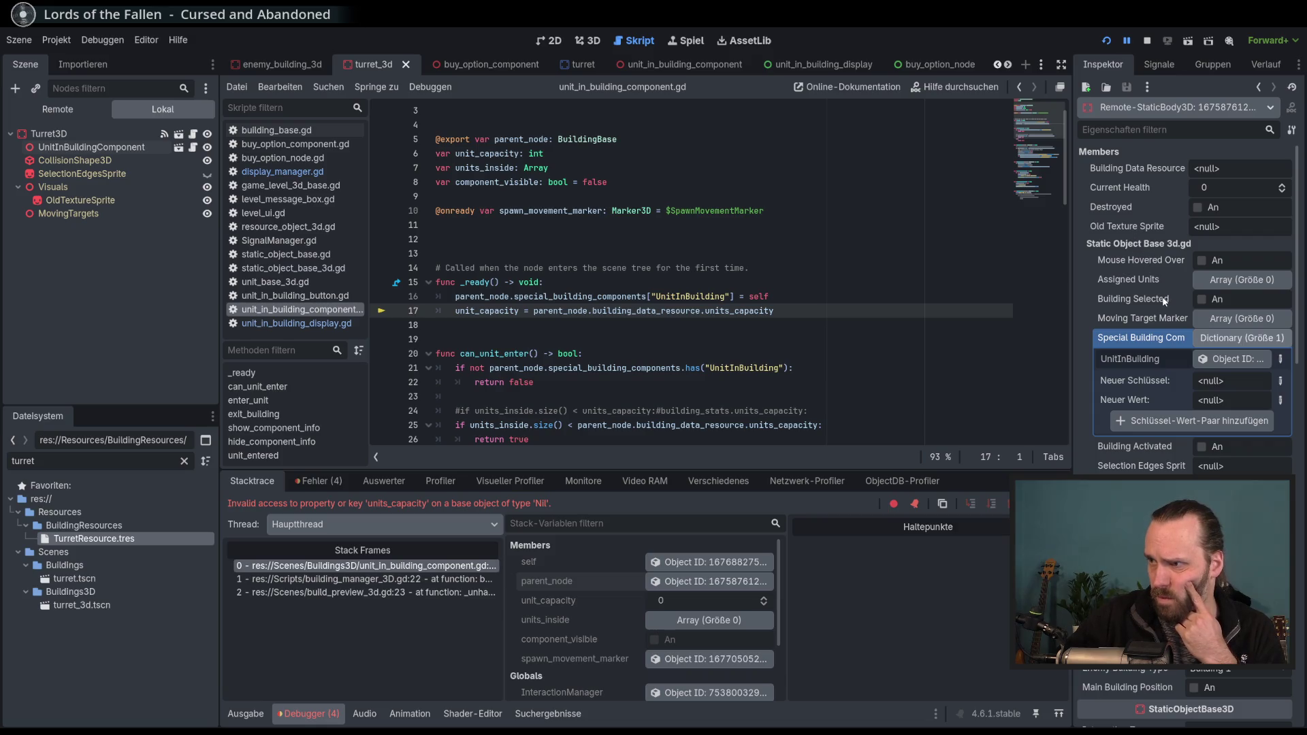
left_click(1224, 344)
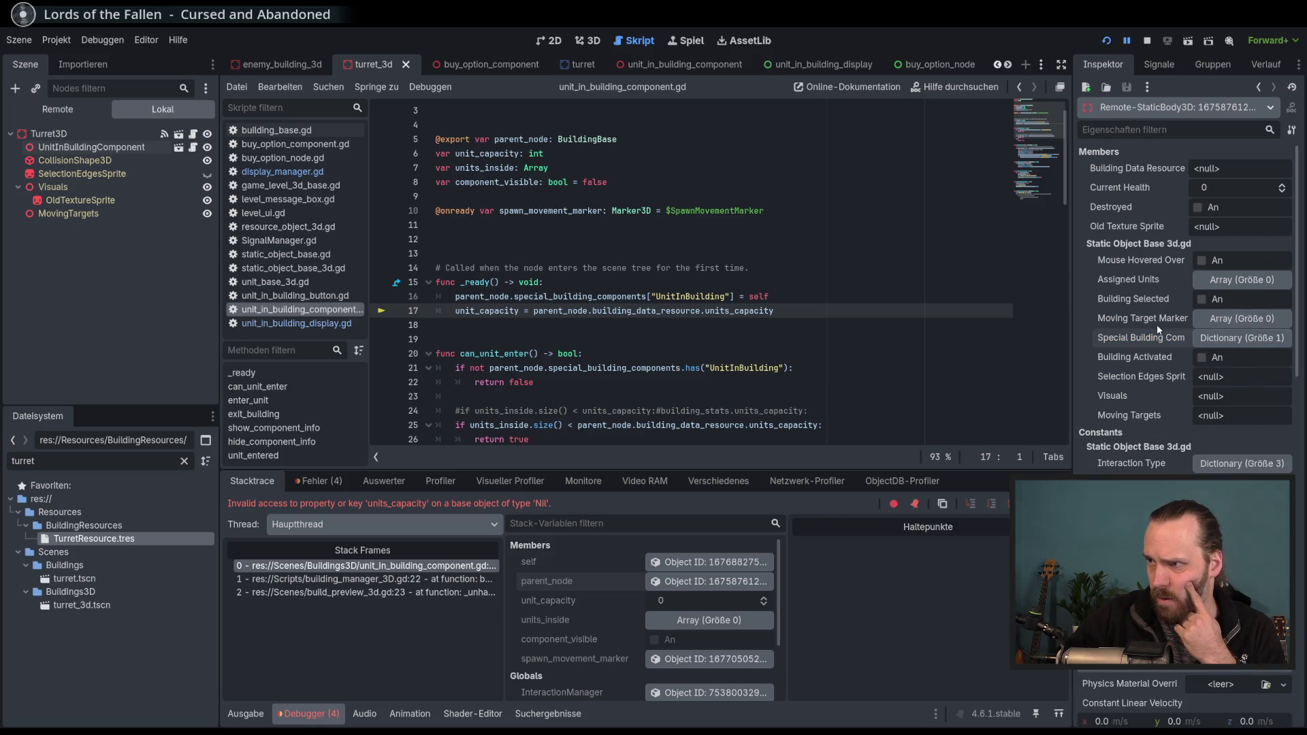
left_click(468, 578)
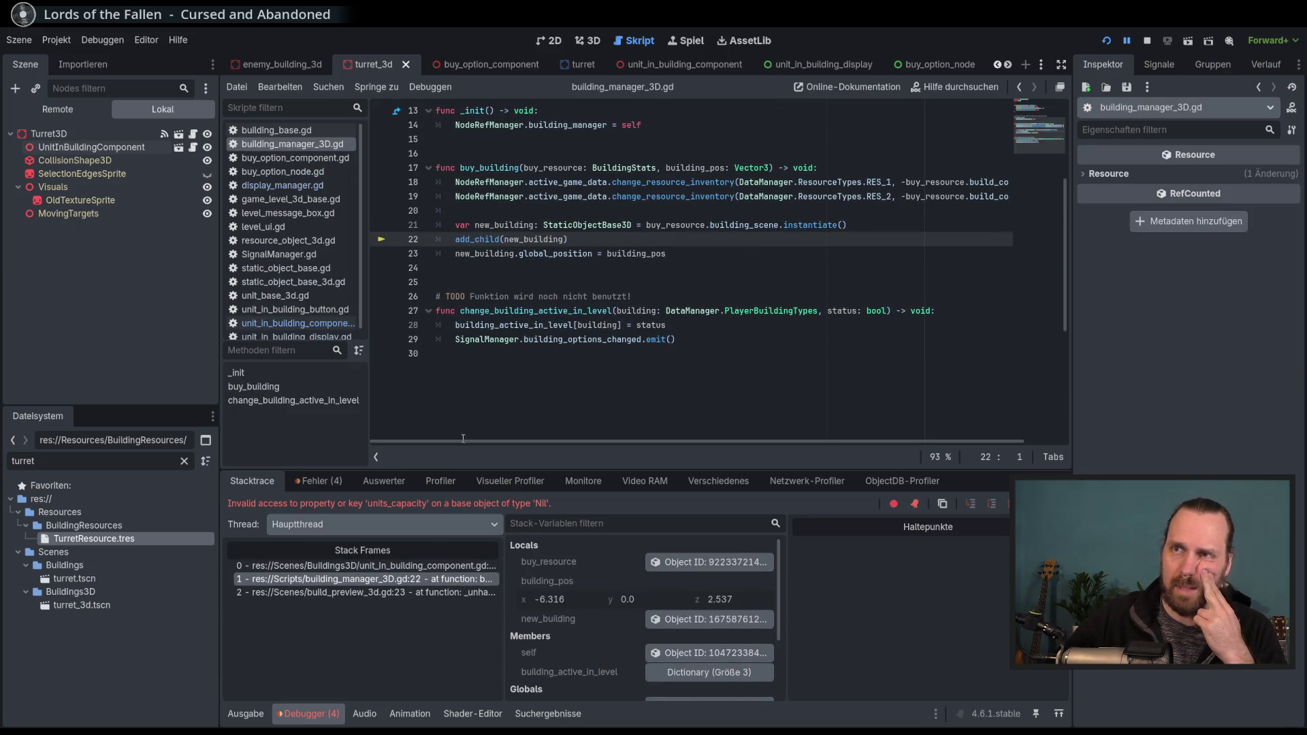
Inspect the build preview and buy_building caller frames in the debugger stack.
left_click(422, 592)
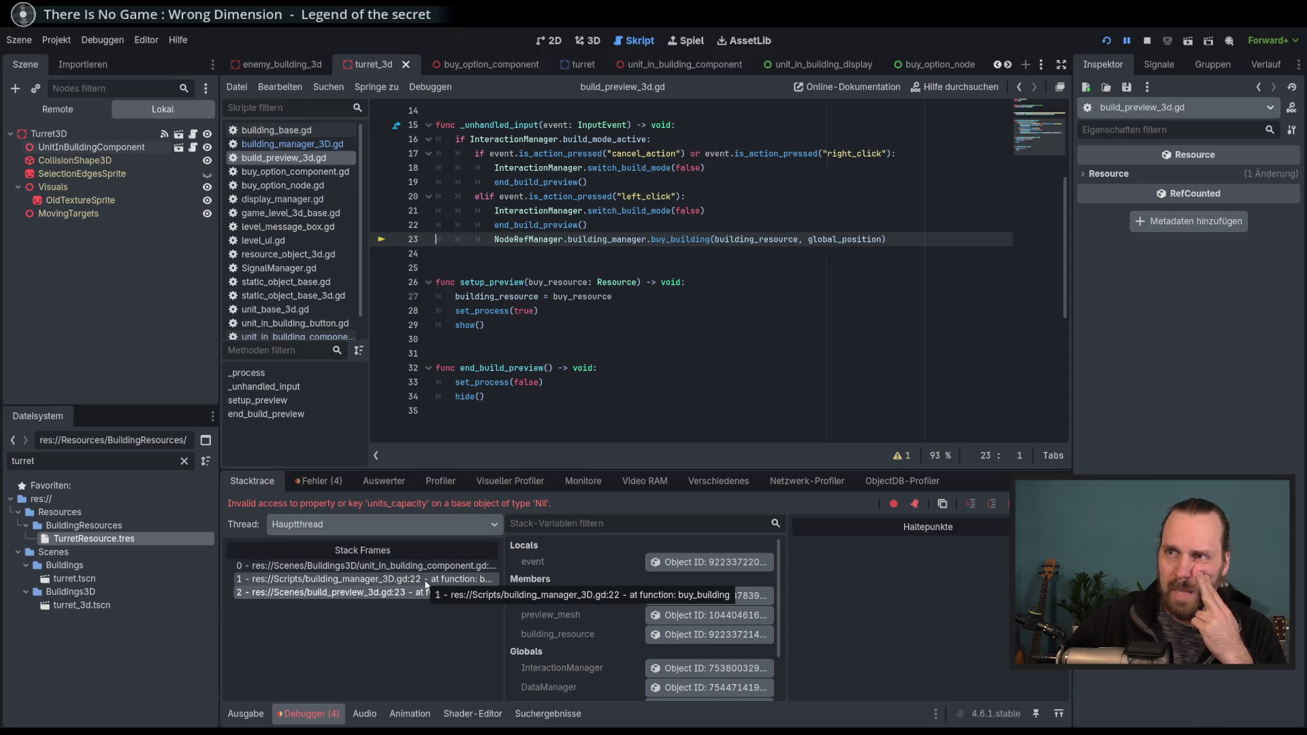
mouse_move(666, 239)
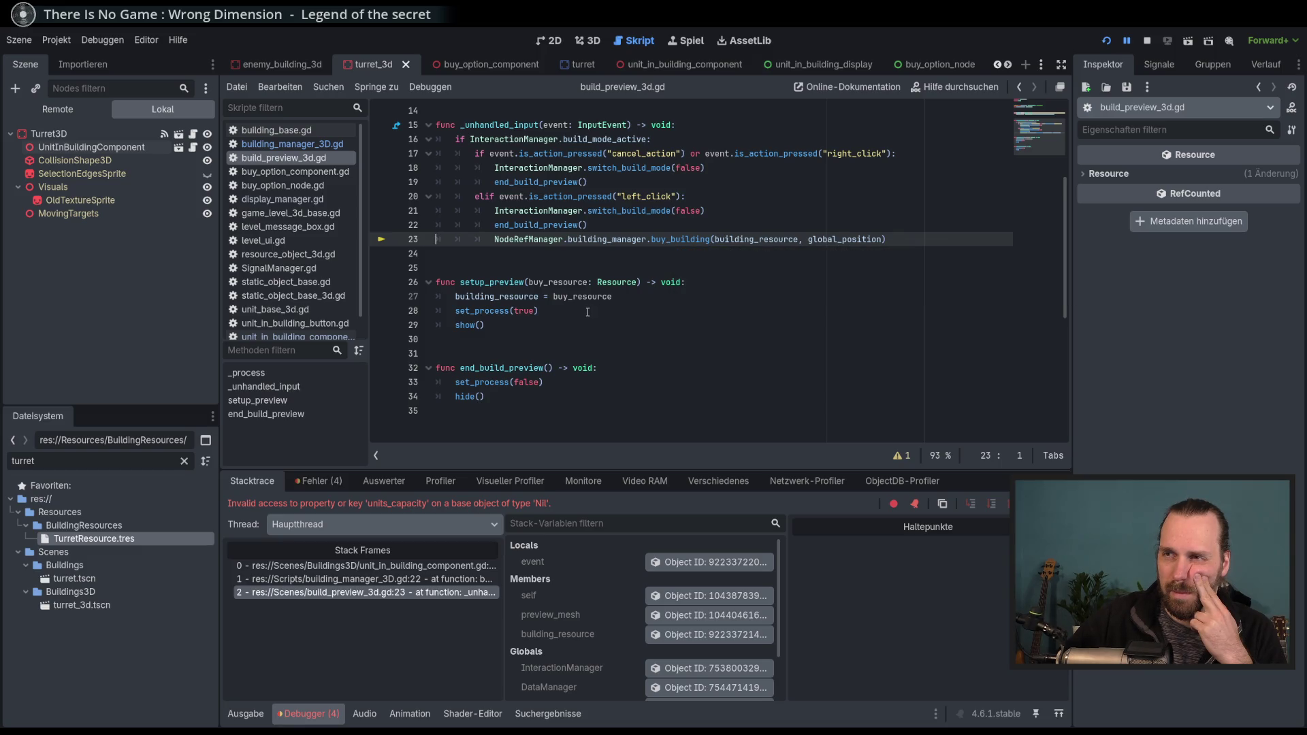
scroll(588, 312, "up", 1)
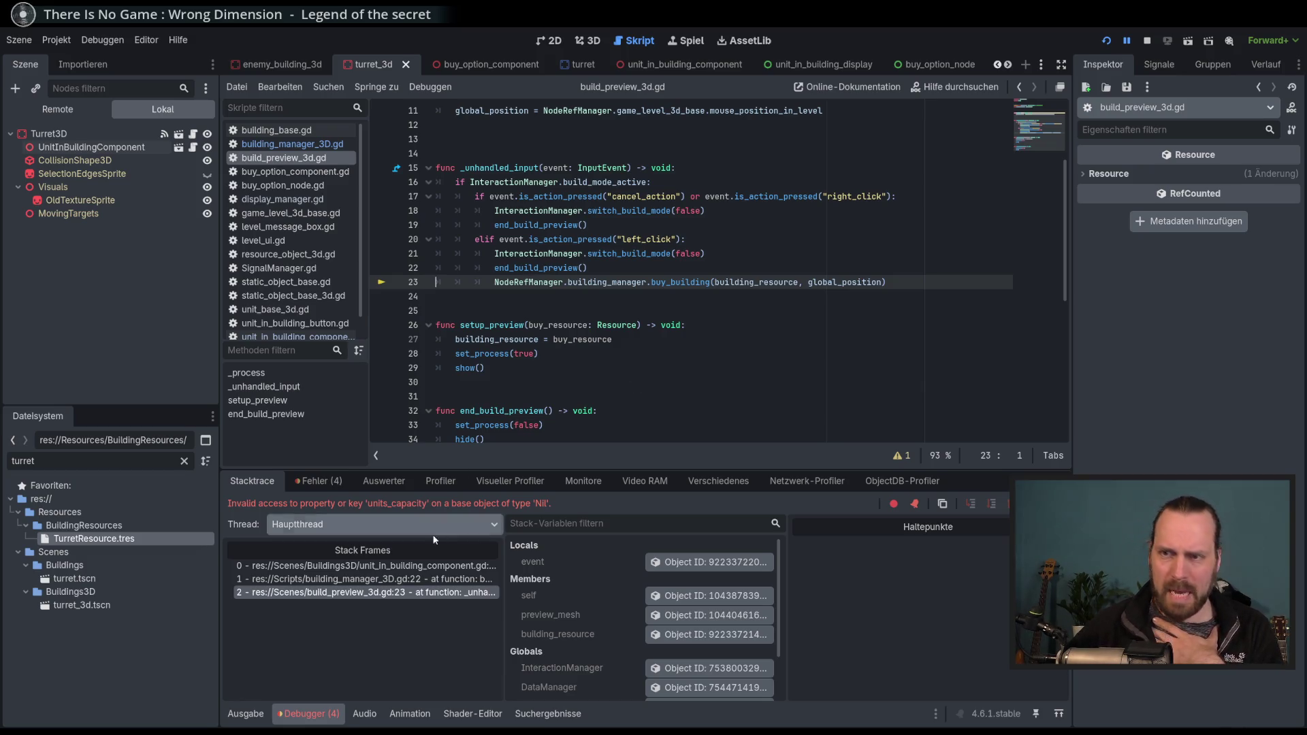
left_click(368, 579)
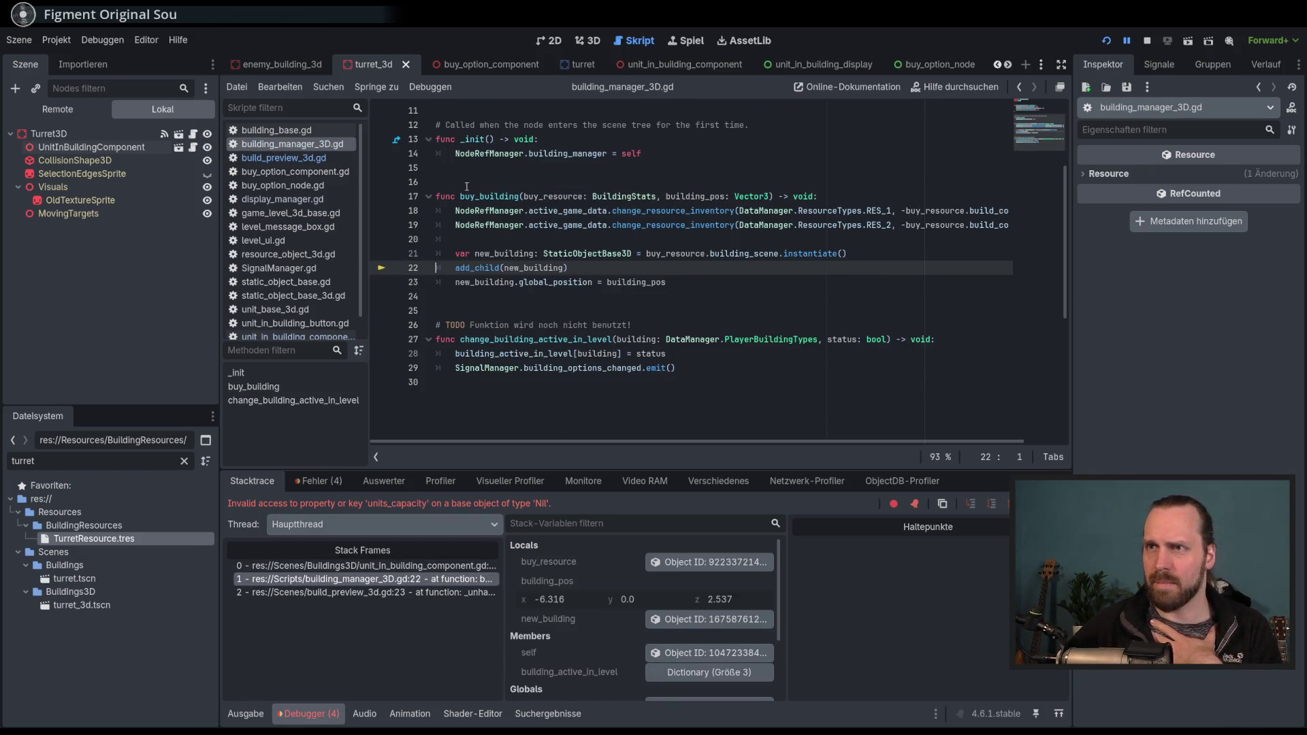
Compare the buy_building frame with the failing _ready frame and select the line 17 unit_capacity assignment.
left_click(453, 565)
scroll(639, 264, "up", 2)
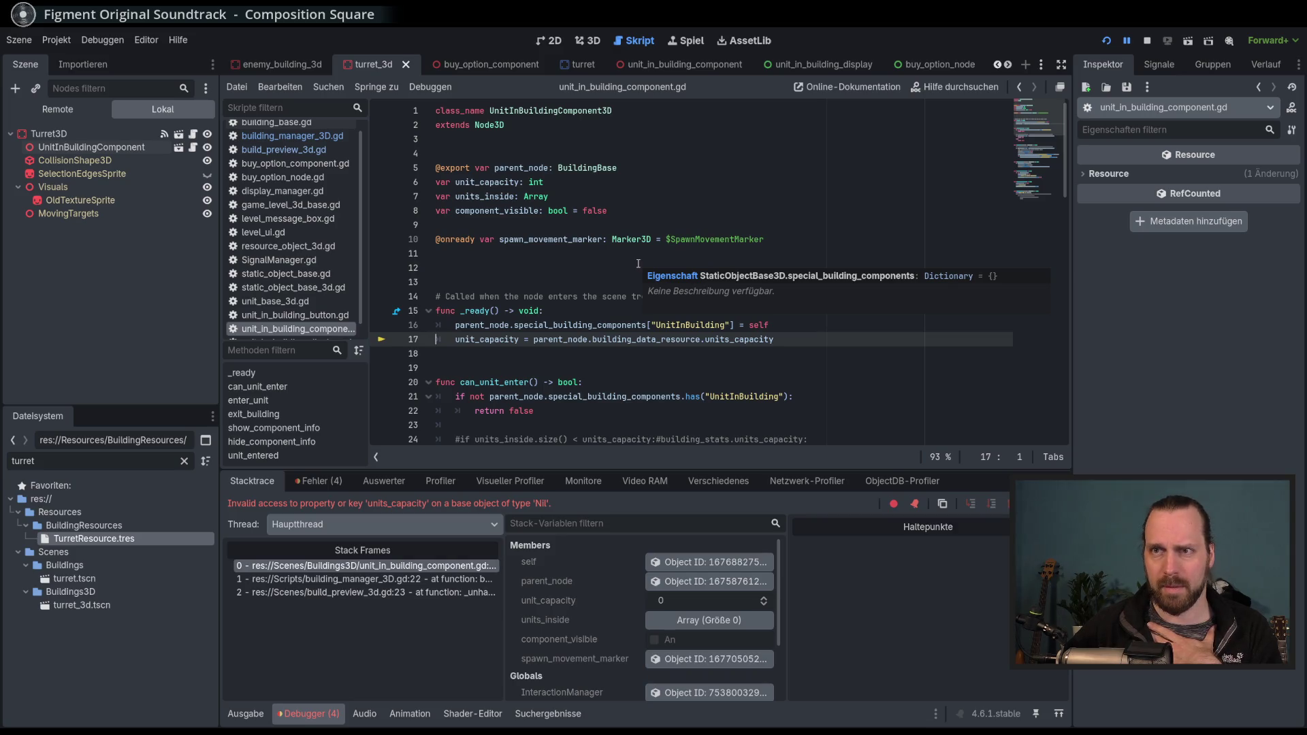
left_click(441, 579)
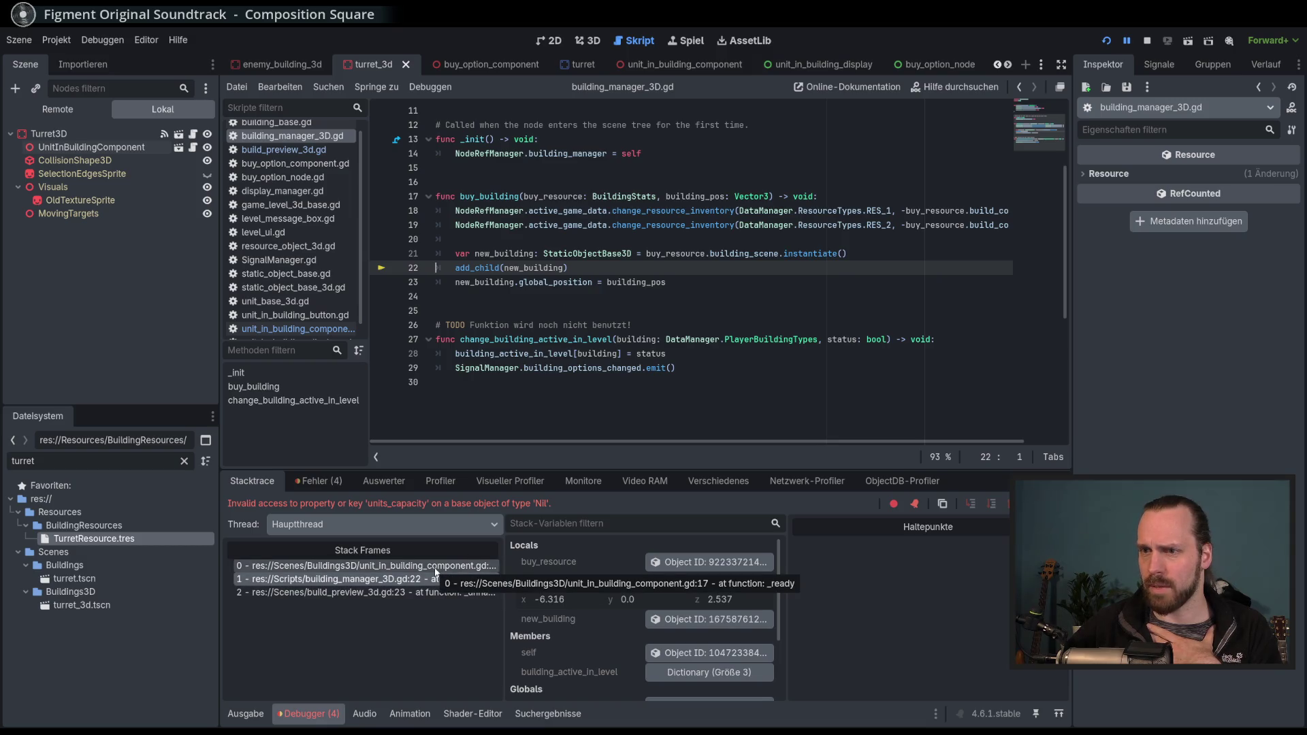
left_click(436, 567)
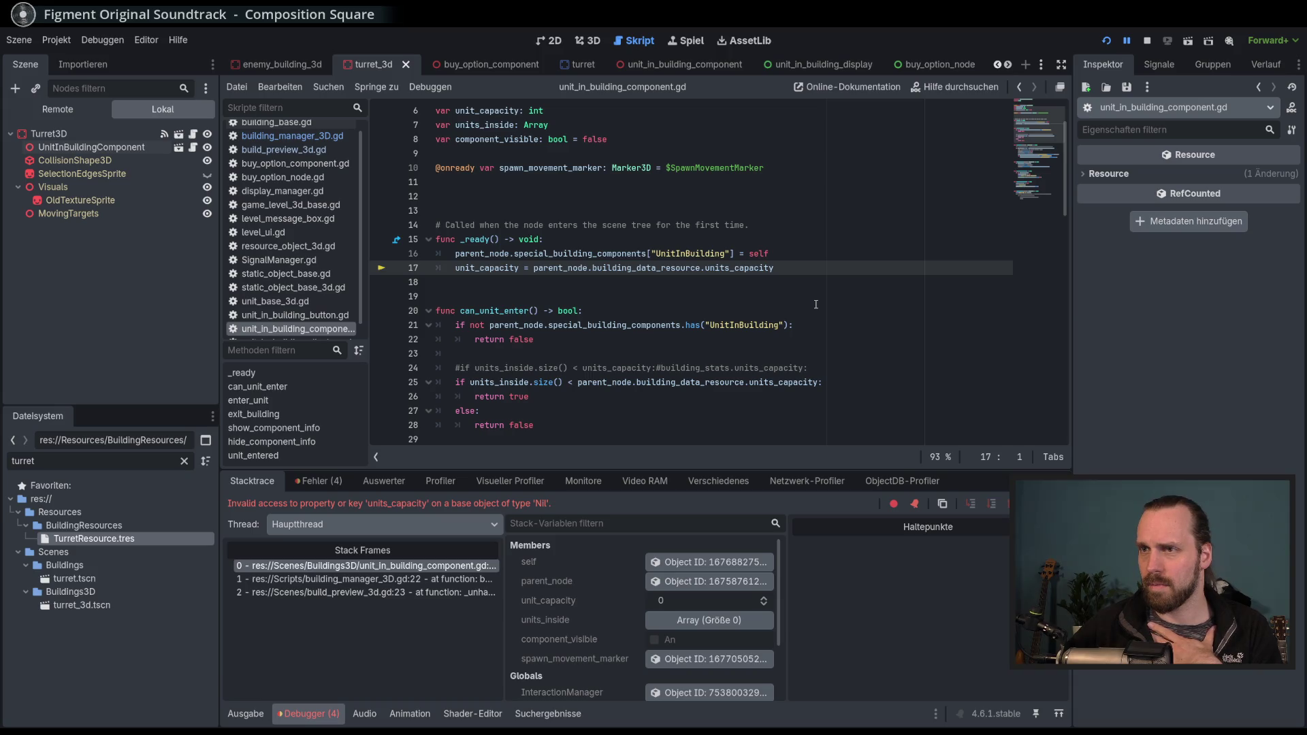
left_click(360, 579)
left_click(361, 565)
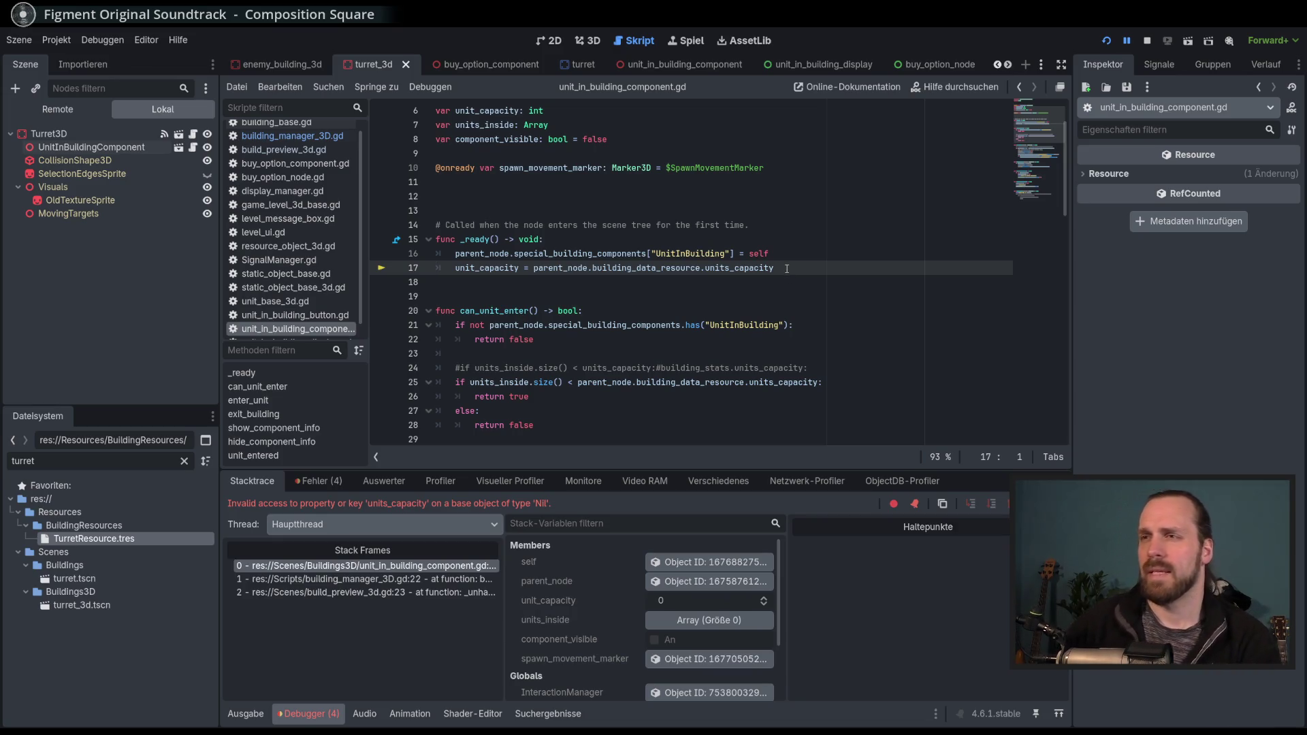
left_click_drag(786, 267, 789, 252)
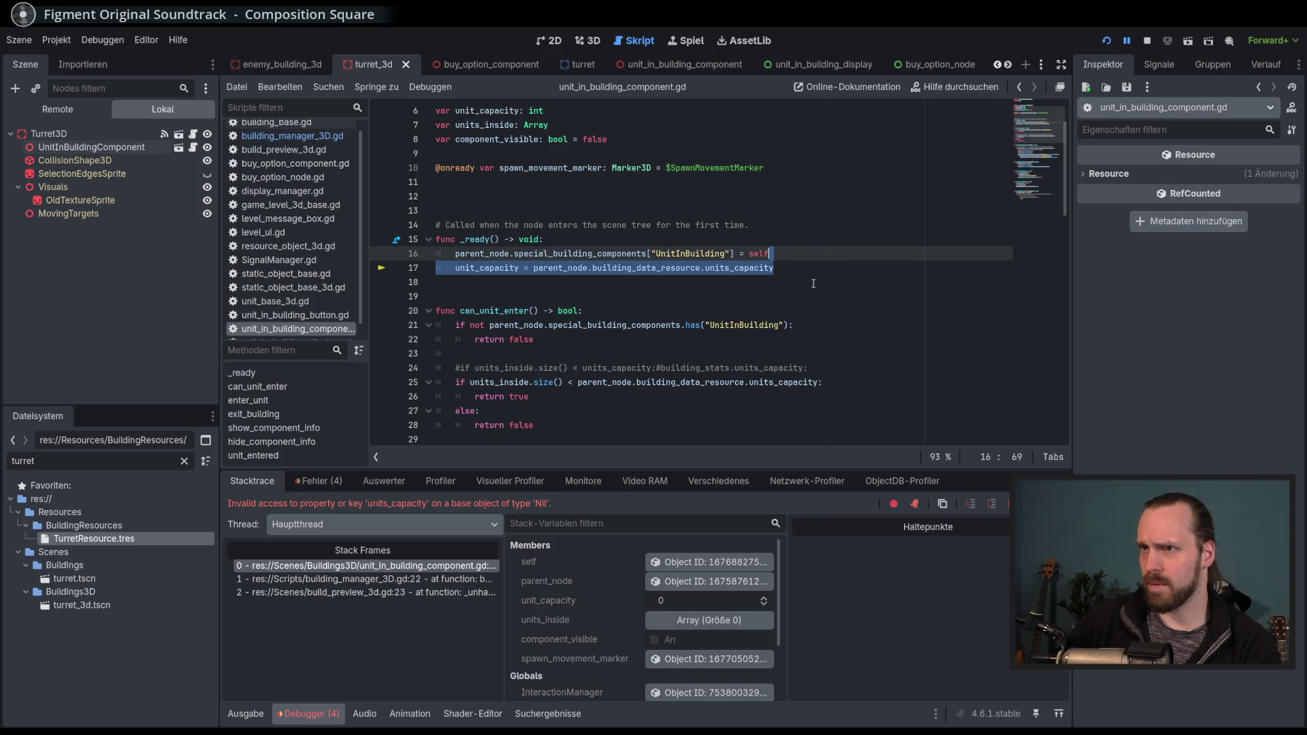
Delete the unit_capacity assignment from _ready and review the unit_capacity declaration on line 6.
key("Delete")
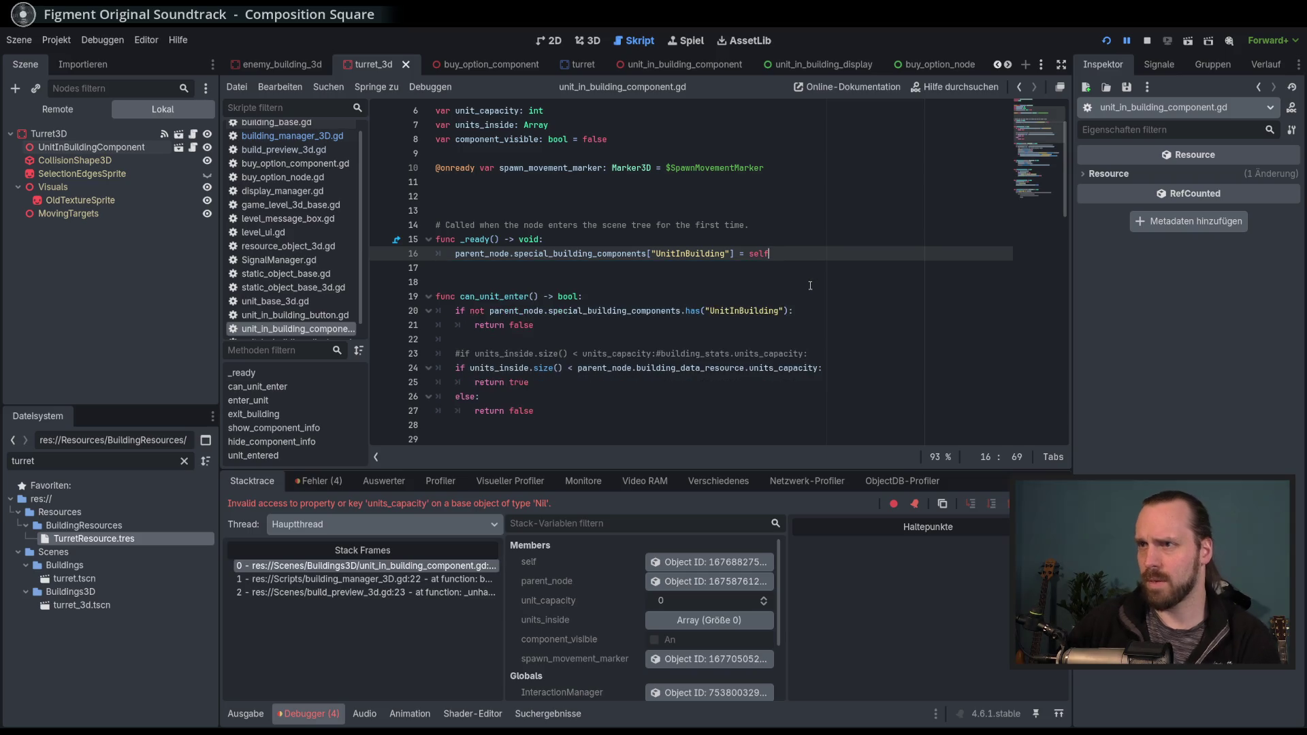
left_click(801, 286)
scroll(798, 297, "up", 2)
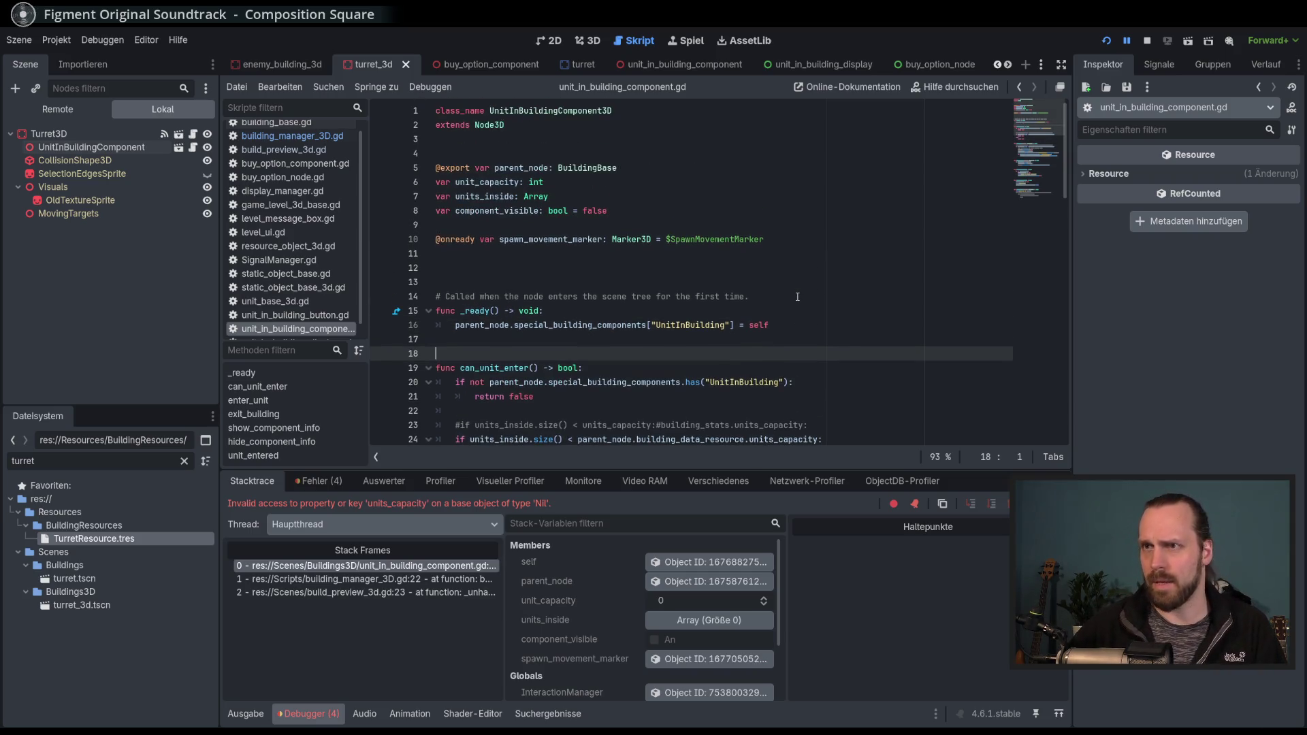
double_click(487, 182)
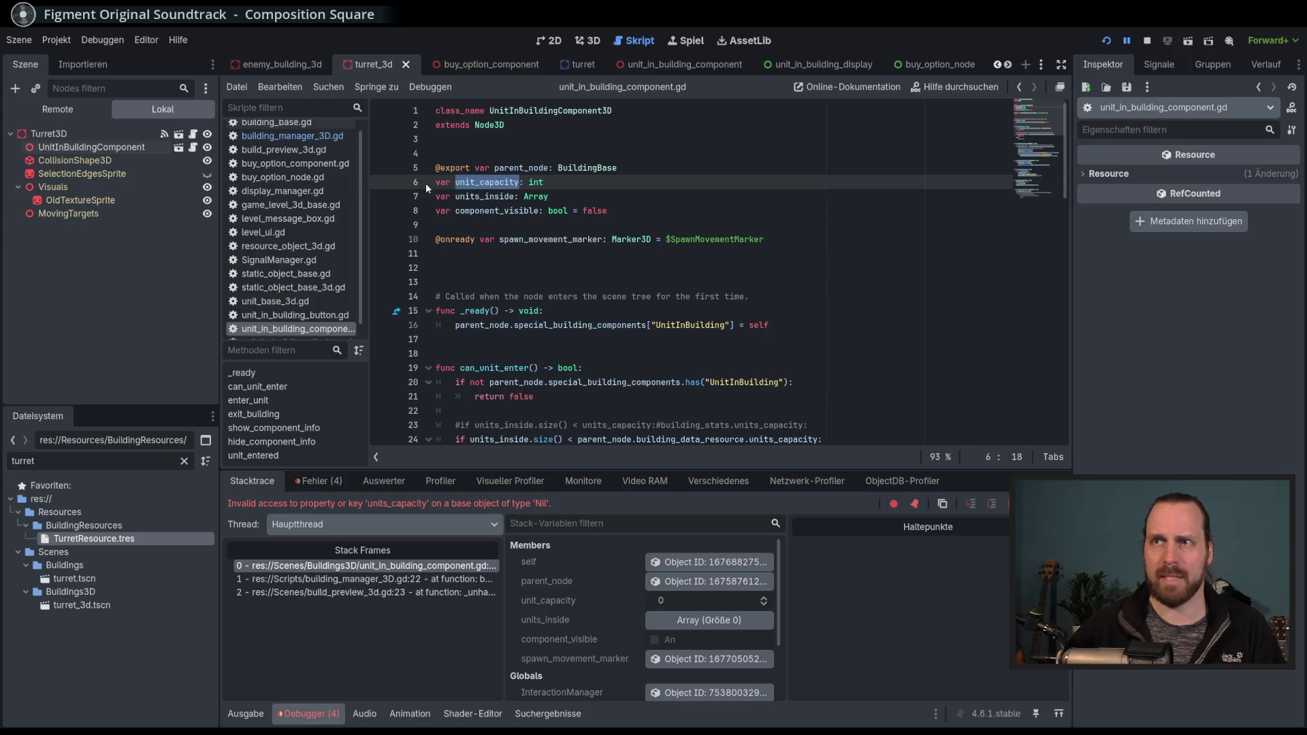
scroll(361, 235, "down", 1)
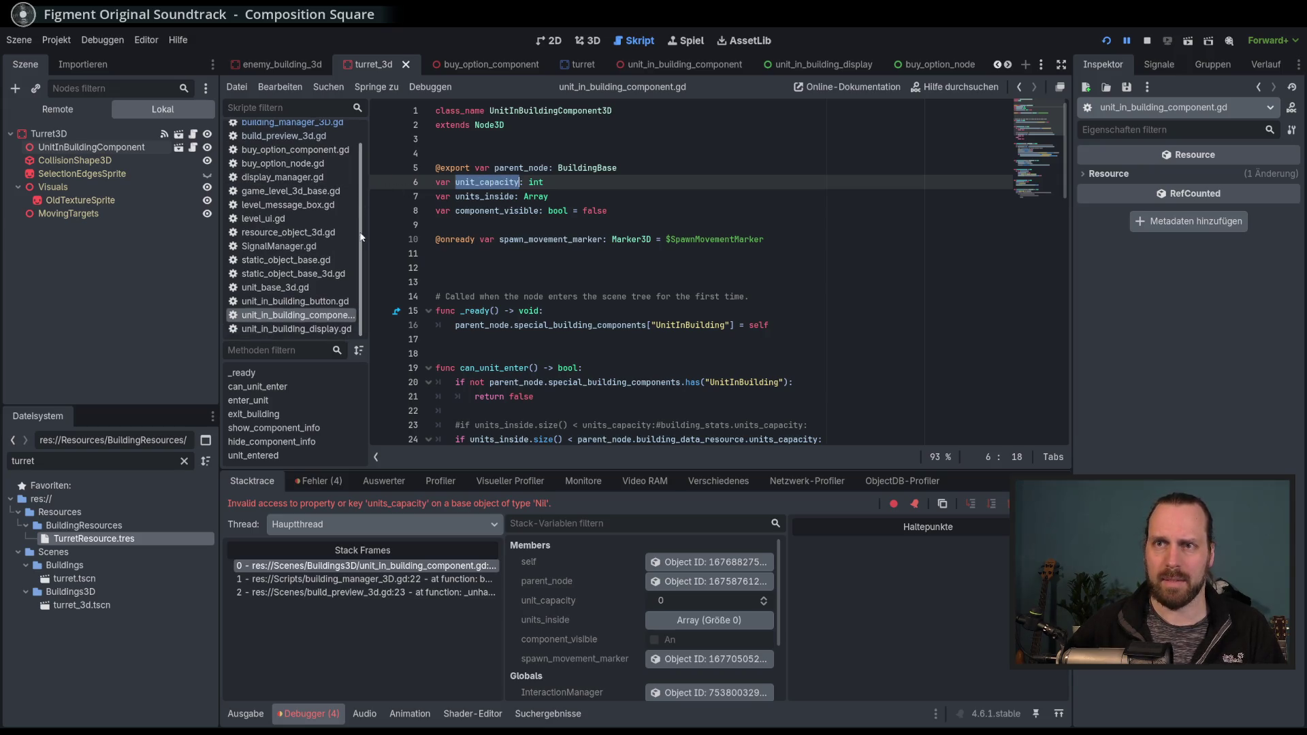
scroll(369, 232, "up", 2)
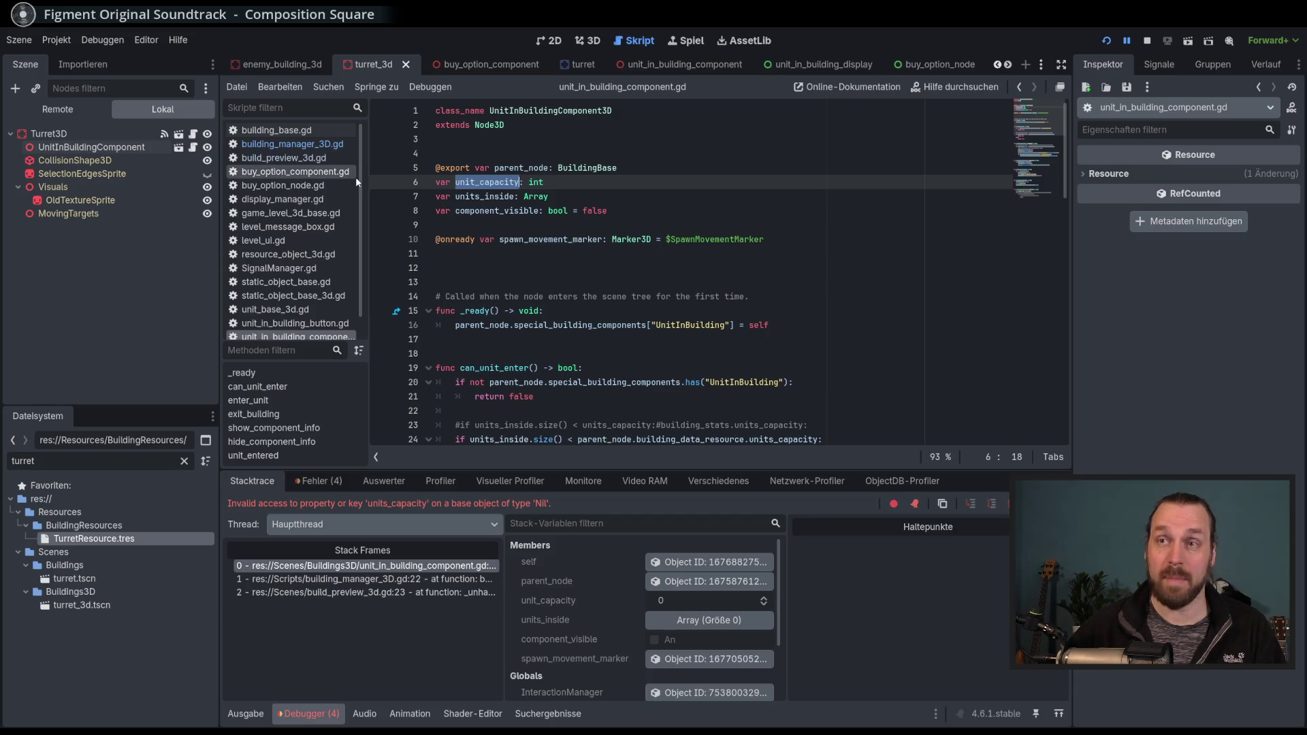
scroll(326, 239, "down", 2)
scroll(325, 165, "up", 2)
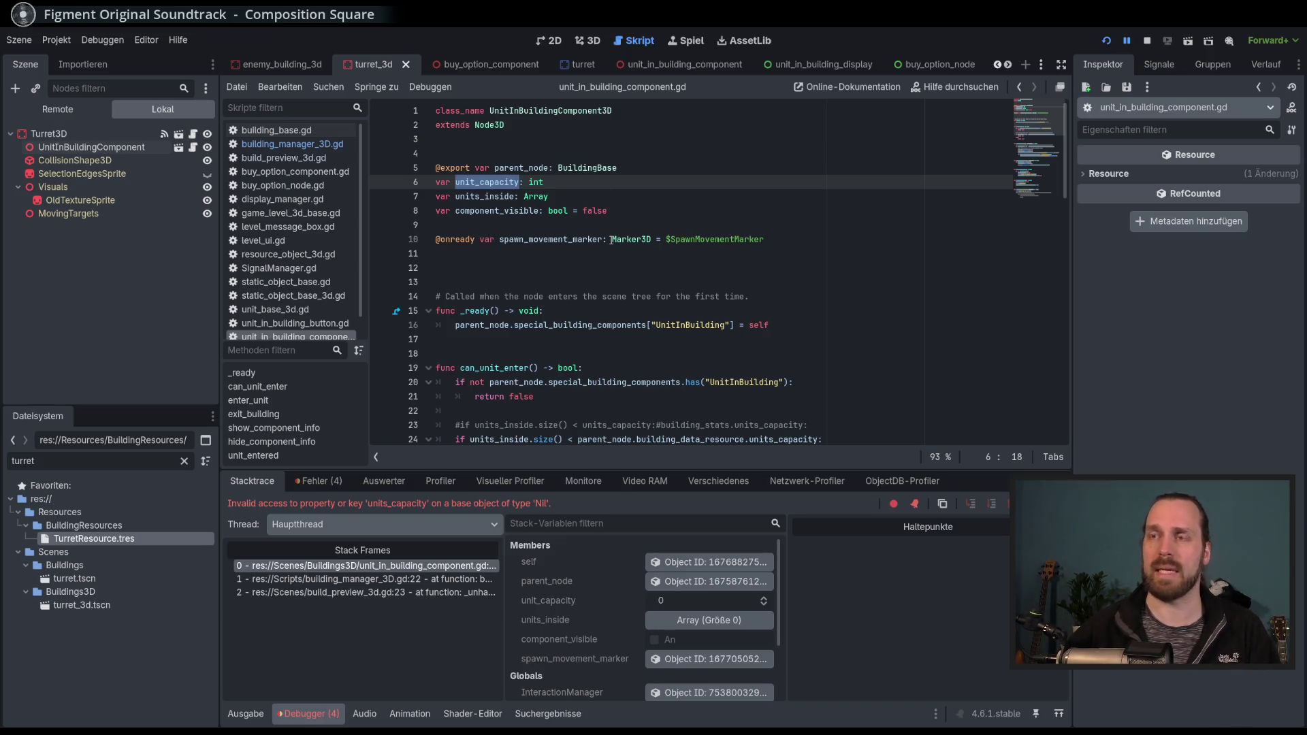
Drag the editor/debugger splitter down to give the code editor more lines.
mouse_move(610, 240)
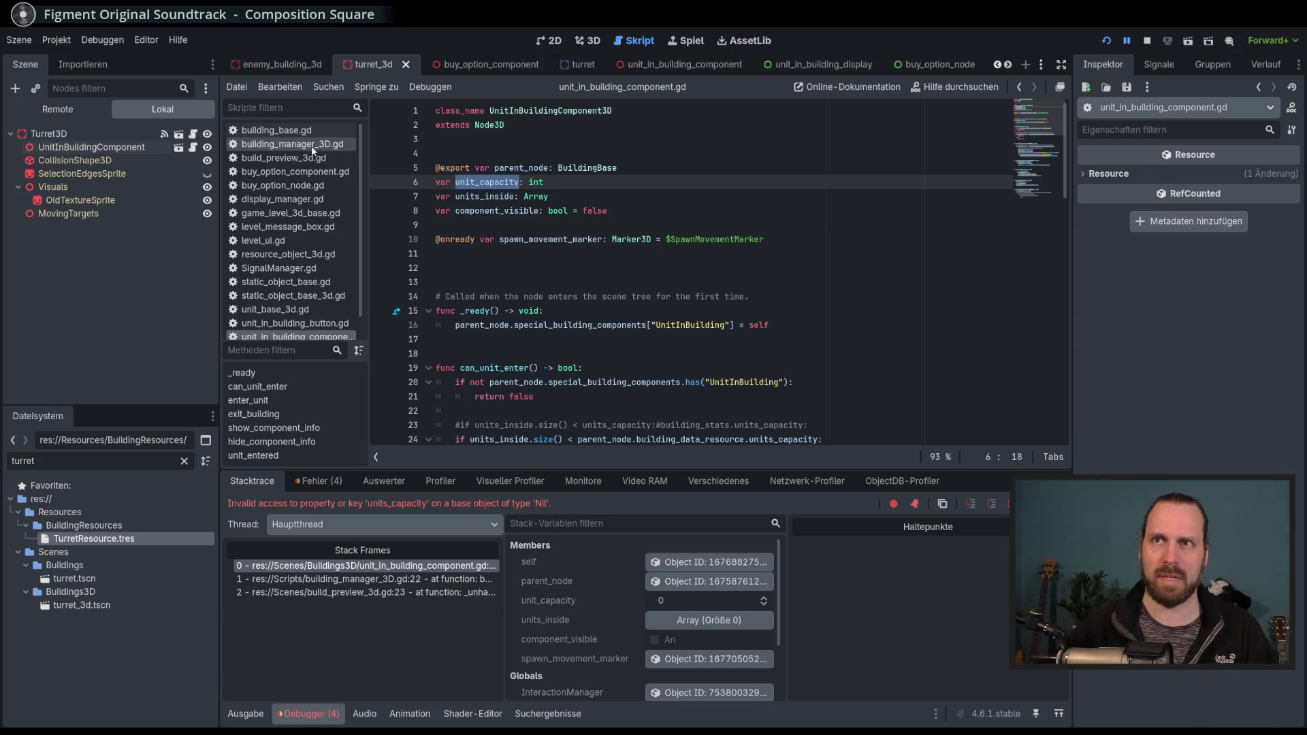
scroll(361, 178, "down", 1)
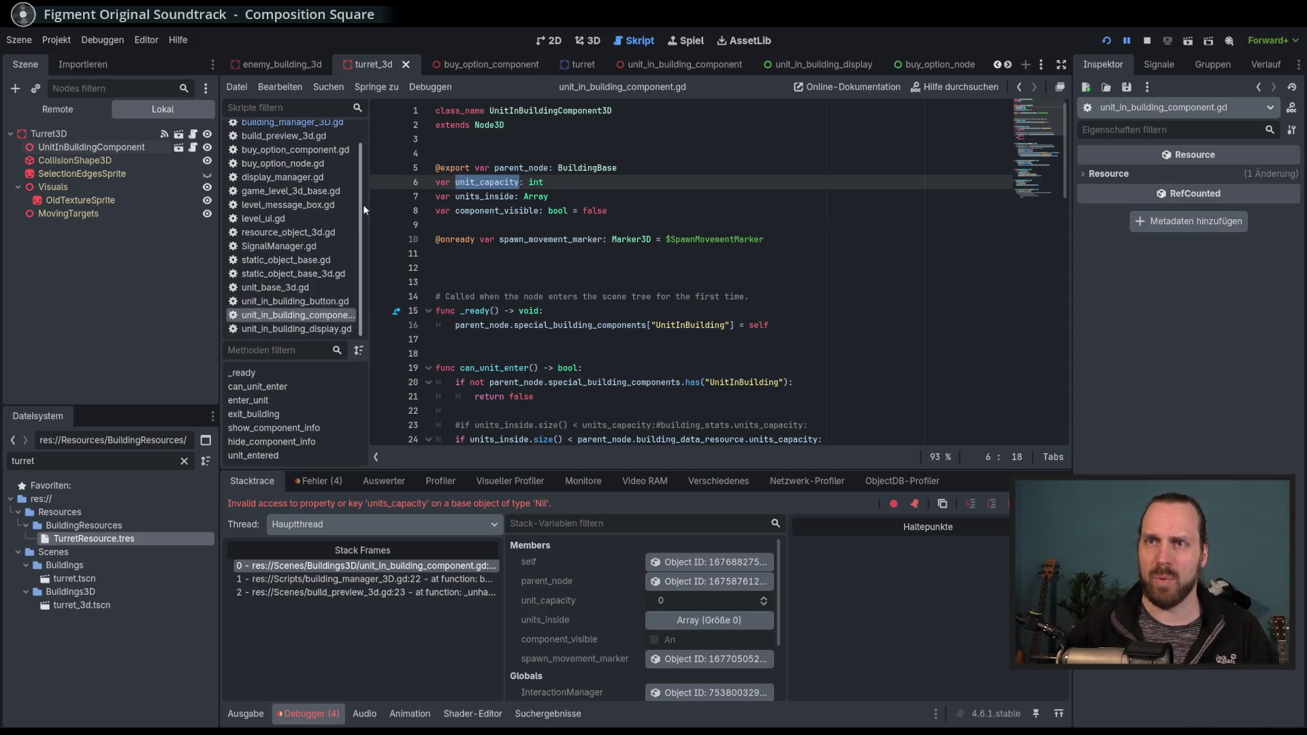
left_click_drag(545, 471, 544, 546)
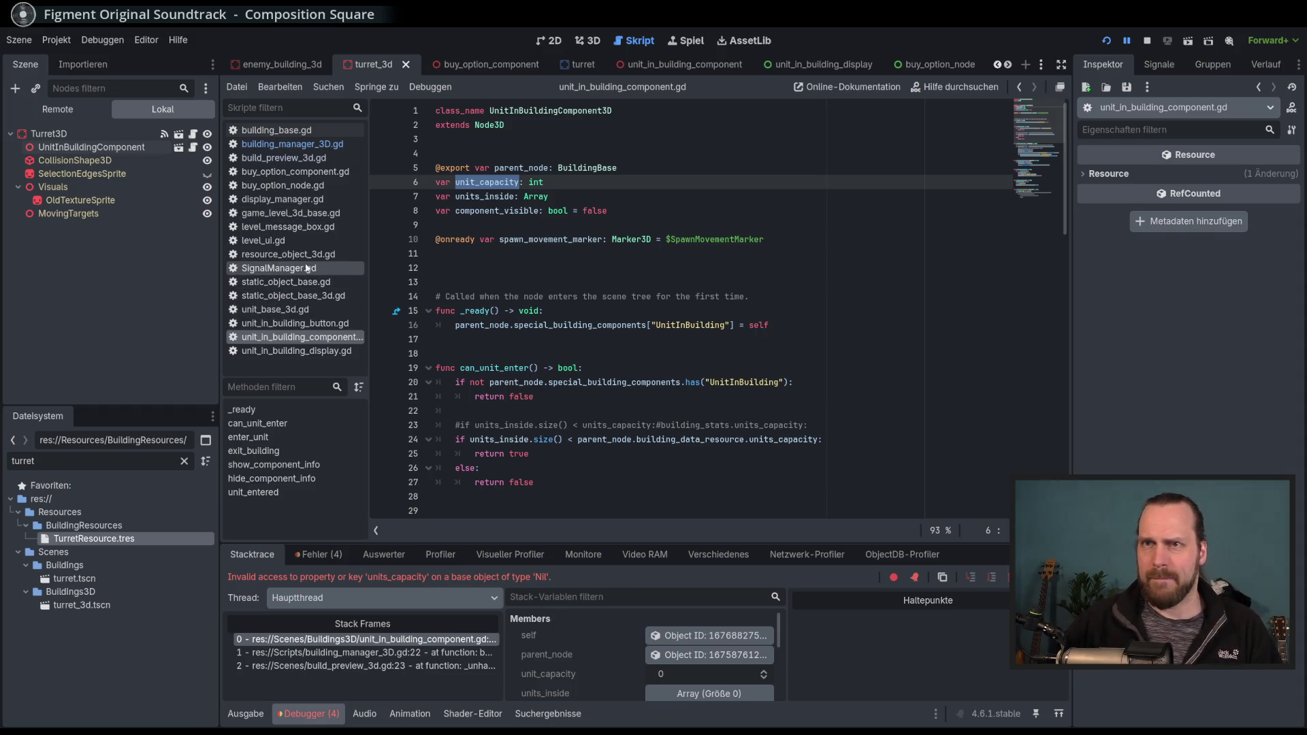
In building_base.gd, uncomment the UnitInBuilding check on lines 38–39.
left_click(288, 133)
scroll(773, 339, "down", 2)
scroll(779, 344, "up", 4)
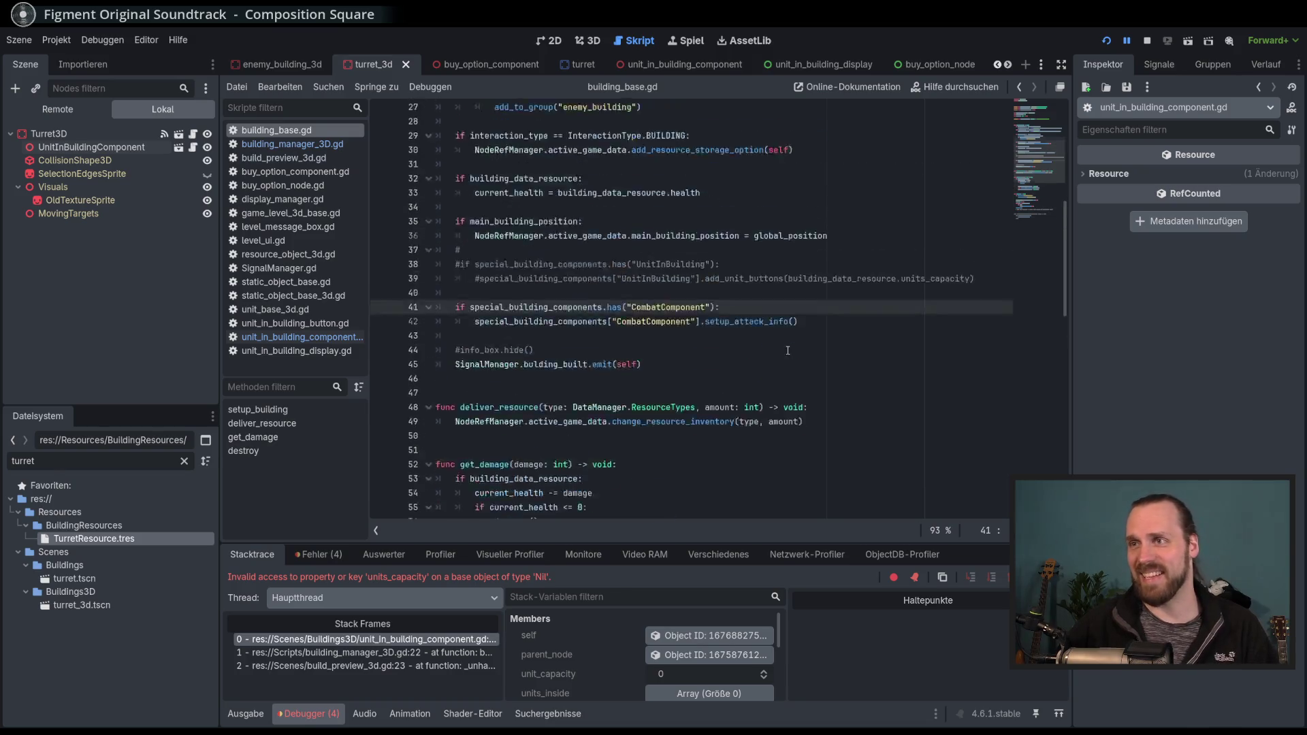
scroll(787, 350, "up", 2)
left_click_drag(532, 410, 546, 443)
left_click(597, 424)
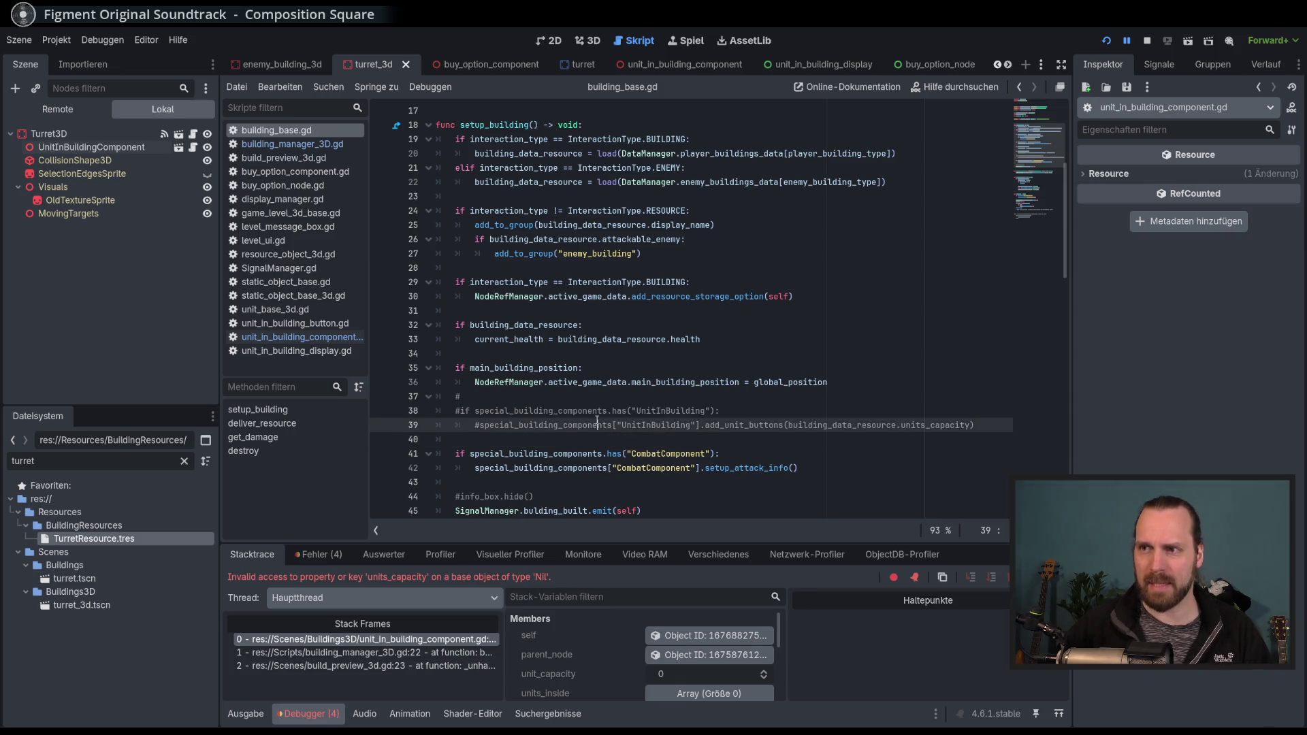
scroll(637, 432, "down", 2)
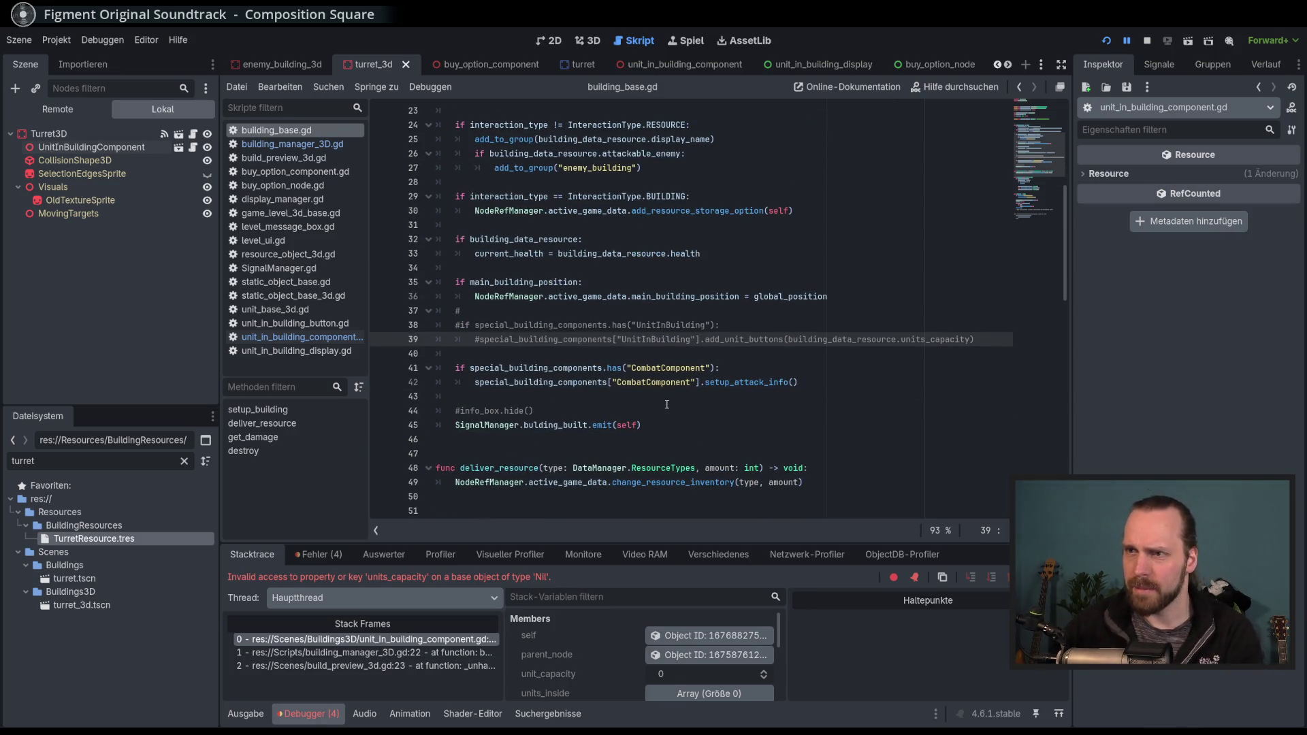
left_click_drag(436, 325, 599, 339)
key("ctrl+k")
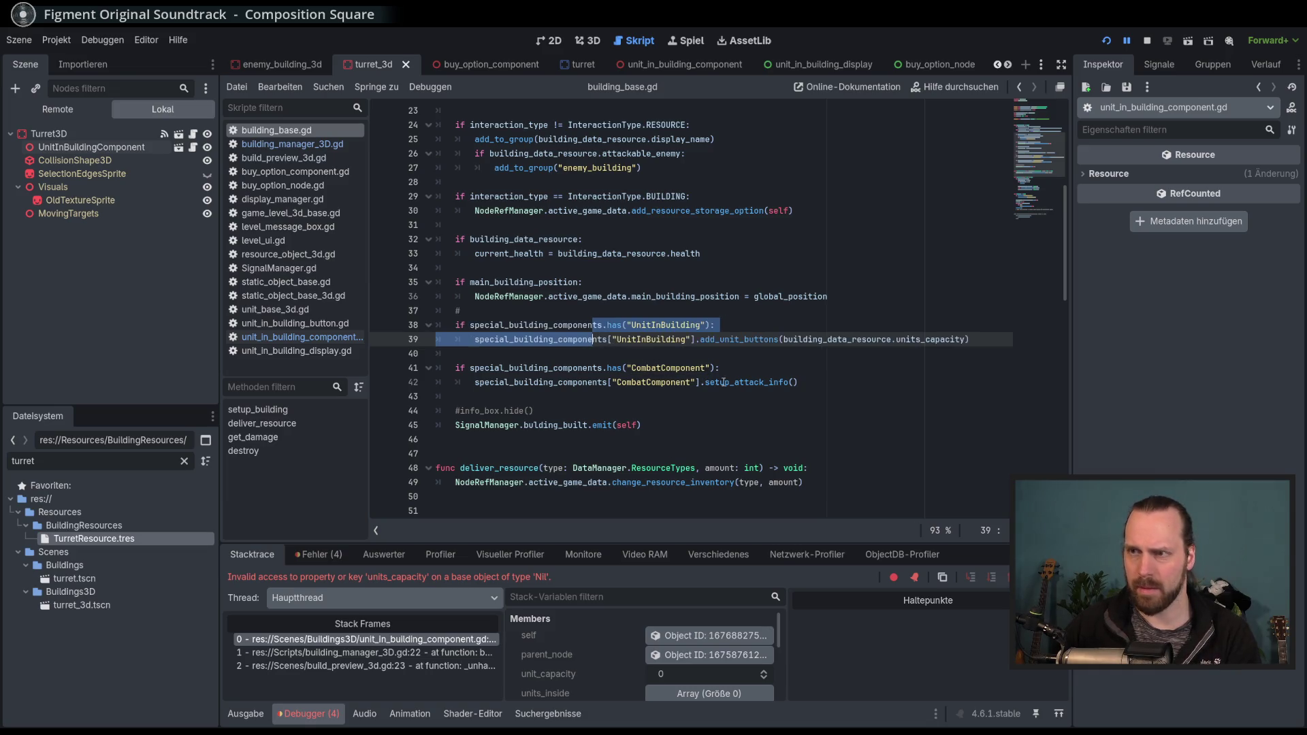
left_click(778, 388)
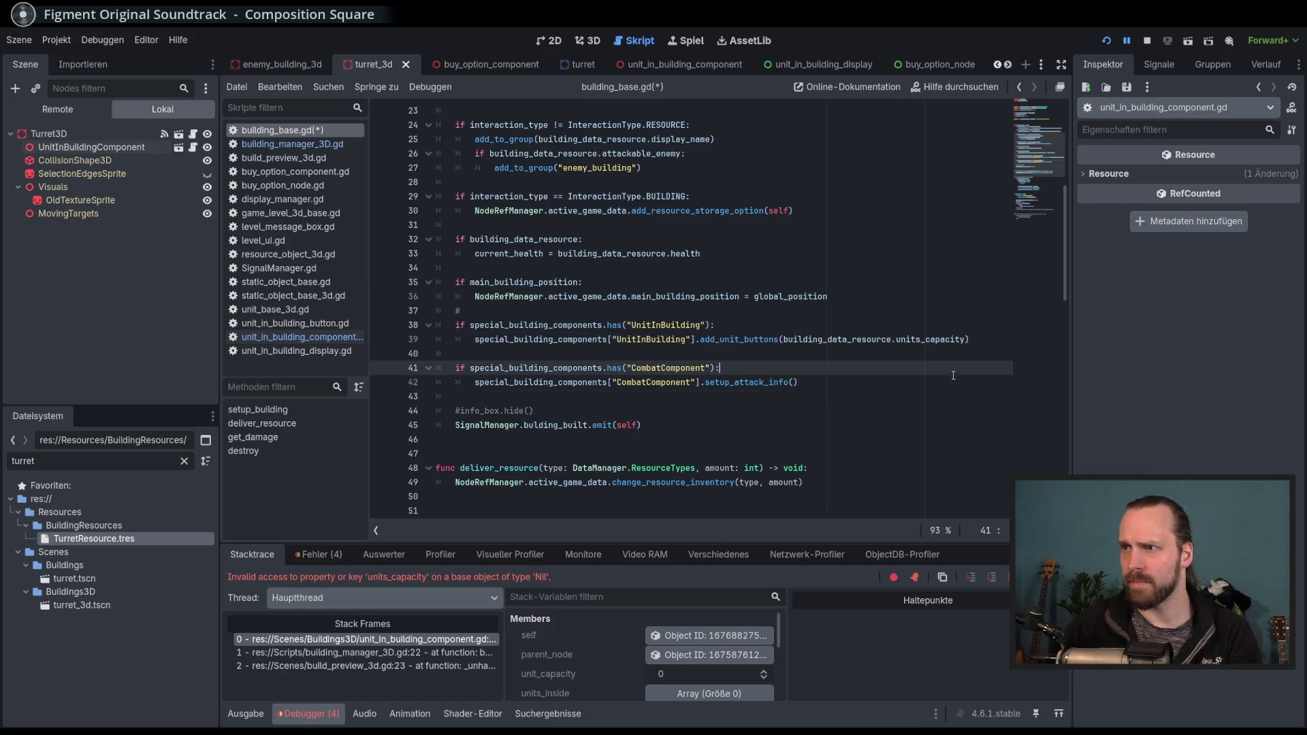
Replace the add_unit_buttons call with unit_capacity = building_data_resource.units_capacity on line 39.
left_click_drag(967, 339, 701, 342)
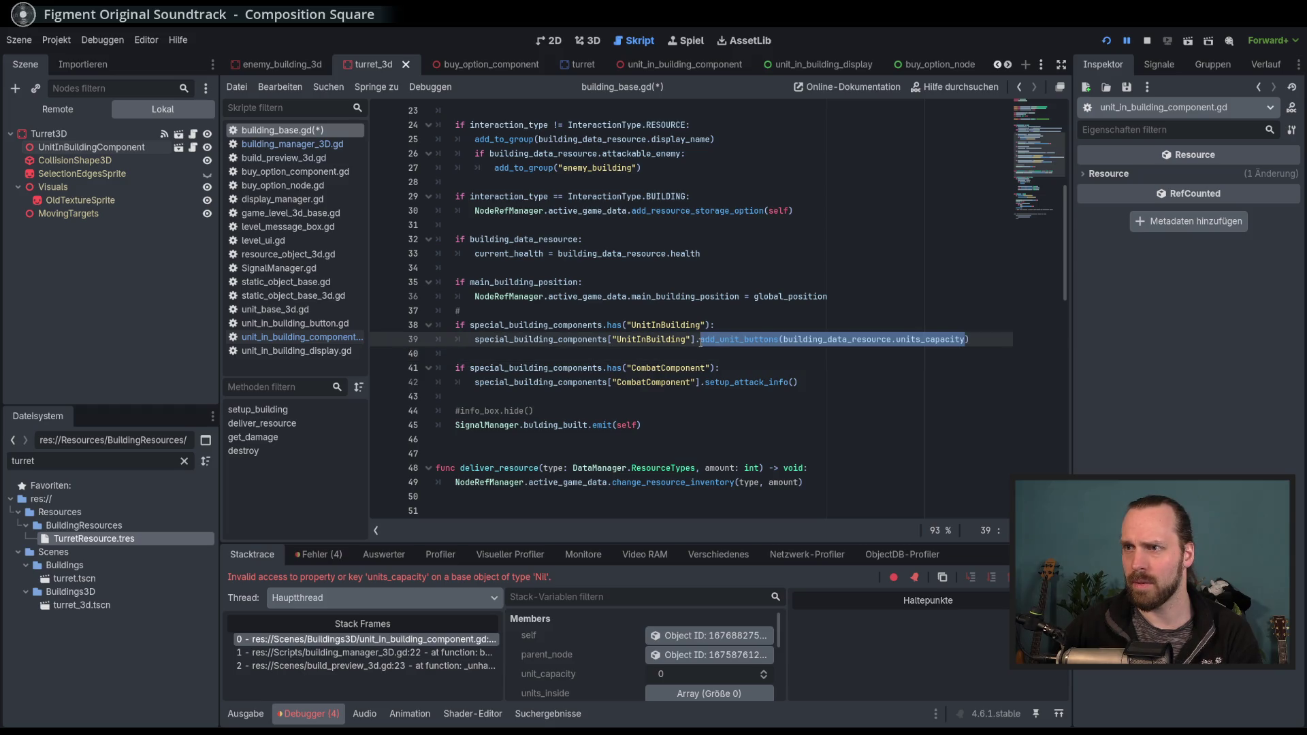
key("End")
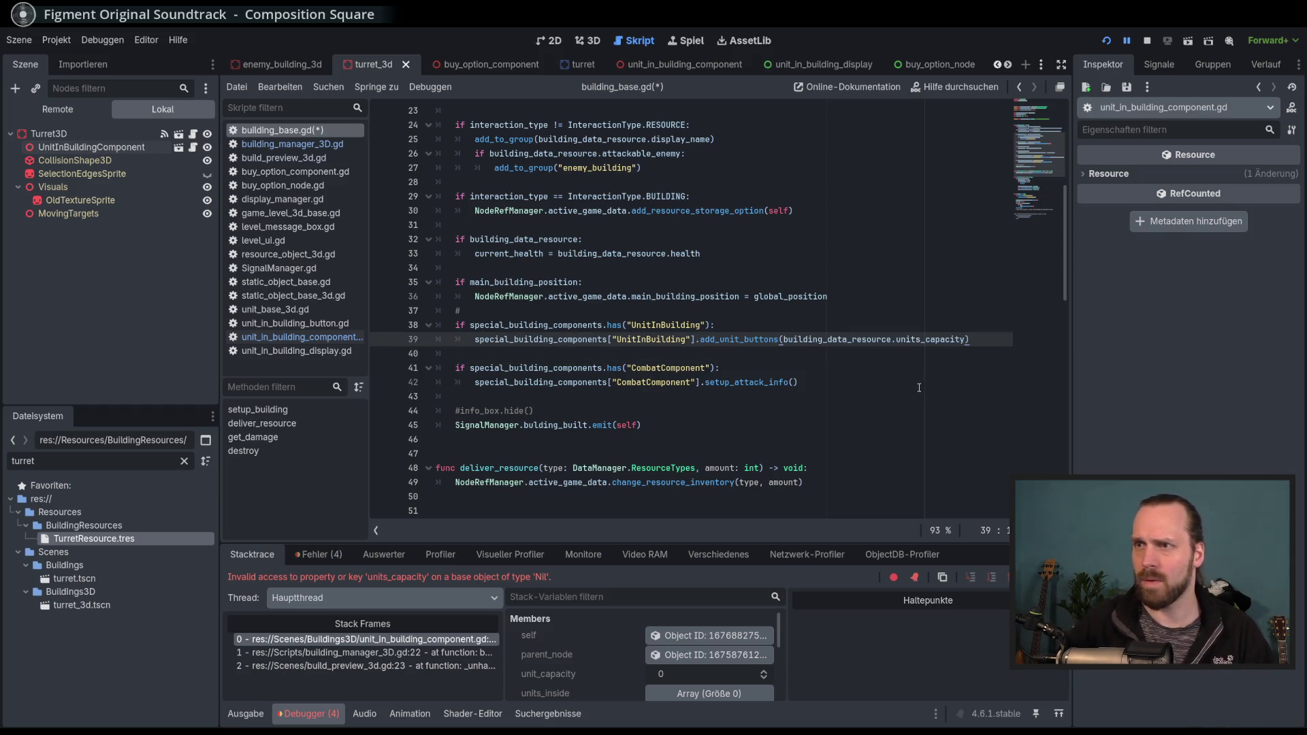
scroll(919, 387, "up", 7)
scroll(893, 316, "down", 7)
left_click_drag(971, 353, 696, 353)
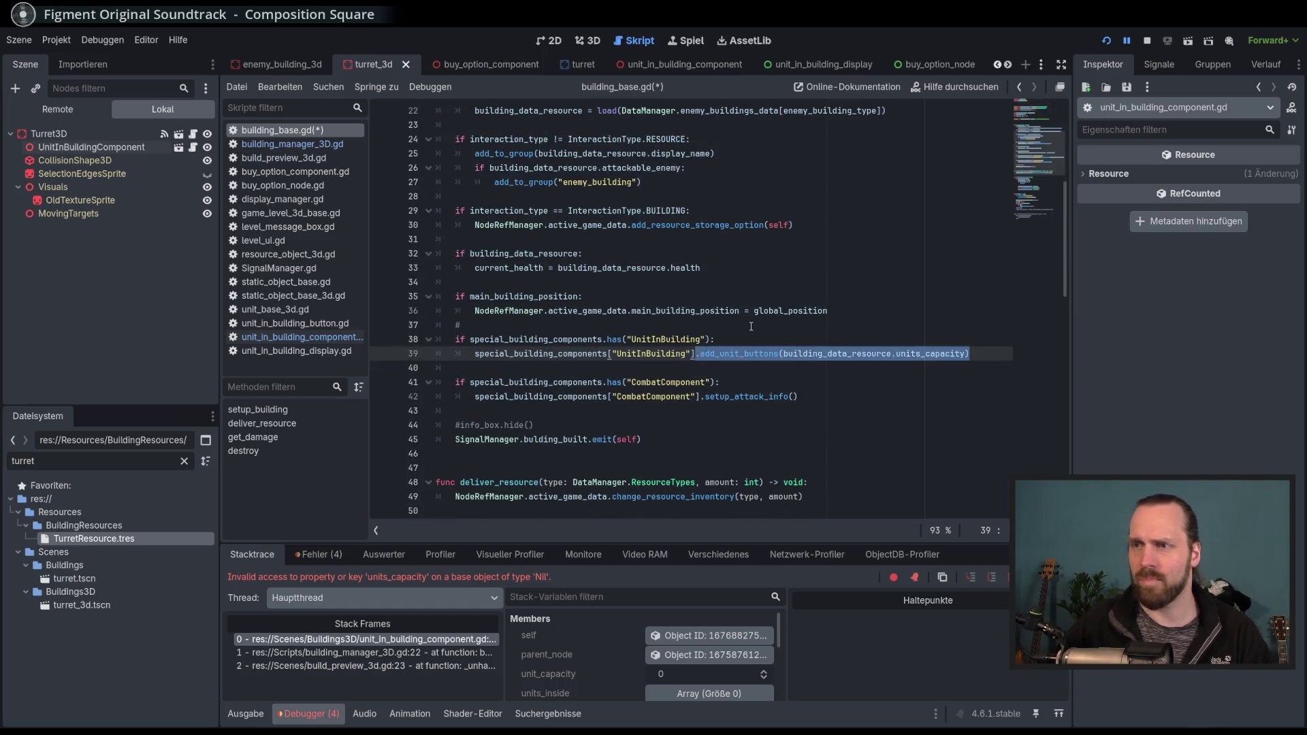
key("BackSpace")
type("unit_capacity = ")
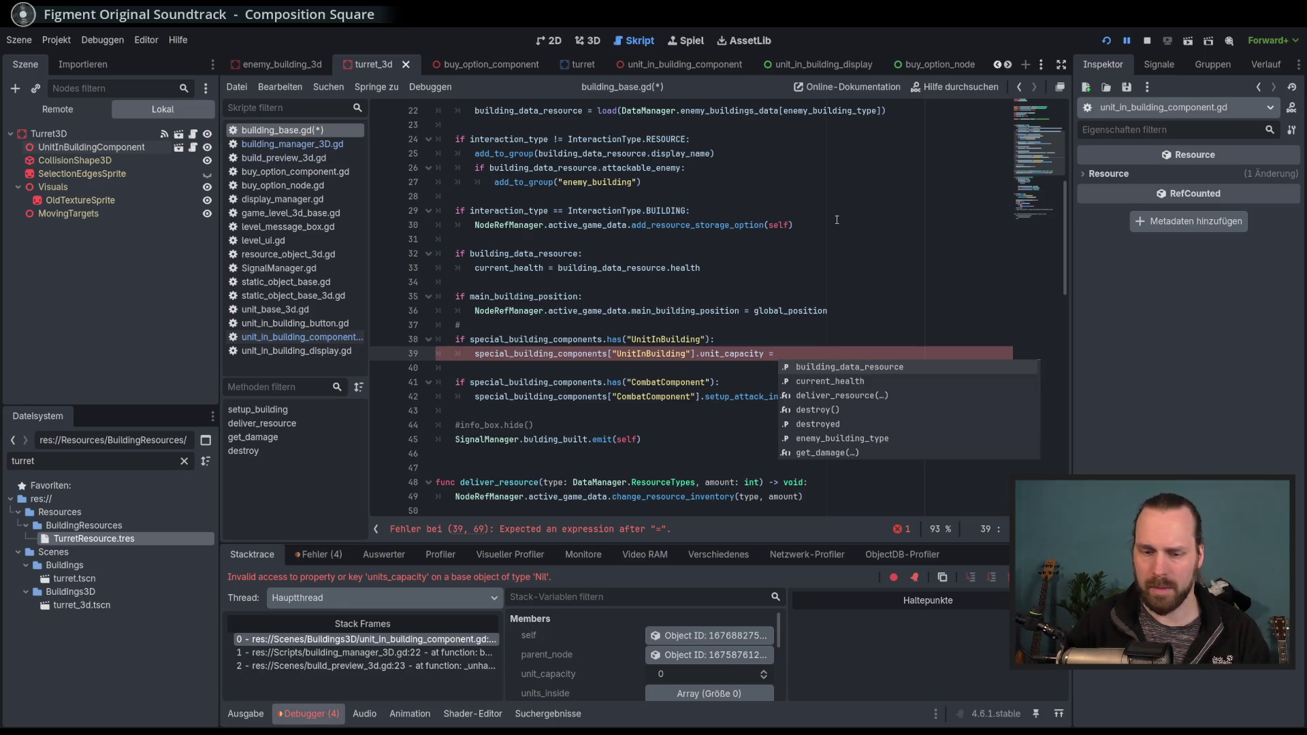
type("res")
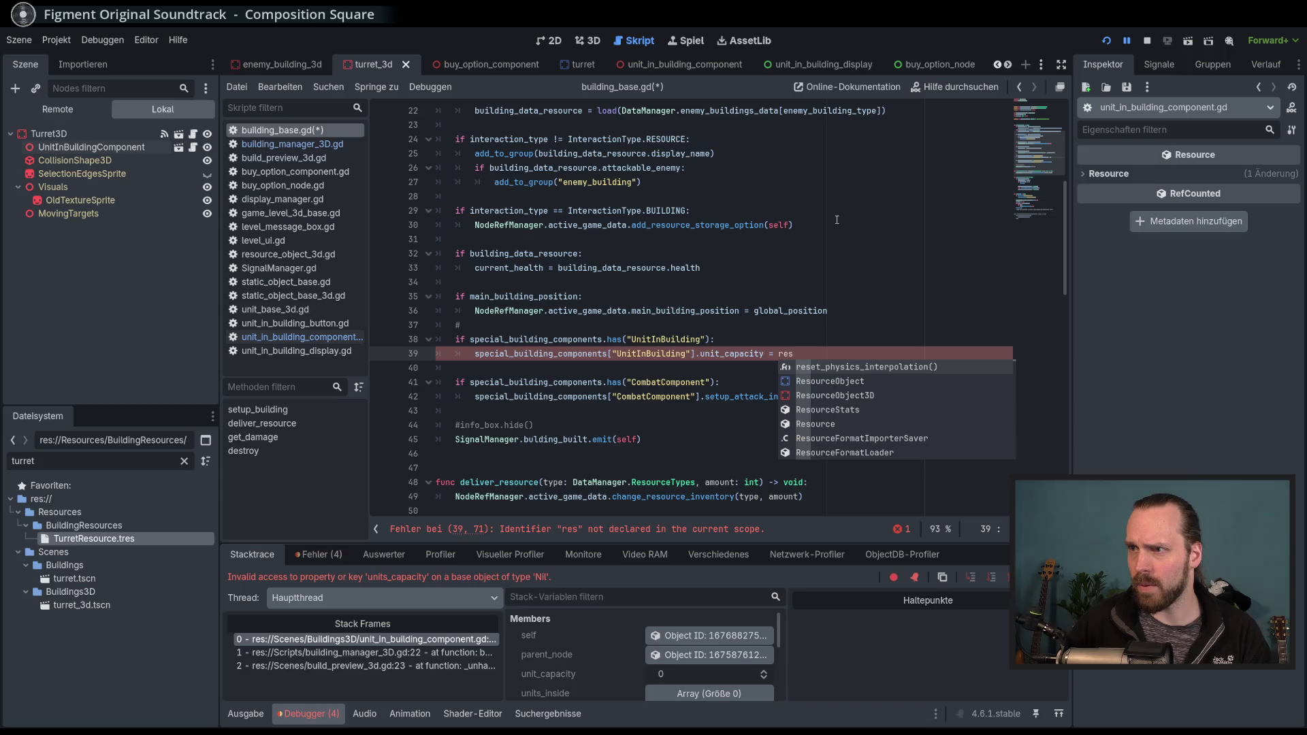
type("ource")
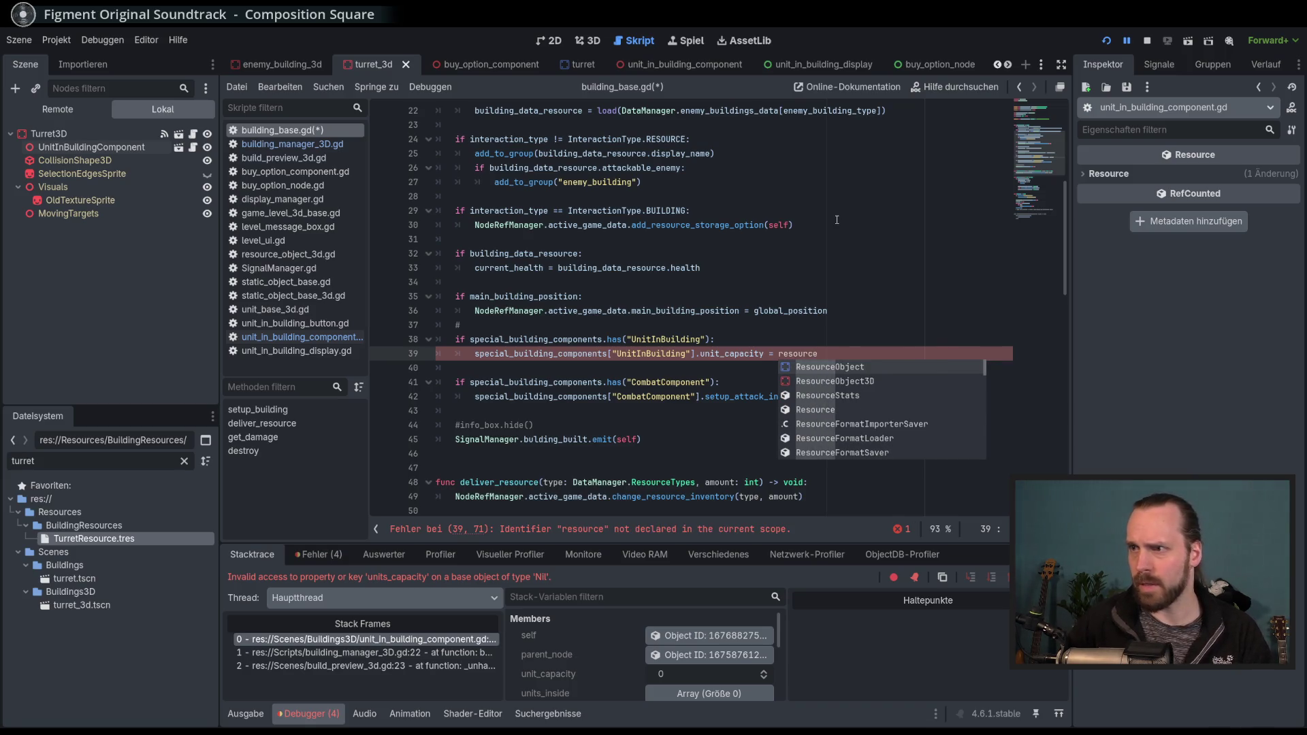
key("BackSpace")
key("BackSpace")
key("BackSpace")
type("data")
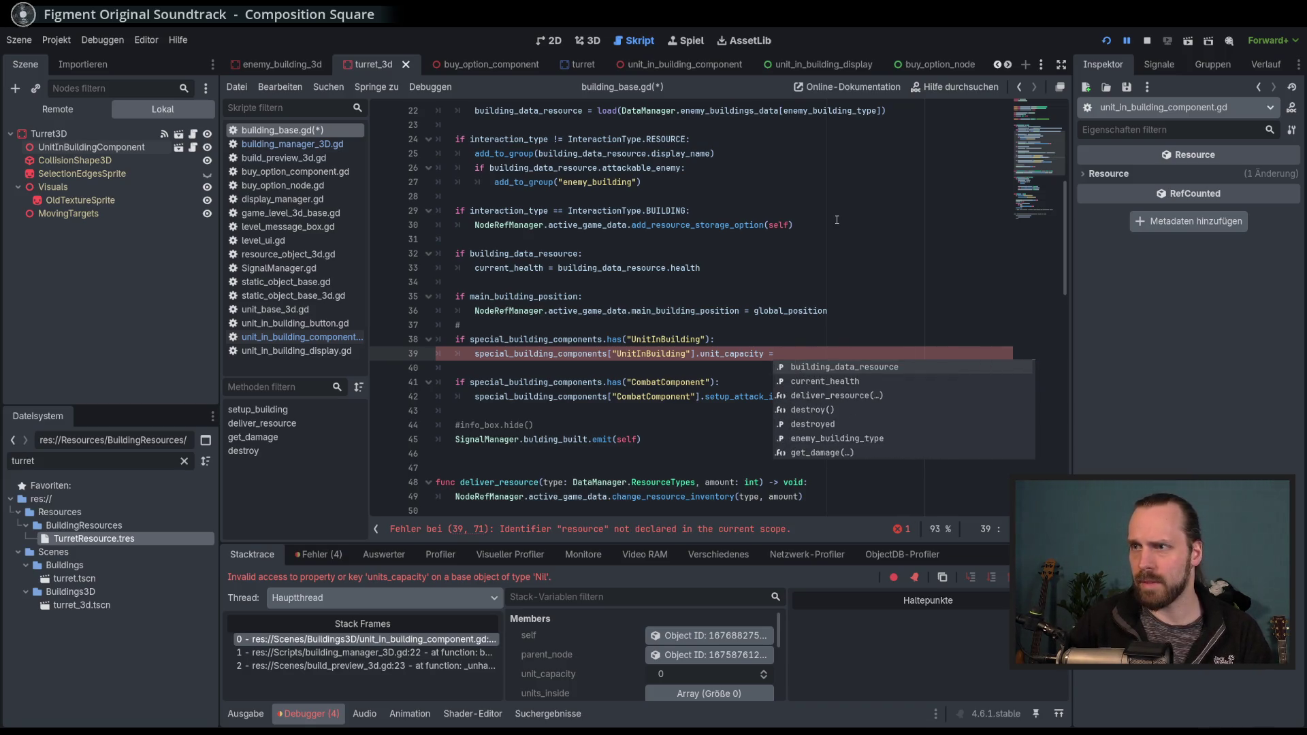
key("Down")
key("Return")
type(".")
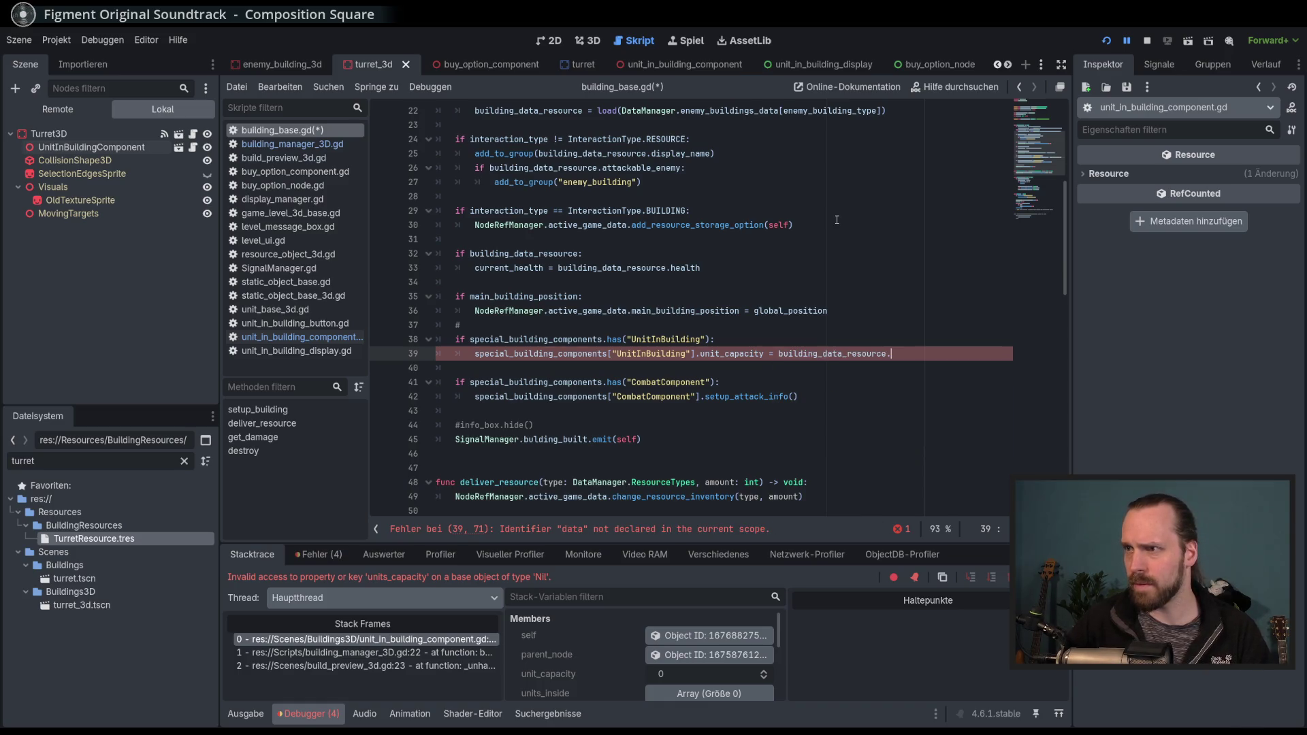
type("units_cap")
key("Return")
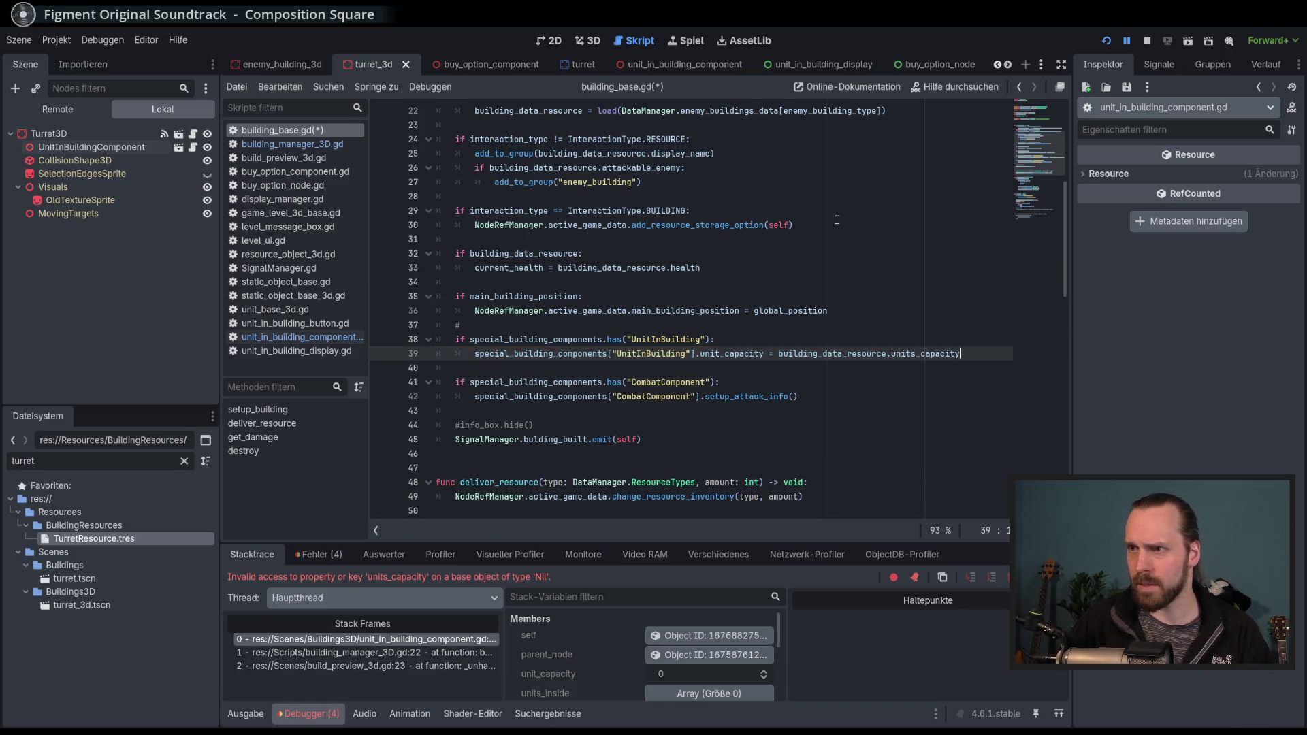
Save building_base.gd, compare it with unit_in_building_component.gd, and run the game again.
key("ctrl+s")
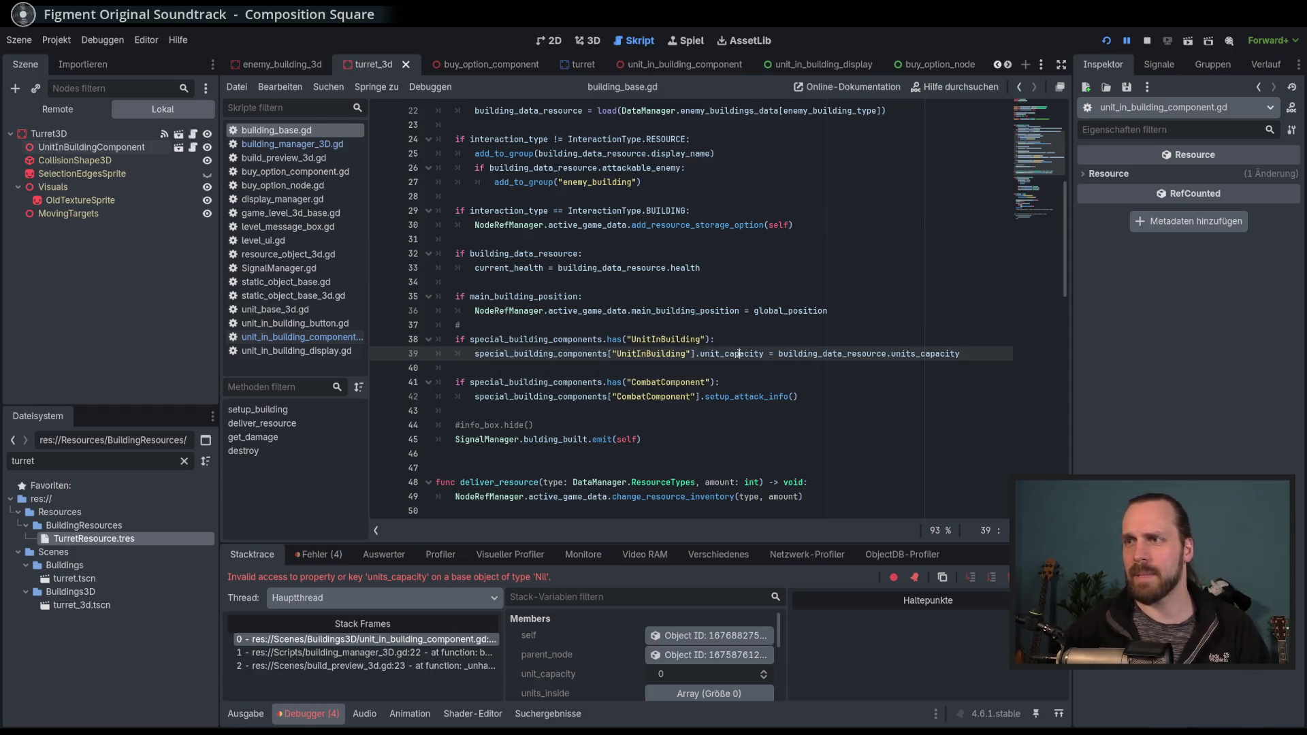
left_click(298, 339)
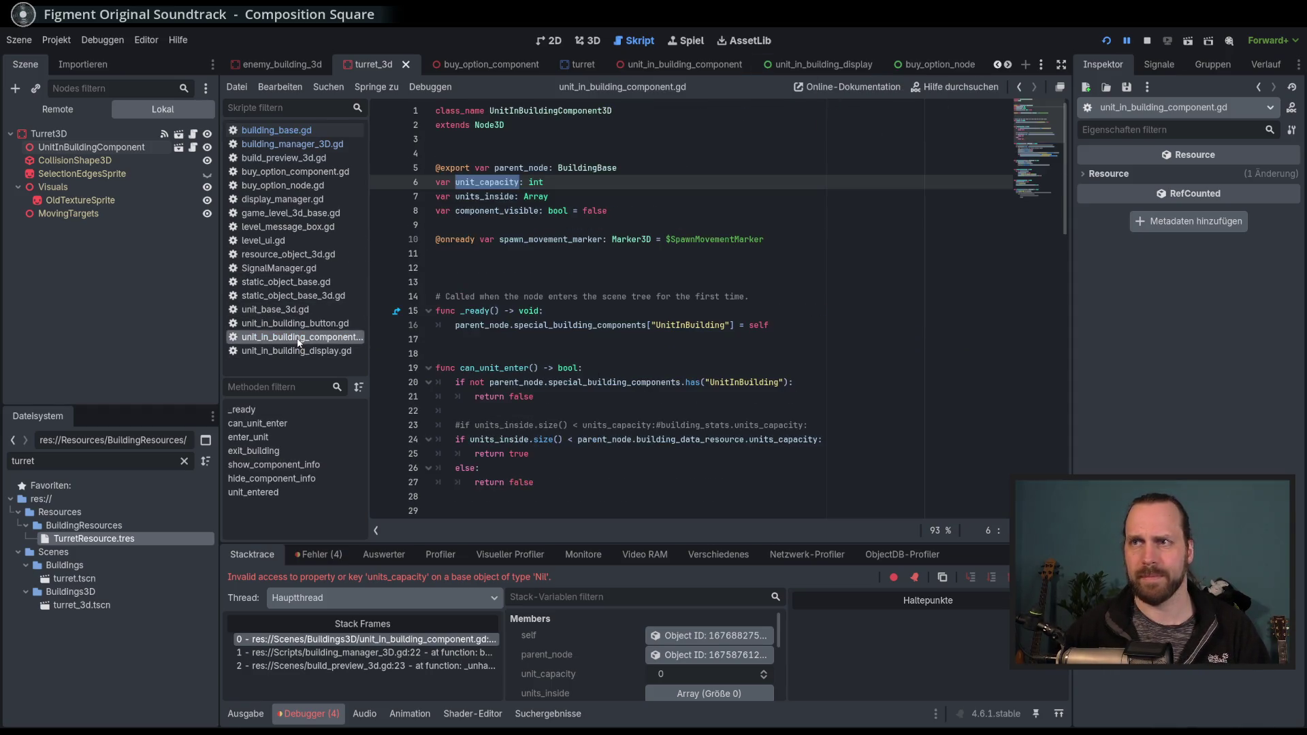
key("alt+Left")
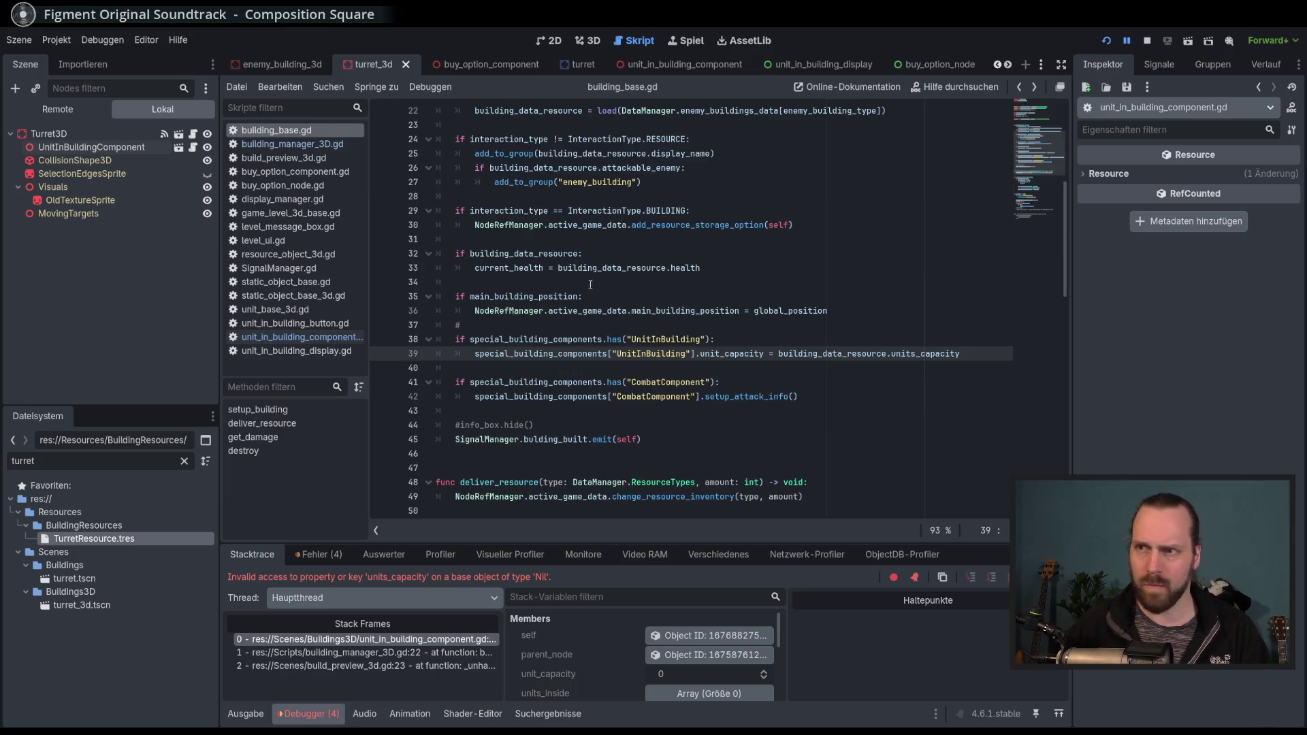
left_click(977, 357)
scroll(844, 418, "down", 3)
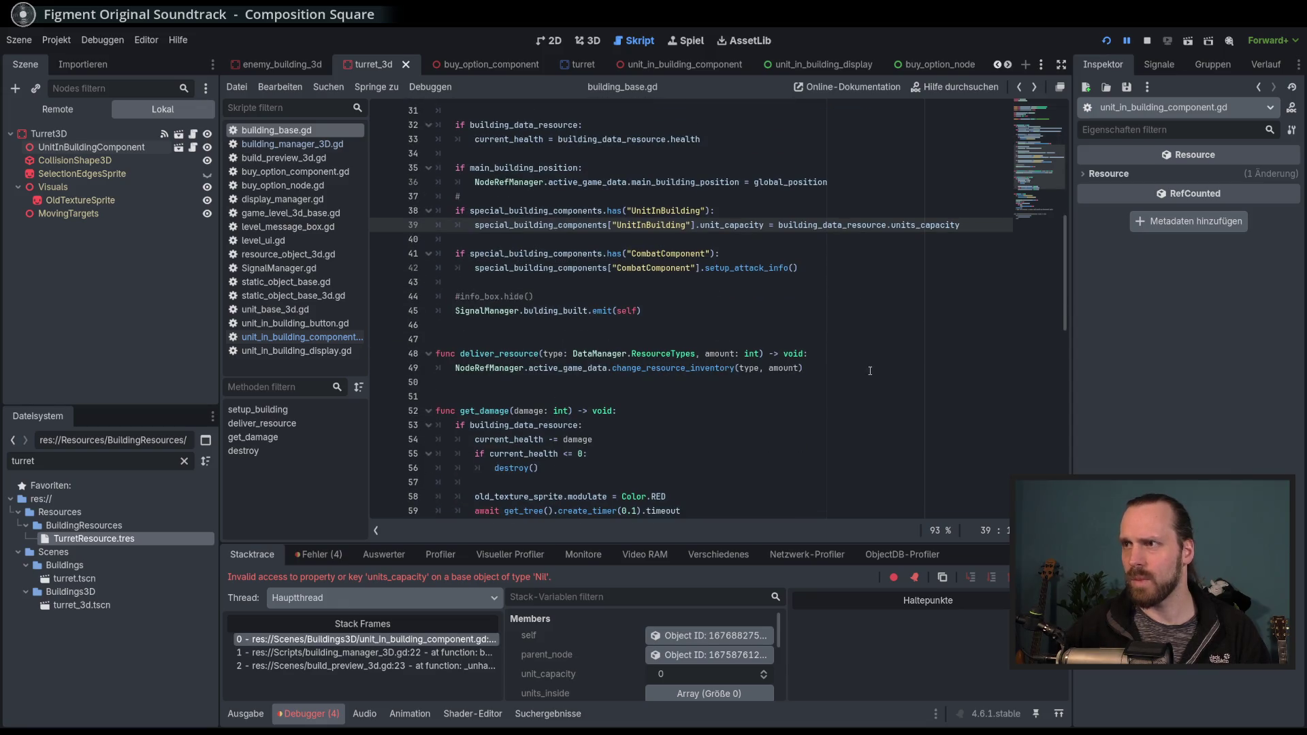
scroll(870, 370, "down", 5)
key("F5")
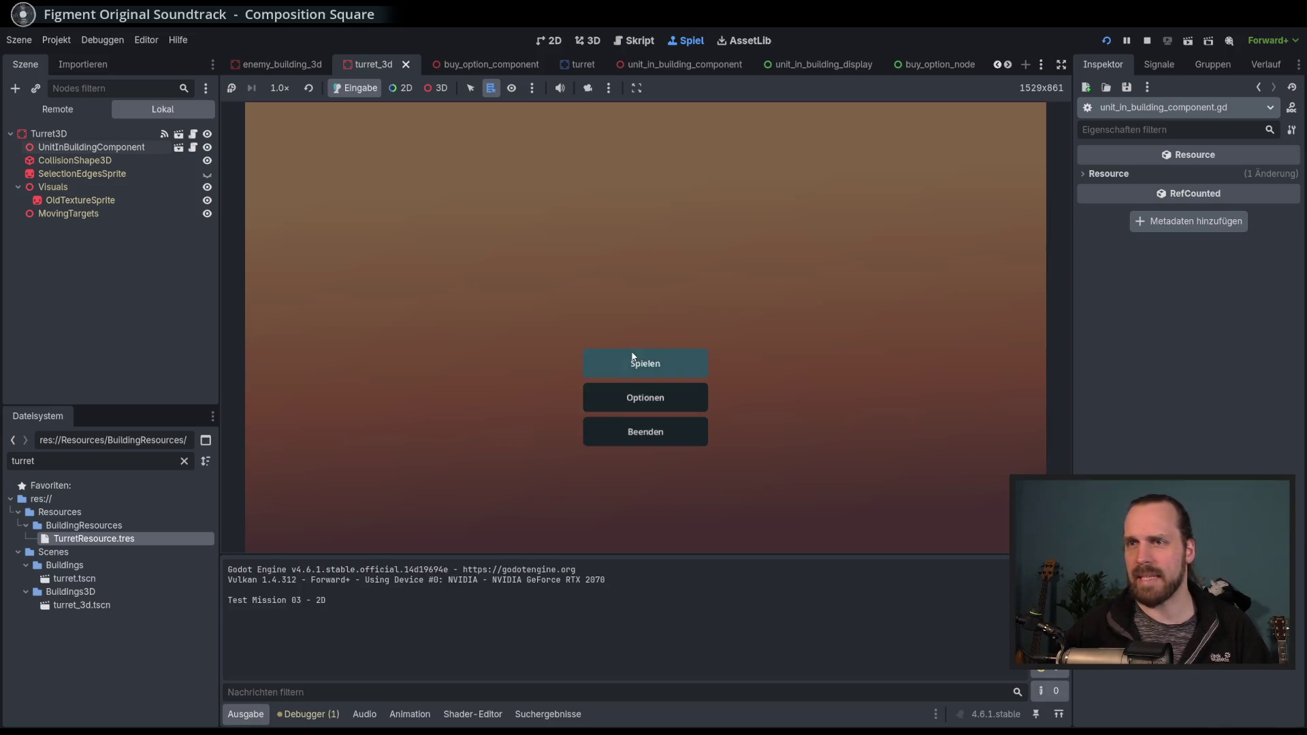
Start Test Mission - 3D, build a Laser Turret to trigger the crash, then stop debugging.
left_click(634, 355)
left_click(346, 280)
left_click(729, 493)
left_click(318, 491)
left_click(324, 456)
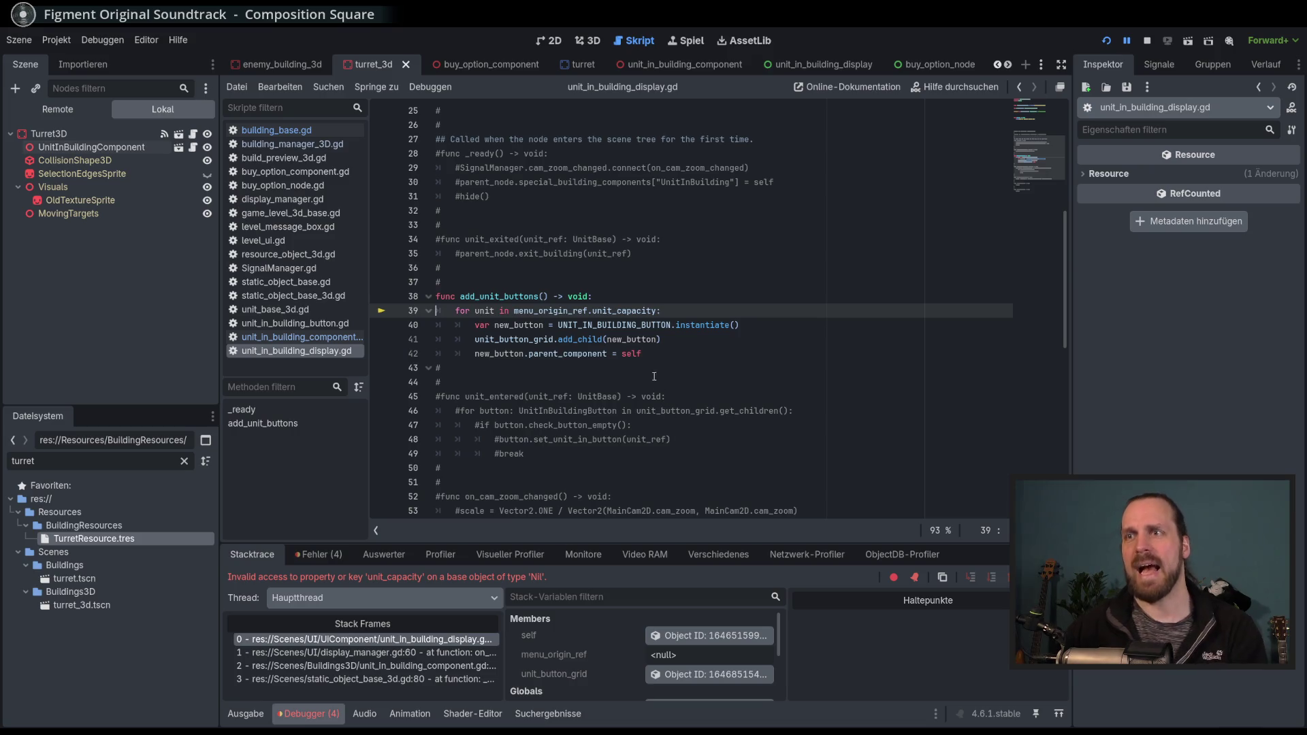
key("F8")
Trace menu_origin_ref on line 39 of unit_in_building_display.gd to its declaration.
left_click_drag(593, 312, 511, 312)
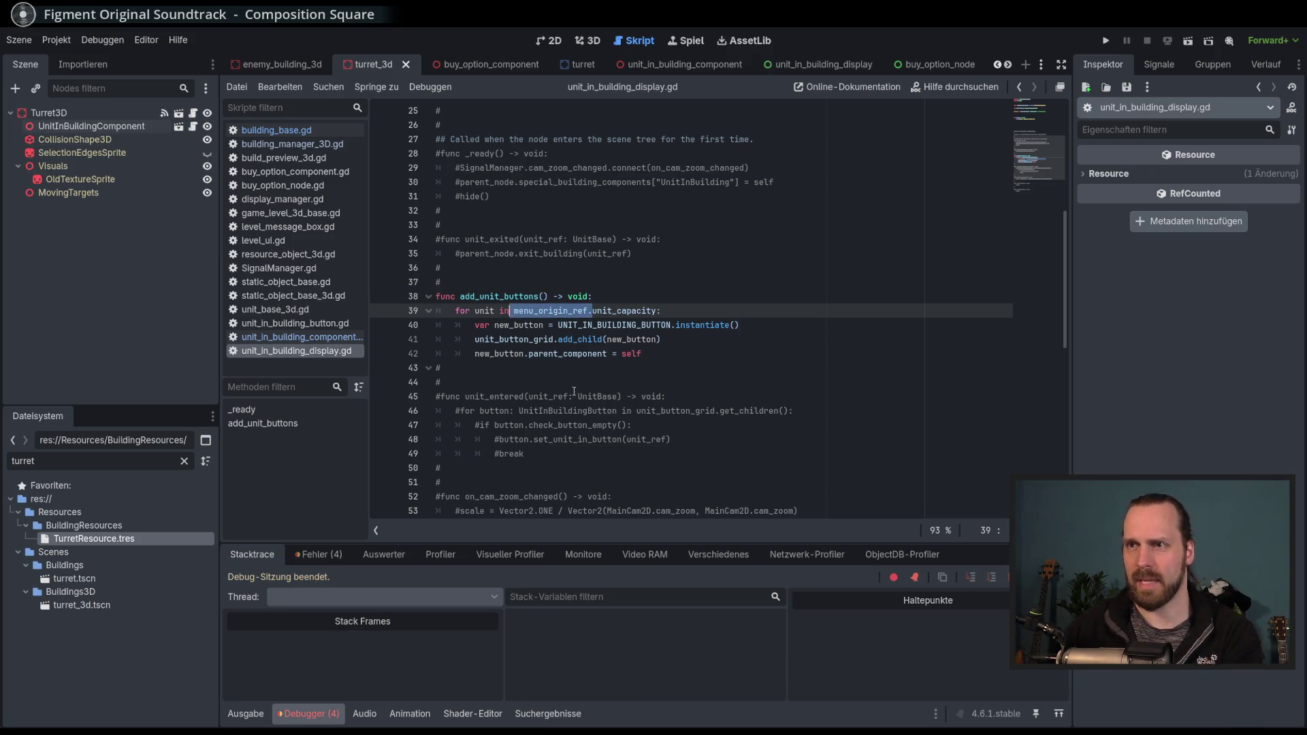
scroll(569, 383, "up", 8)
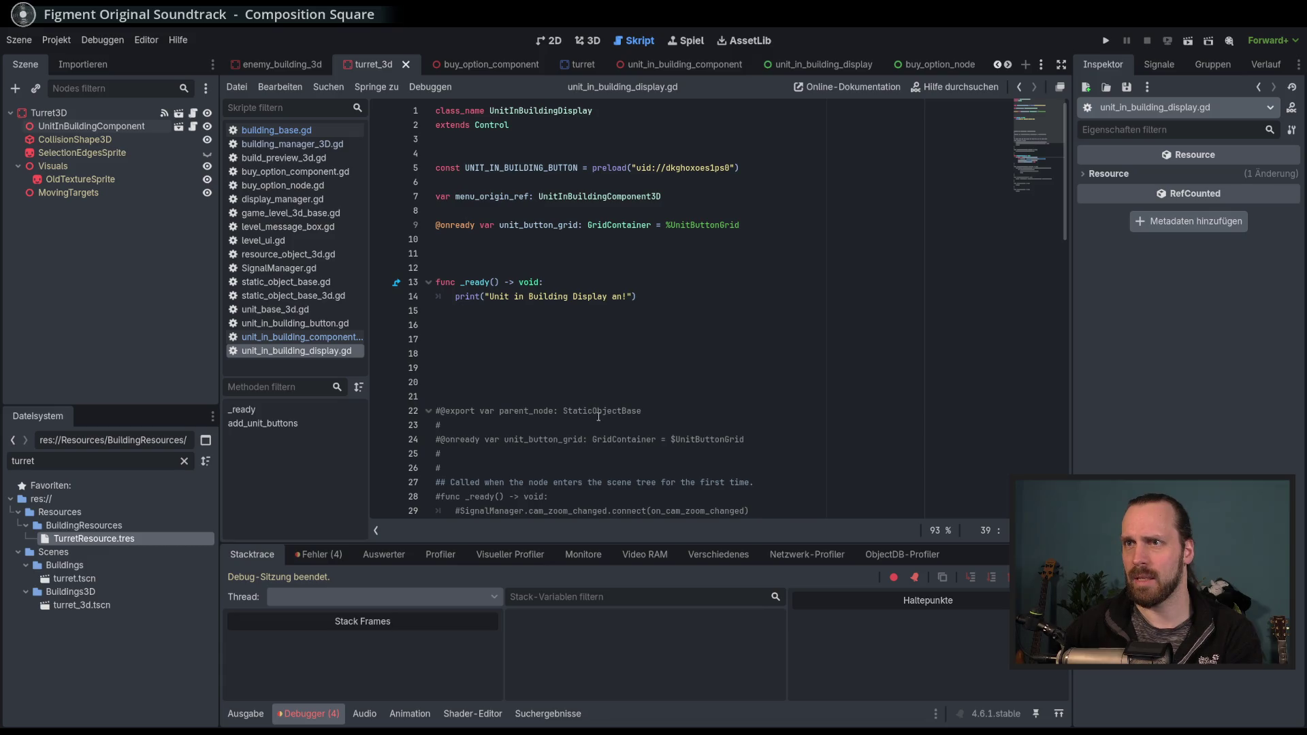
key("F3")
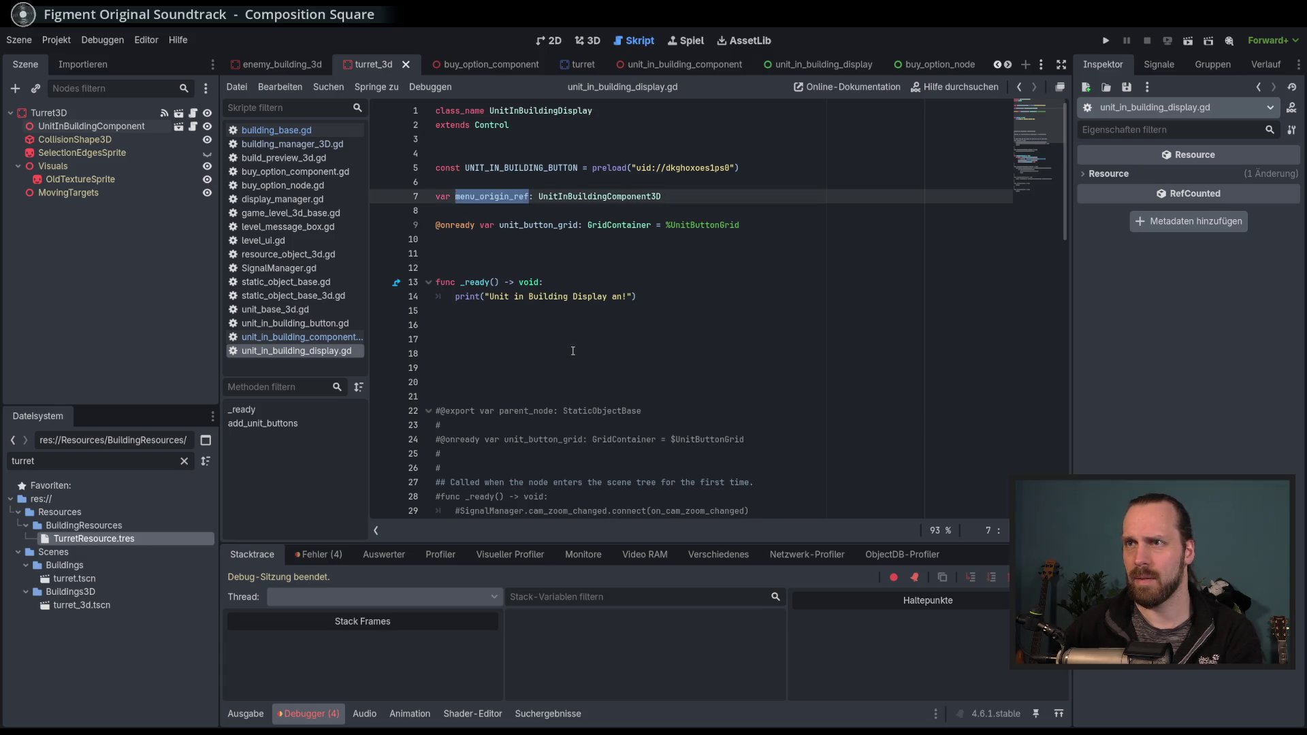
scroll(573, 351, "down", 6)
double_click(548, 396)
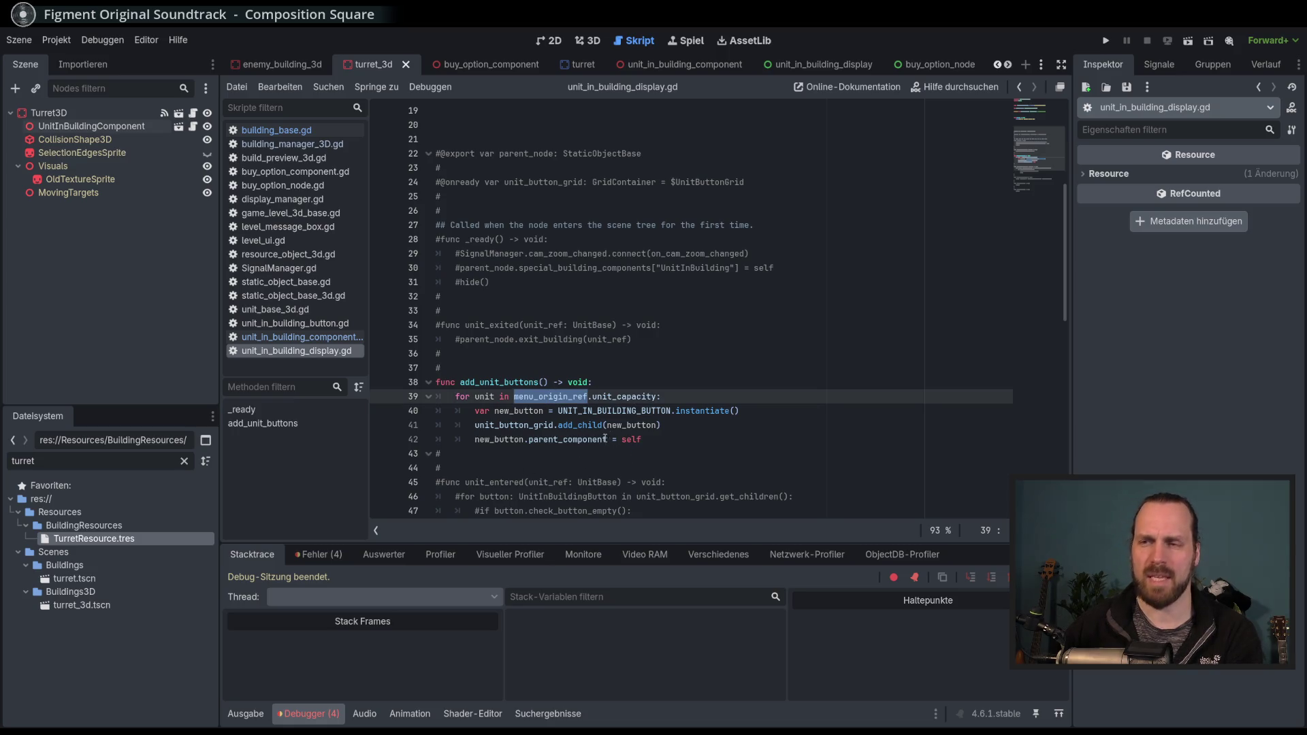
left_click(562, 396)
Check the null unit_capacity error entry, recheck the menu_origin_ref declaration, and open display_manager.gd.
left_click(310, 712)
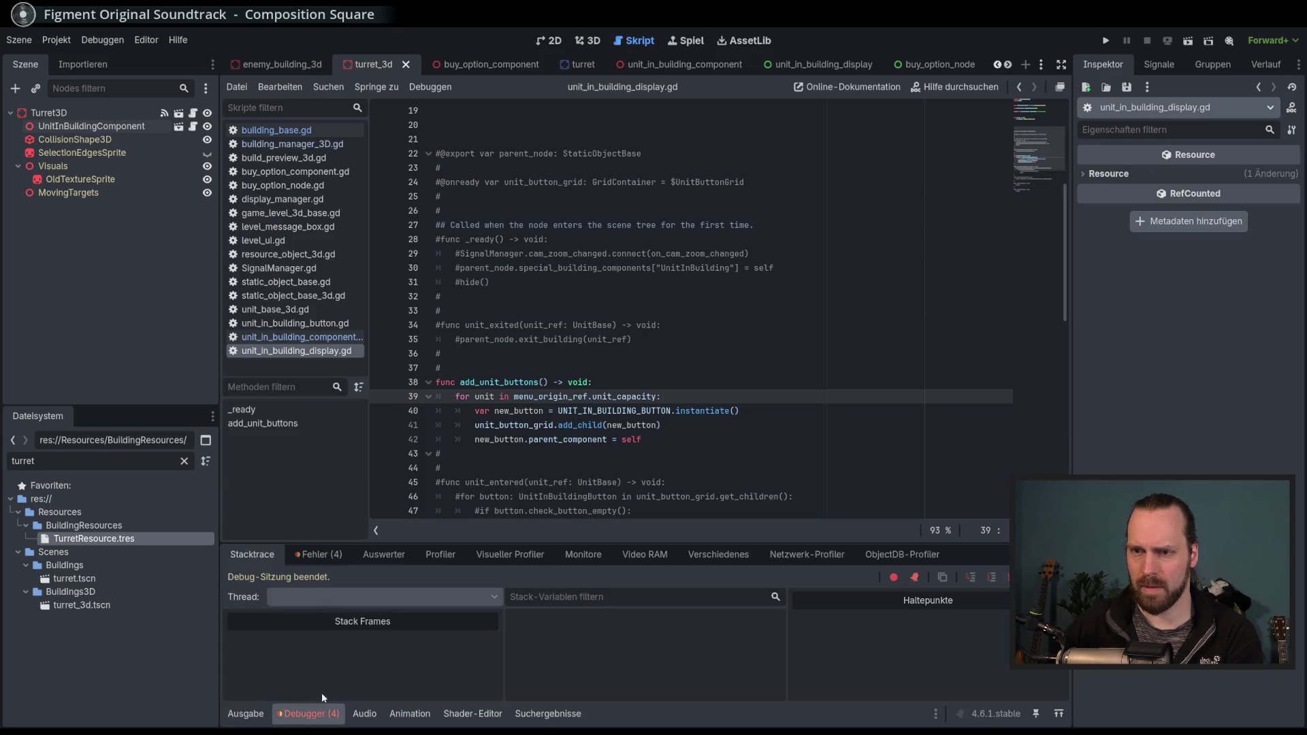
left_click(313, 553)
mouse_move(459, 656)
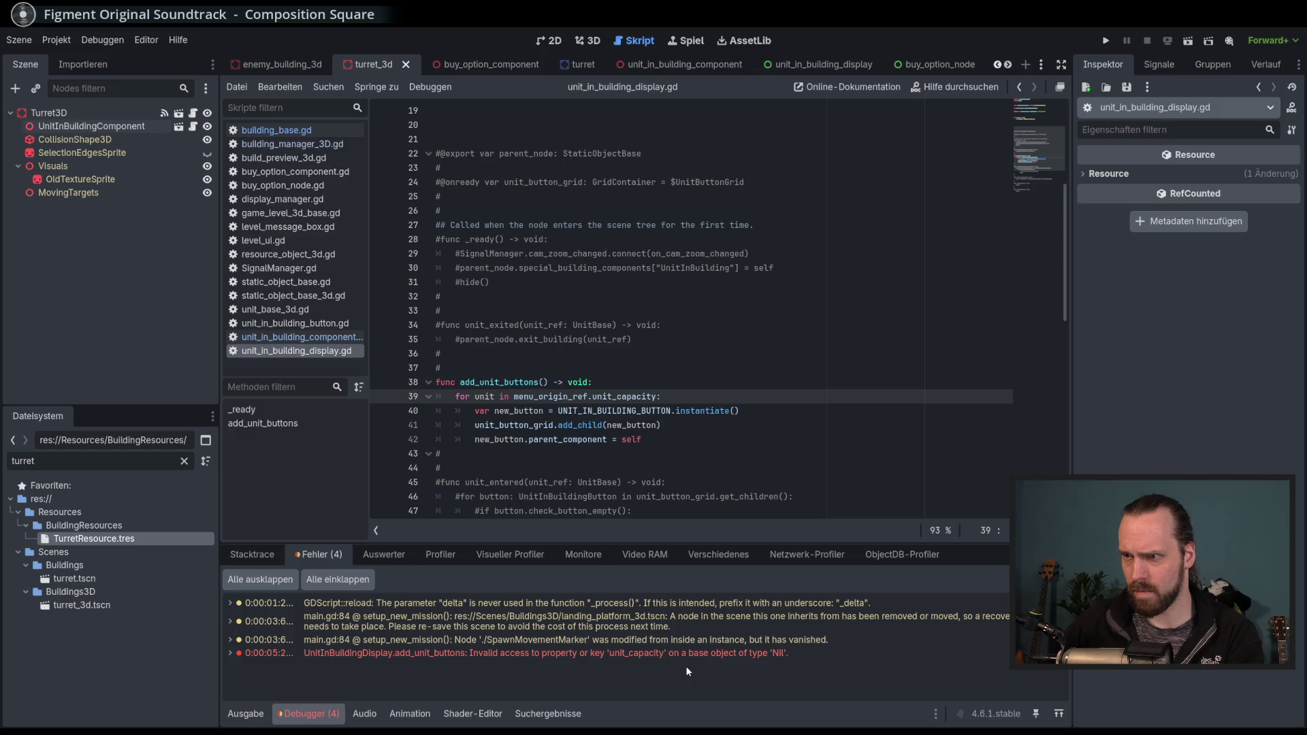
double_click(544, 397)
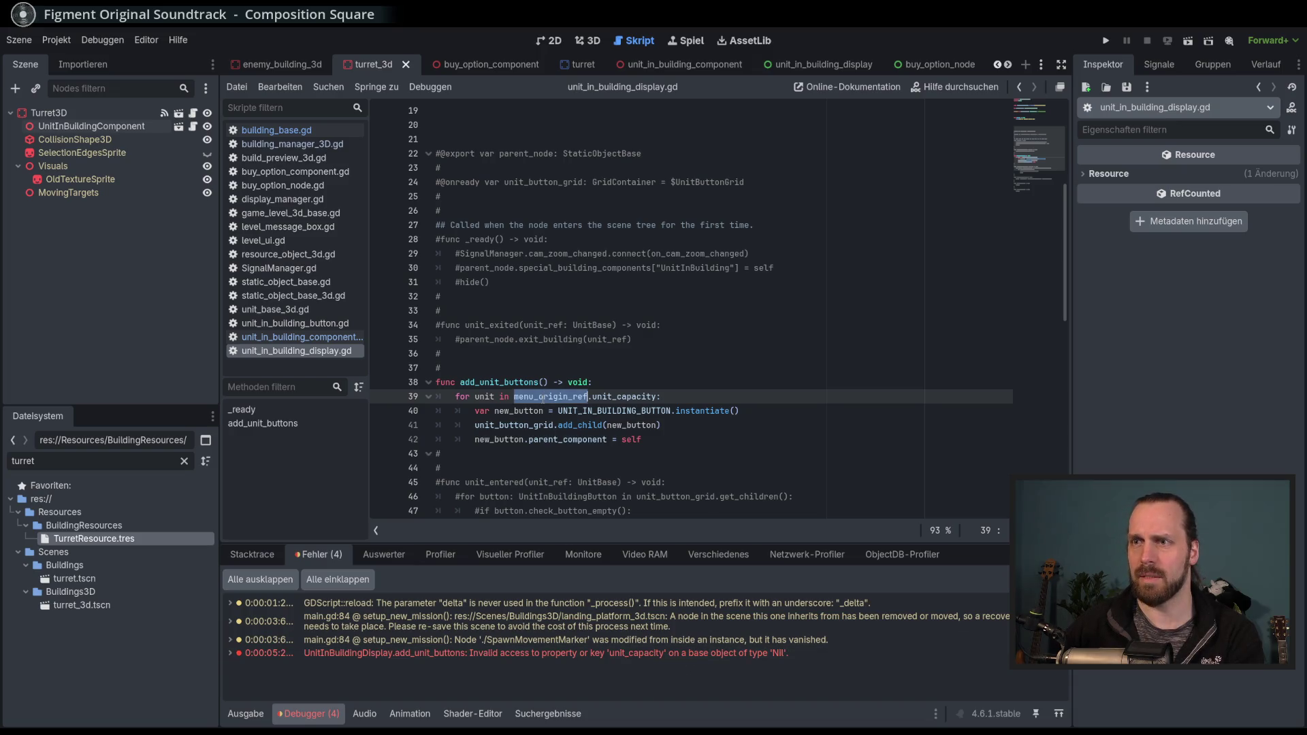
scroll(584, 470, "up", 6)
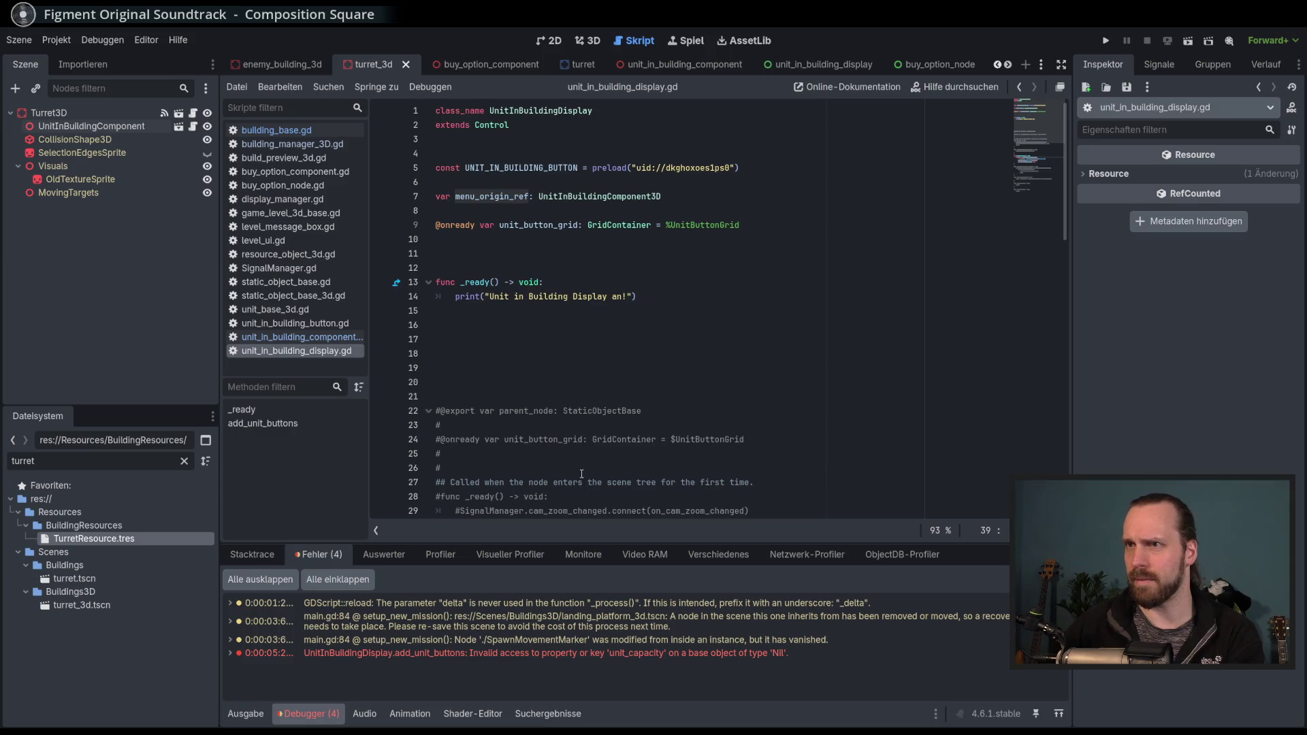
double_click(486, 197)
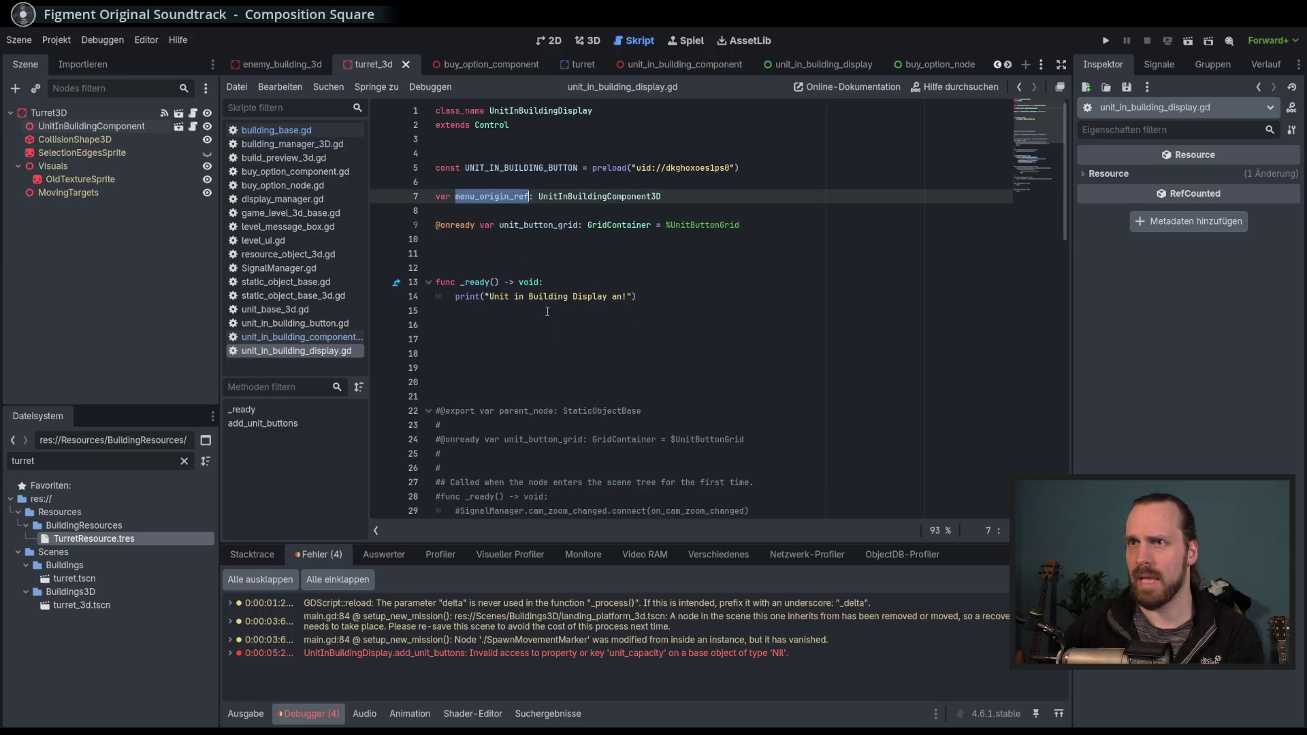
scroll(555, 334, "down", 6)
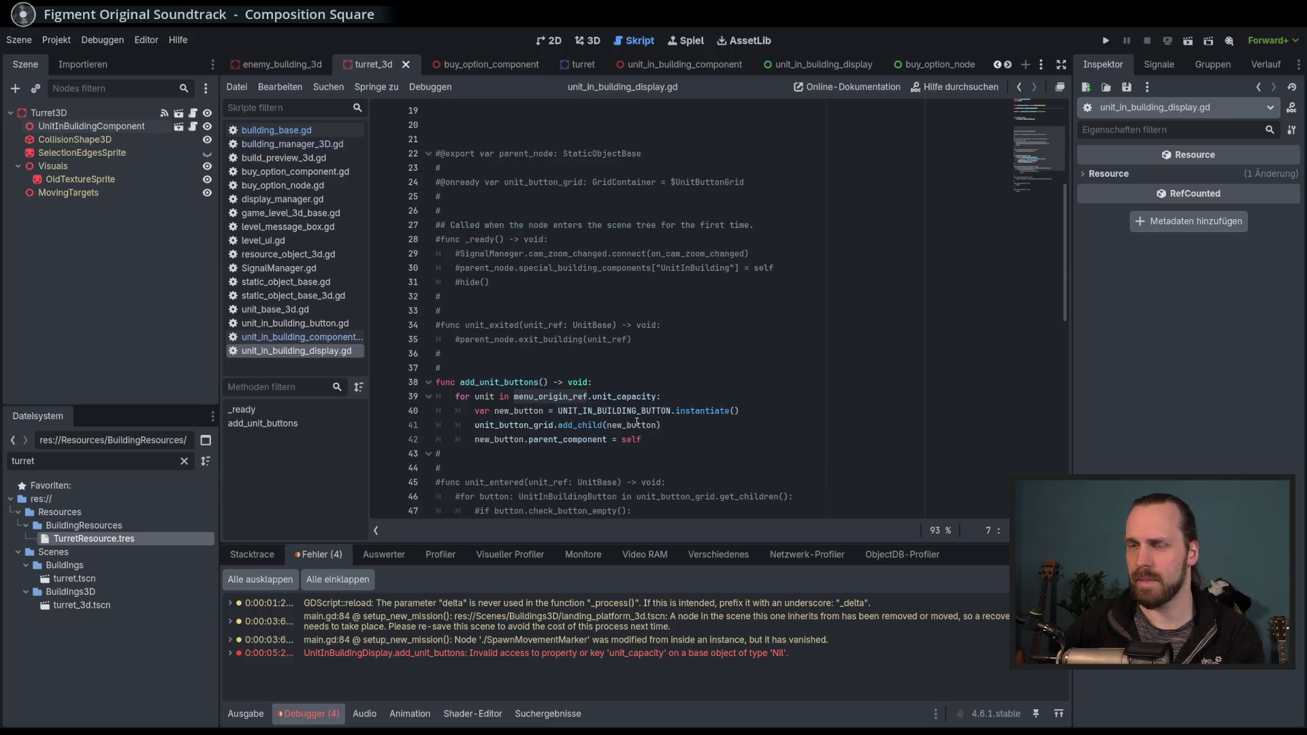
scroll(637, 423, "up", 6)
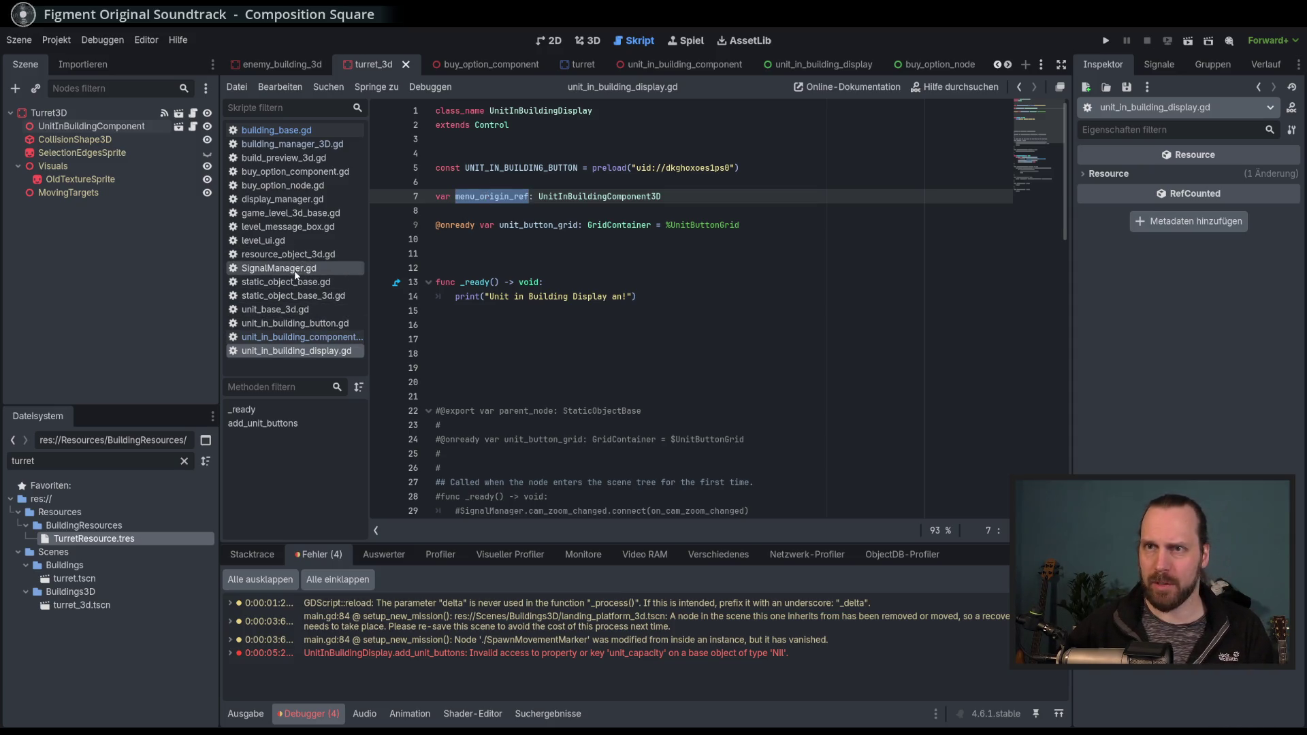
left_click(282, 199)
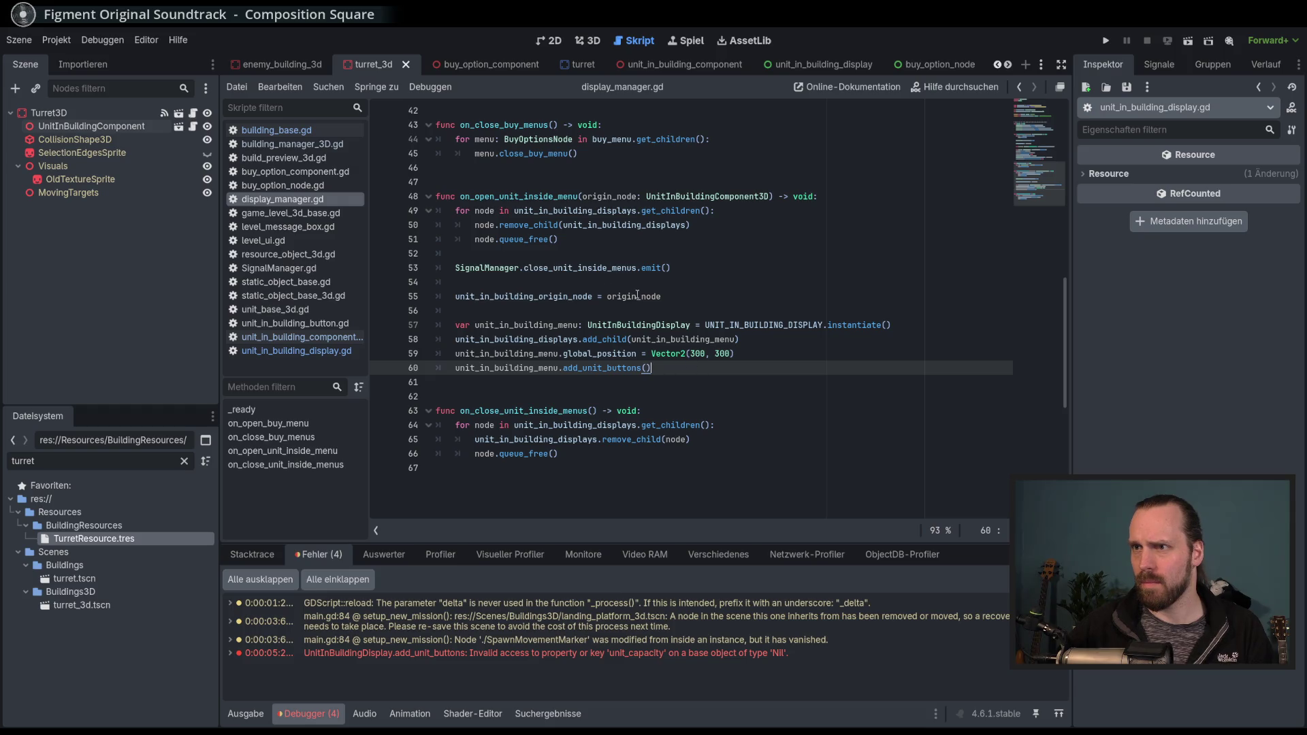
Review unit_in_building_origin_node on line 55 and add an empty line 59 after add_child.
double_click(552, 296)
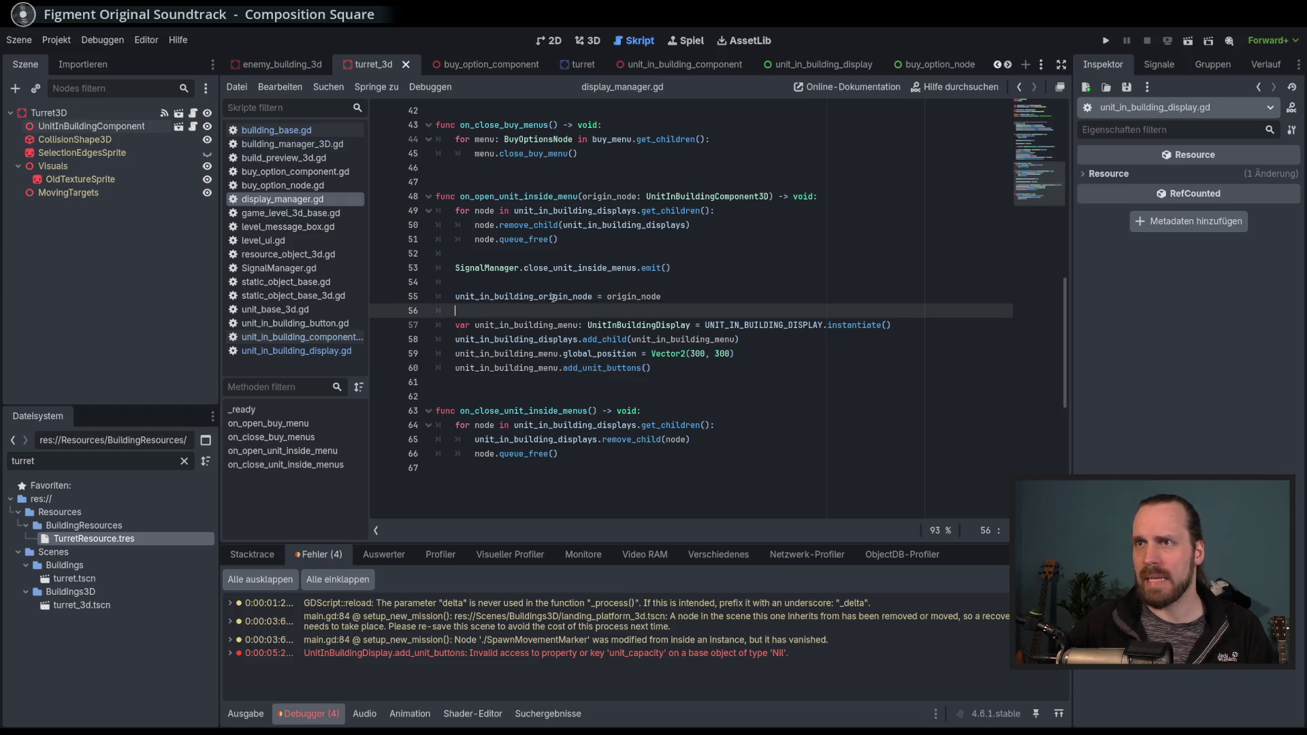
scroll(640, 306, "up", 3)
scroll(706, 412, "down", 1)
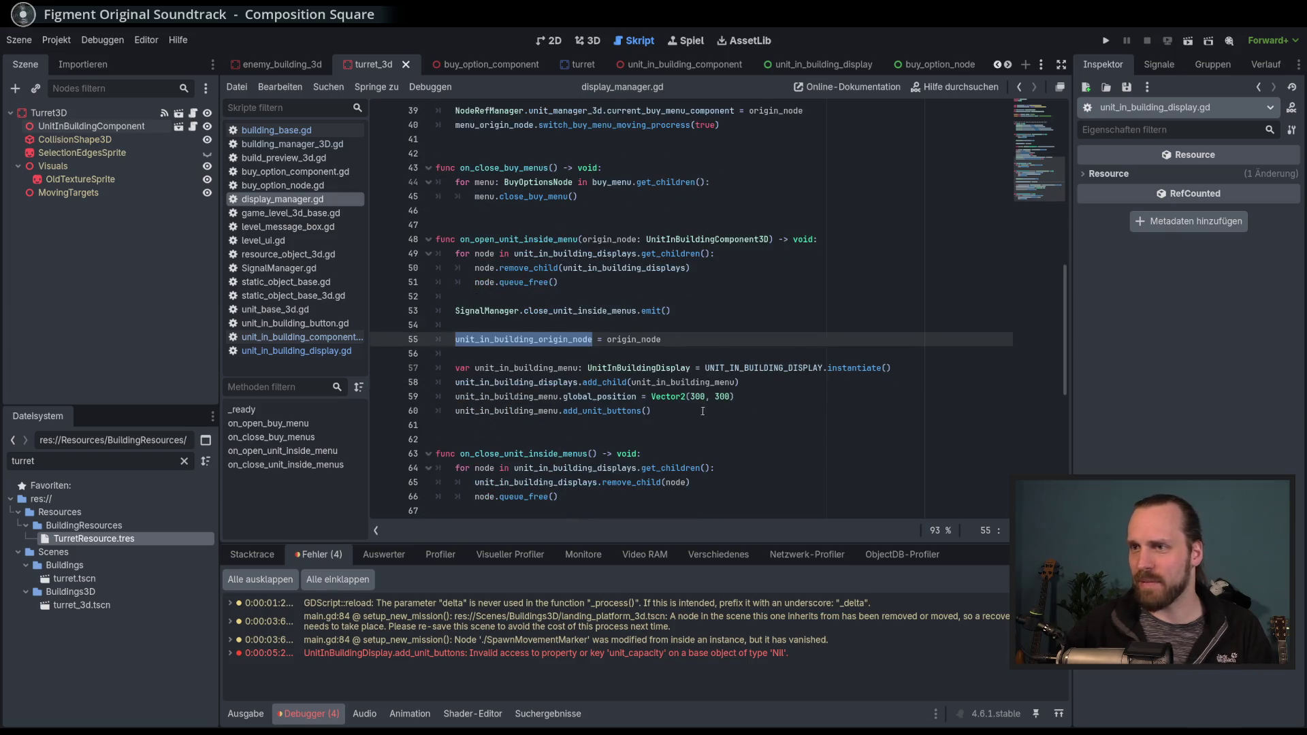
left_click(764, 384)
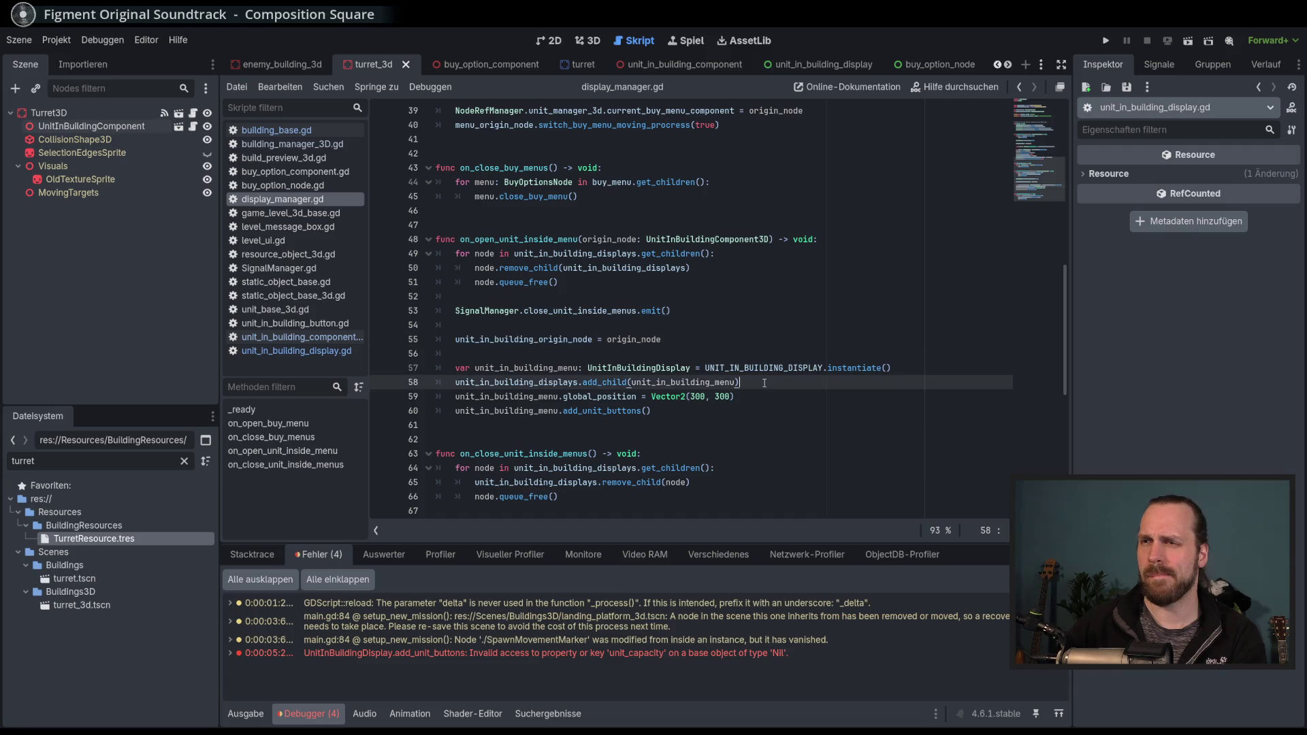
key("Return")
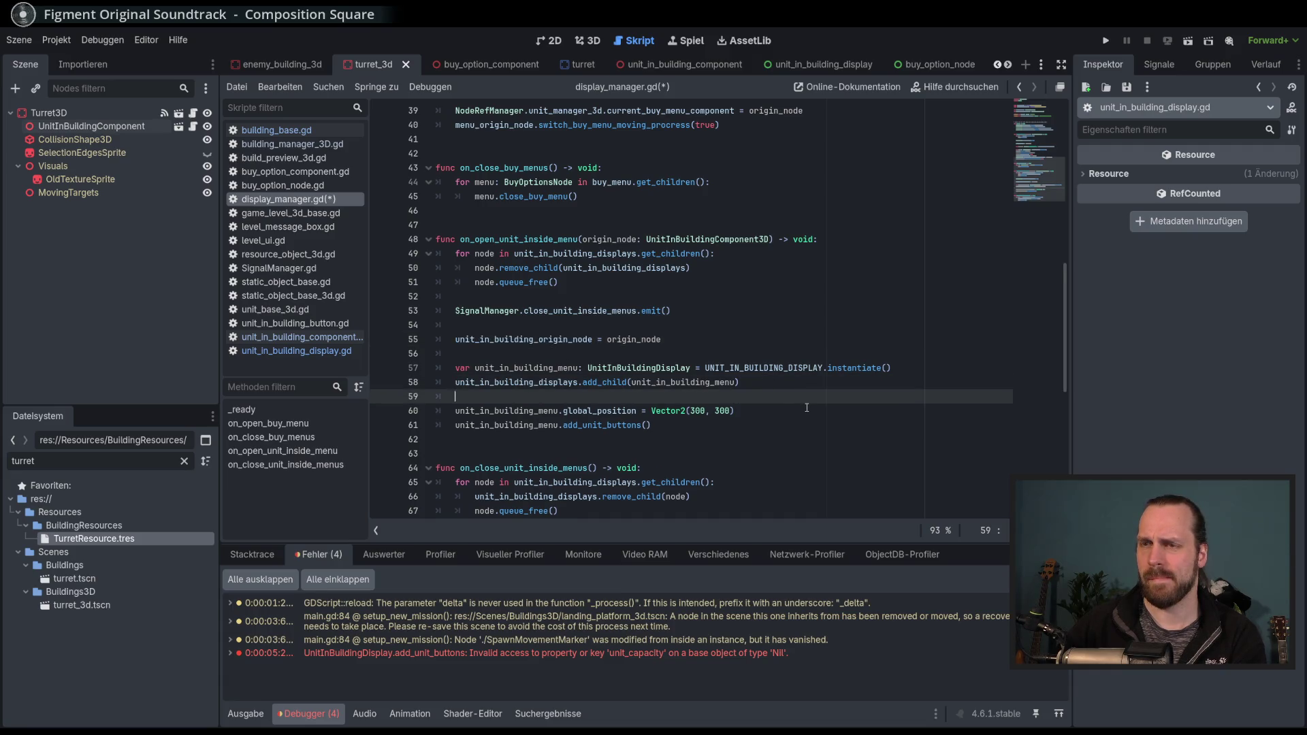
Write unit_in_building_menu.menu_origin_ref = origin_node on line 59 and save display_manager.gd.
type("get_child_count")
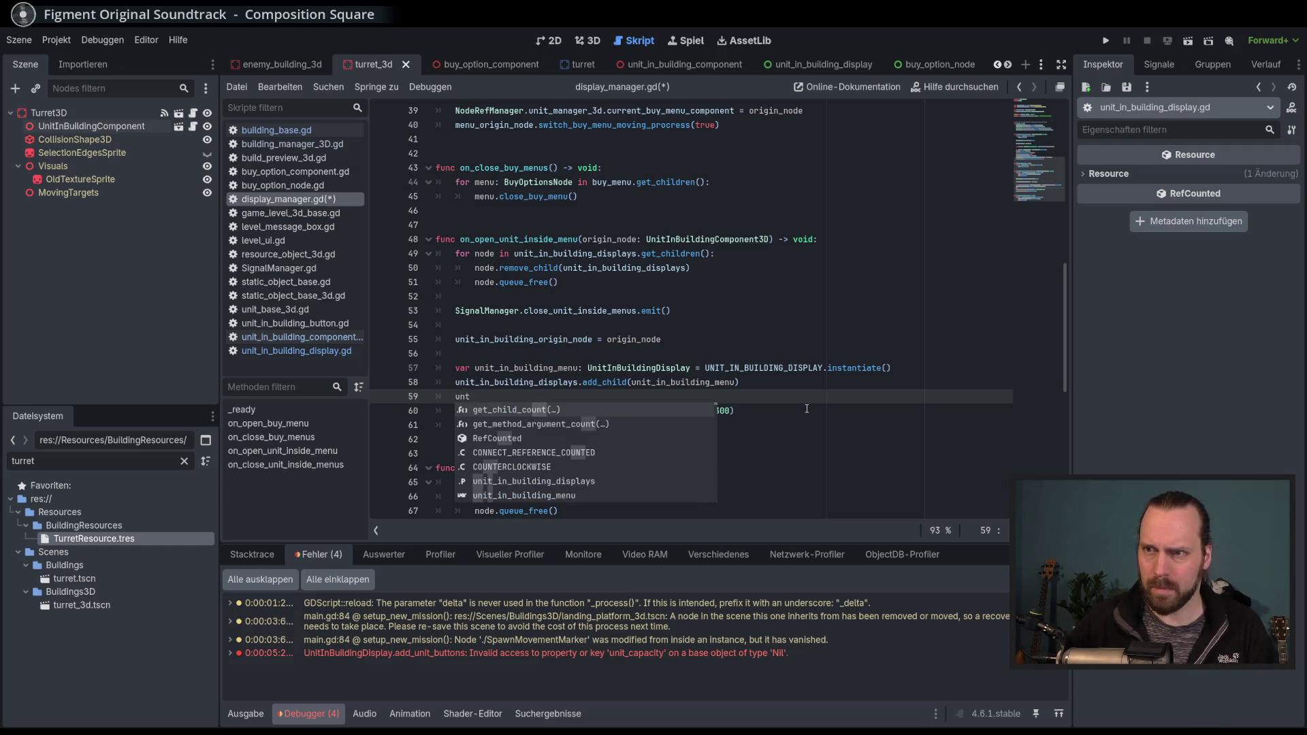
key("shift+Home")
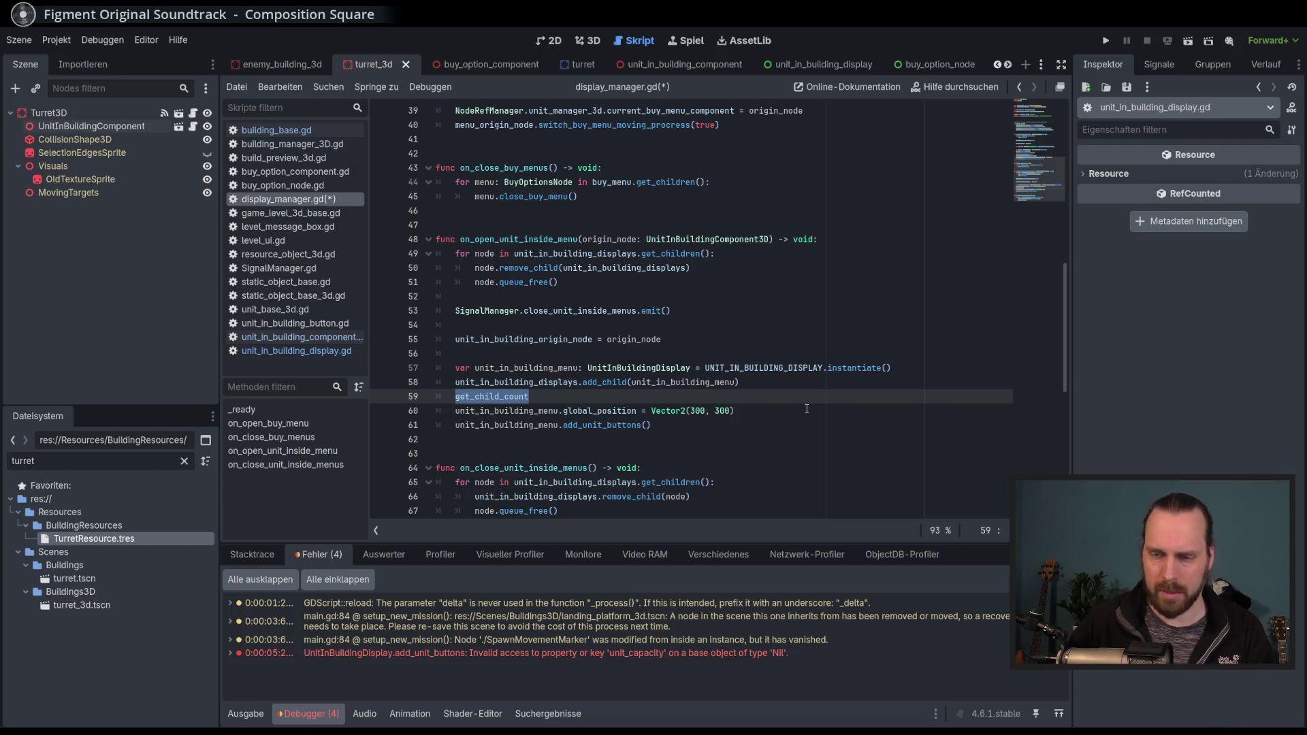
type("unit_")
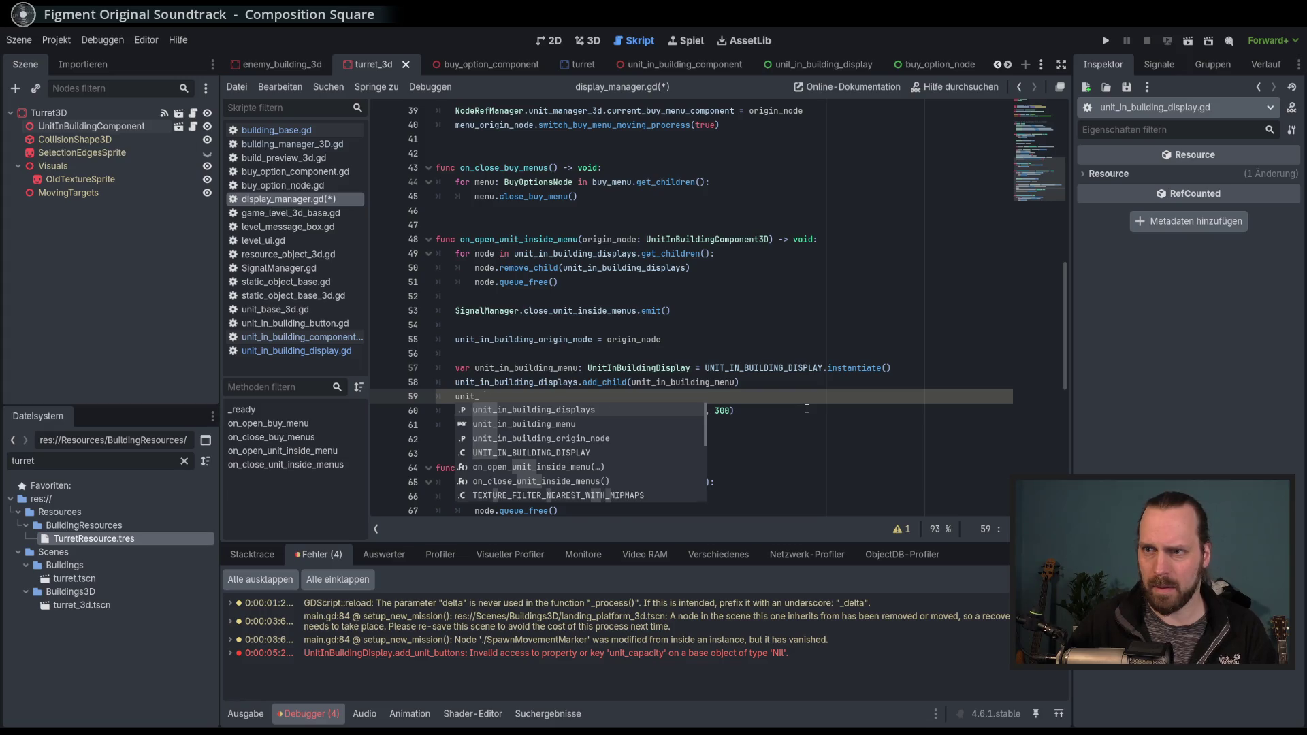
type("on")
key("BackSpace")
key("BackSpace")
type("in")
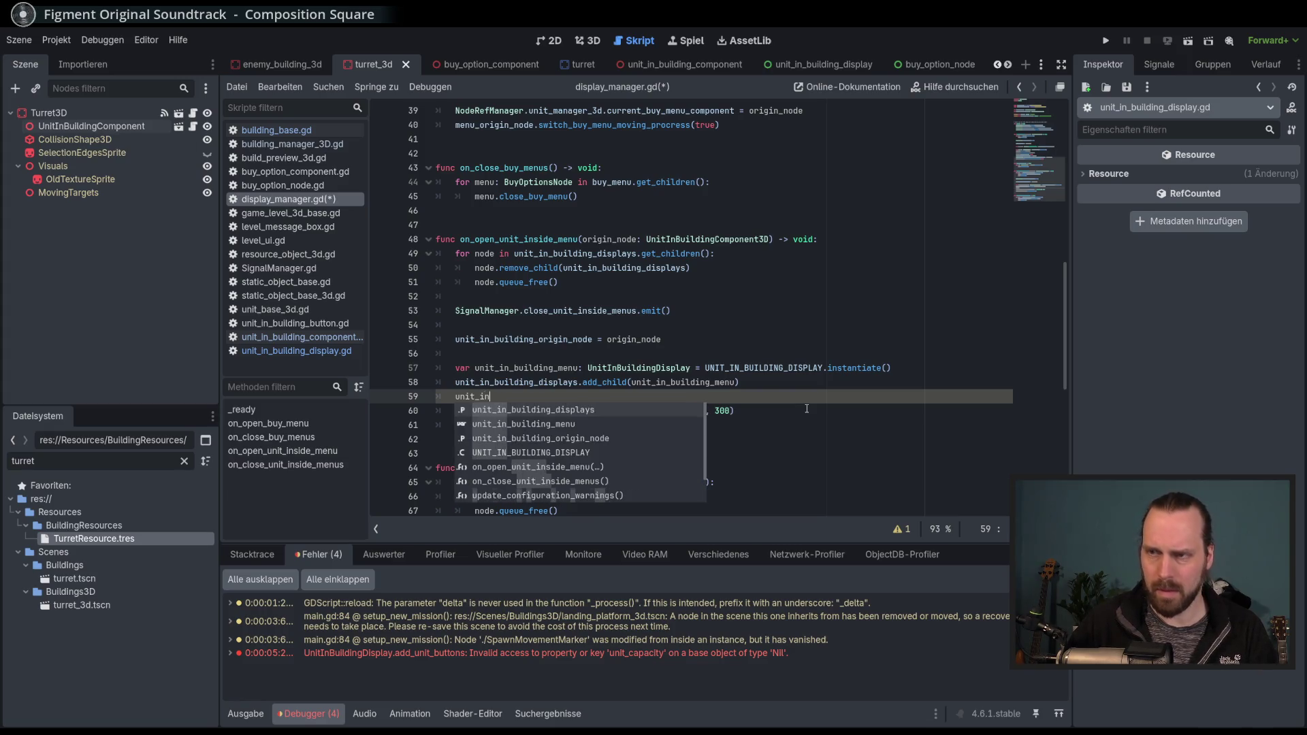
key("Down")
key("Return")
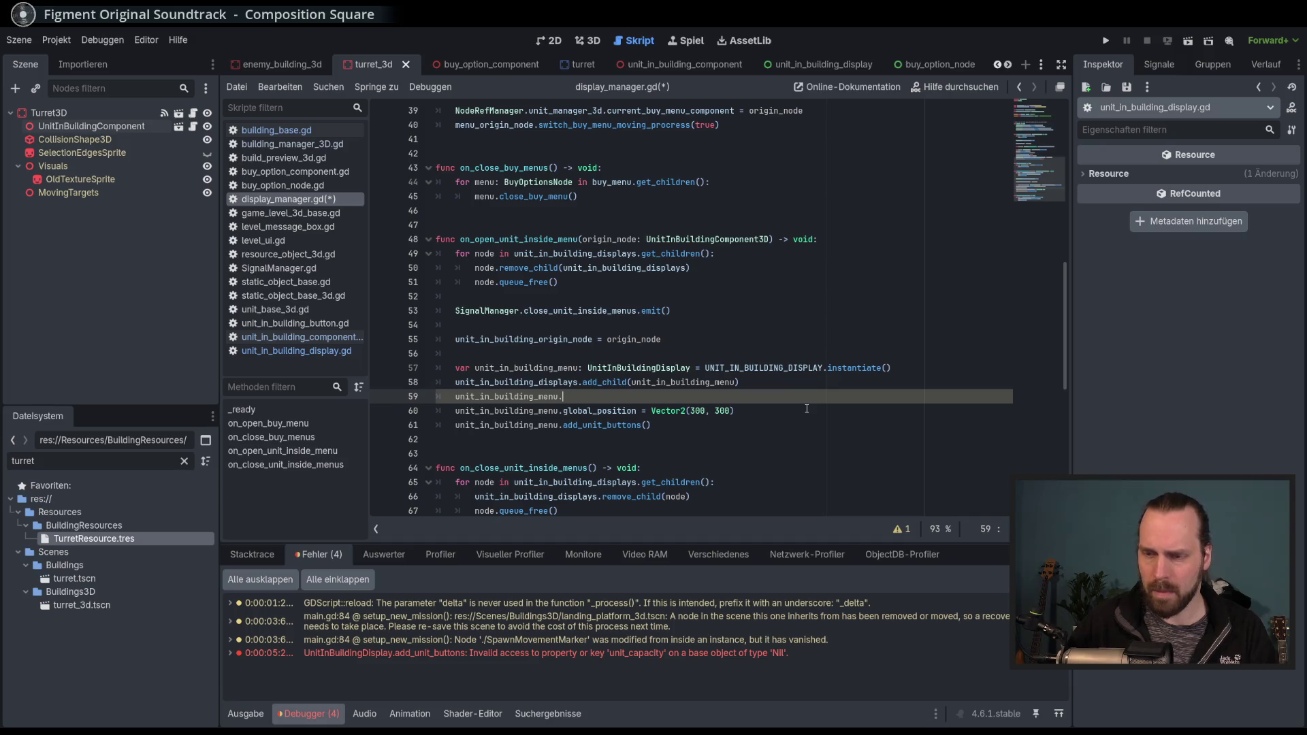
key("Down")
key("Return")
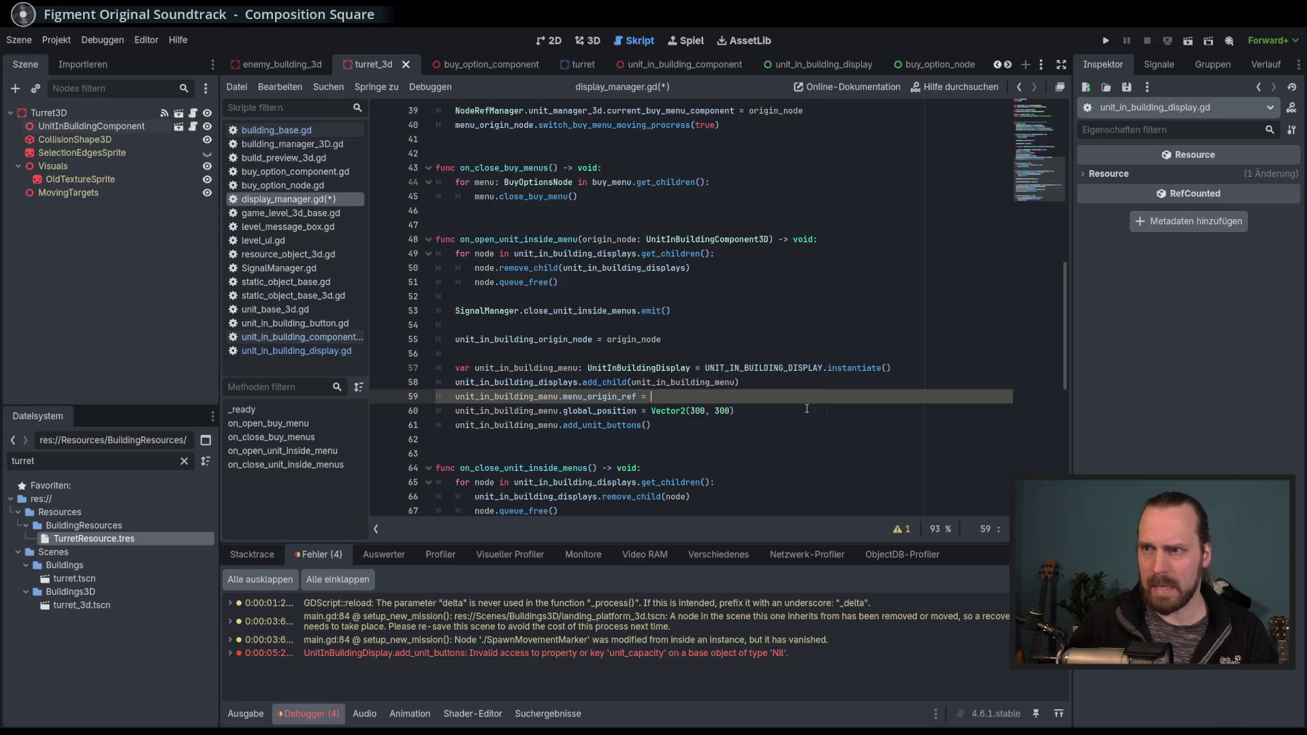
key("ctrl+space")
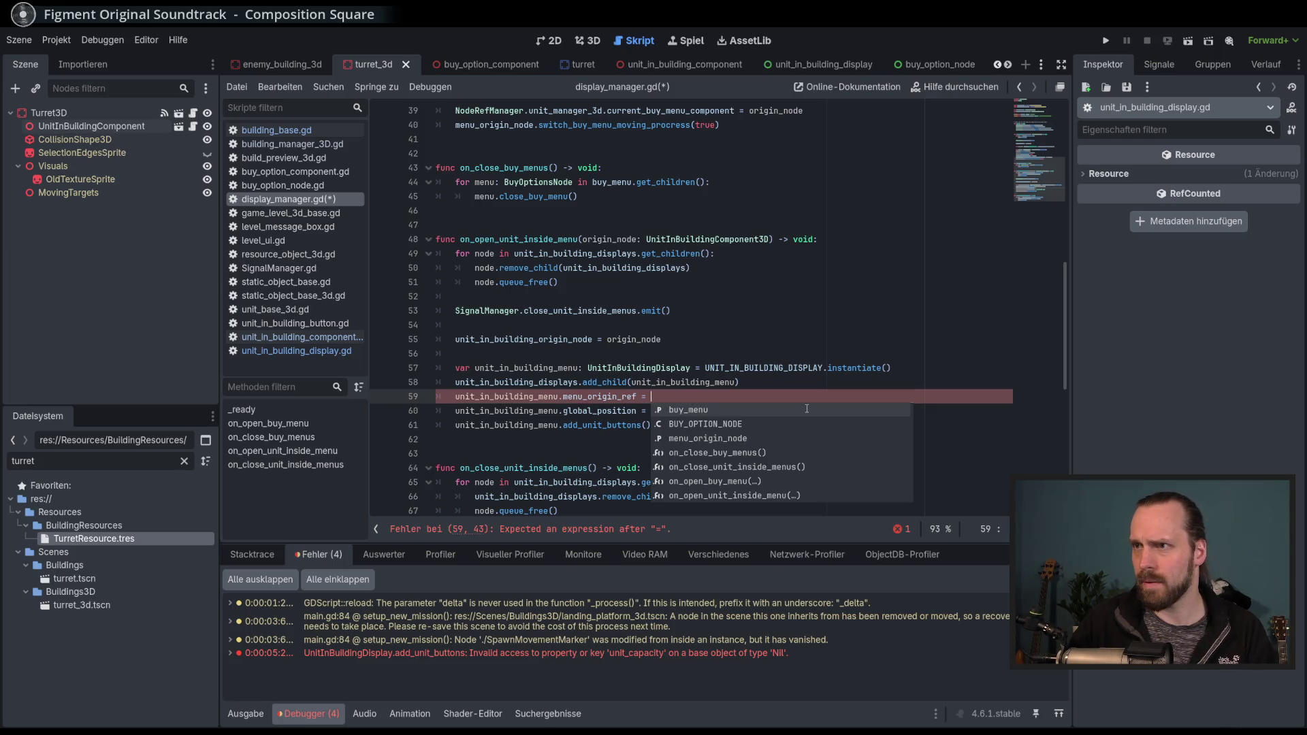
type("ori")
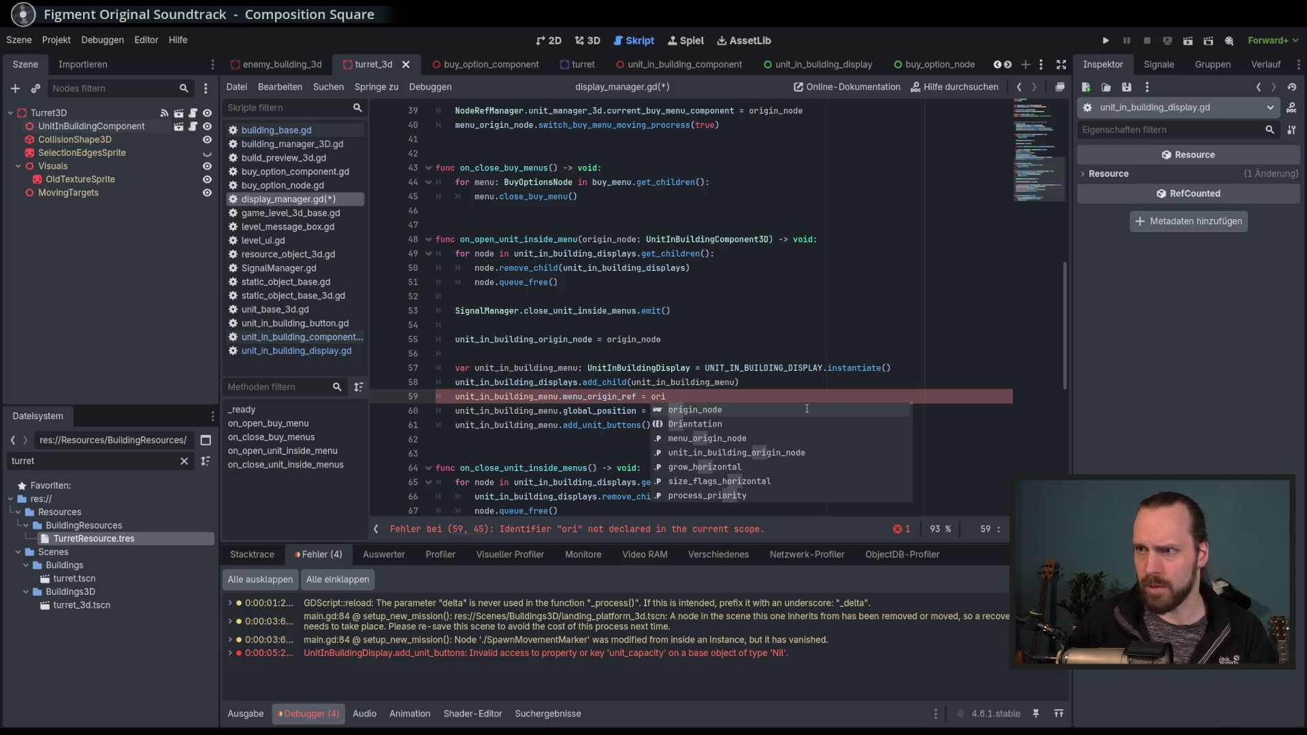
key("Return")
key("ctrl+s")
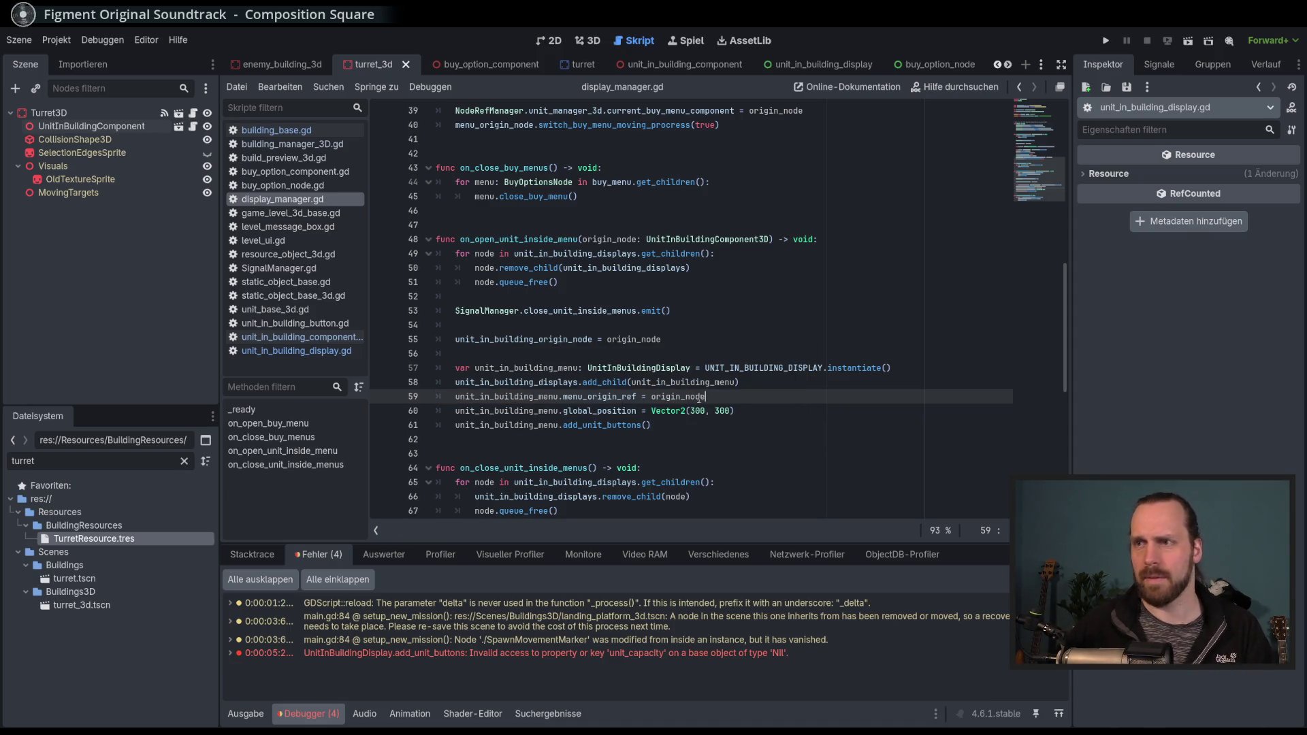
Look through unit_in_building_component.gd and unit_in_building_display.gd, then return to display_manager.gd.
left_click(320, 337)
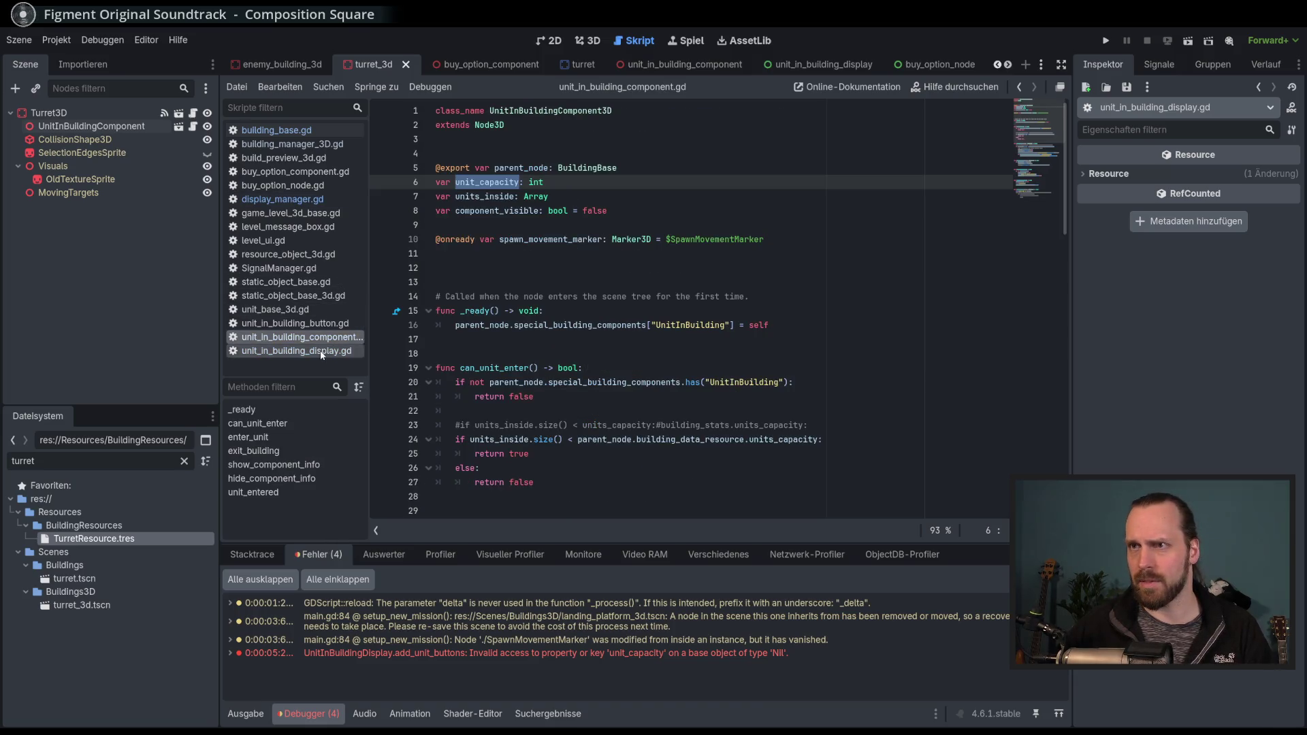
left_click(322, 351)
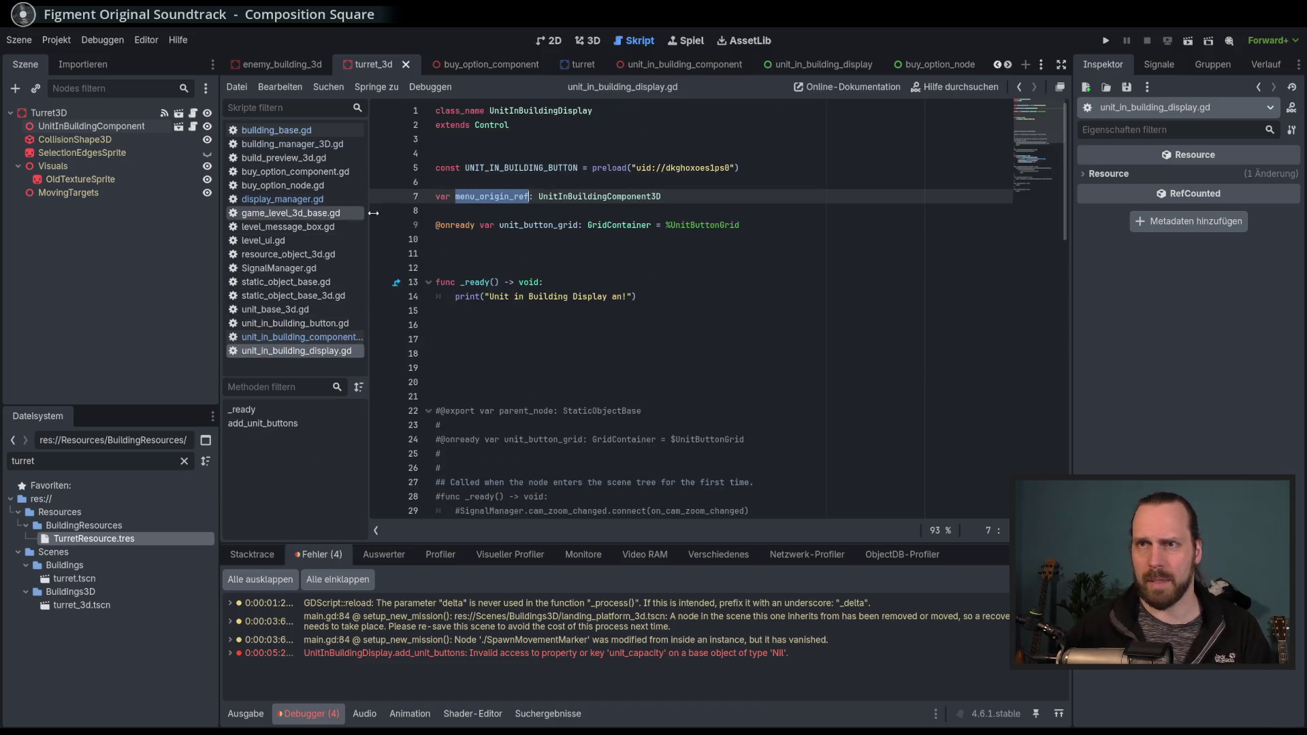
left_click(283, 199)
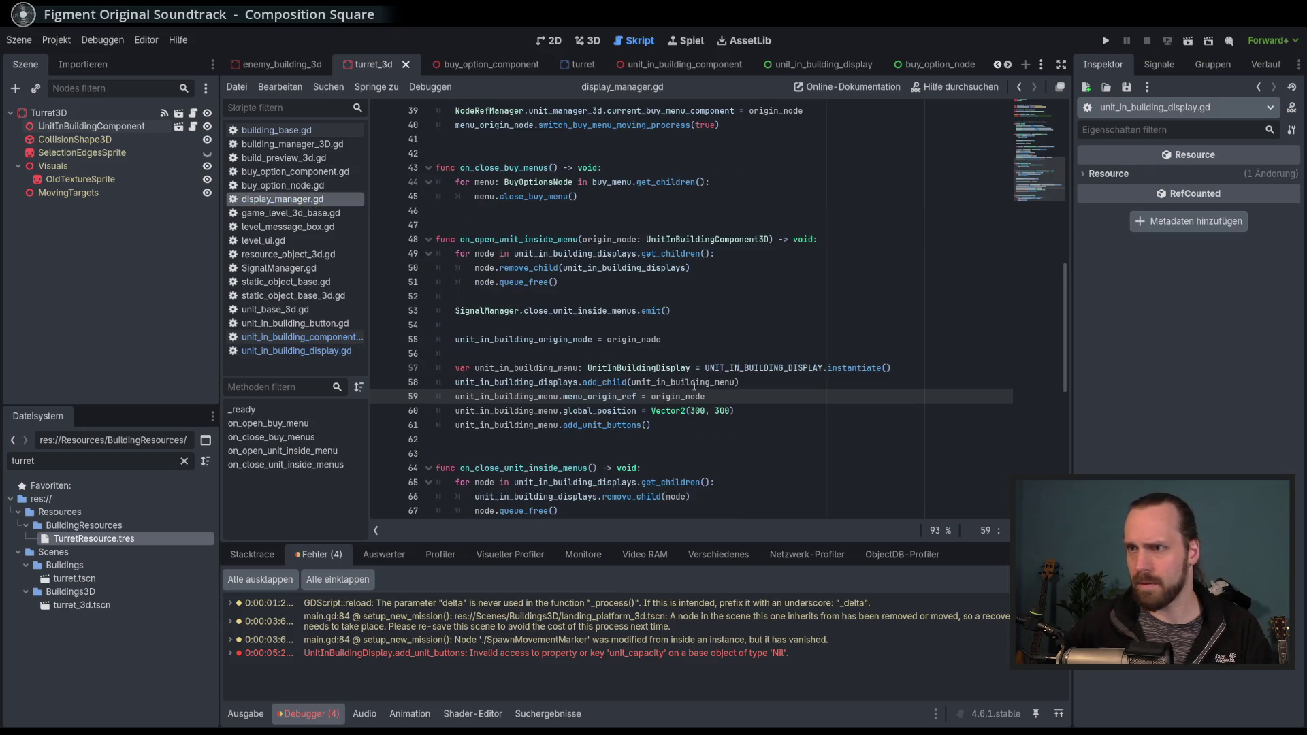
left_click(297, 338)
left_click(308, 352)
left_click(286, 226)
left_click(757, 425)
key("F5")
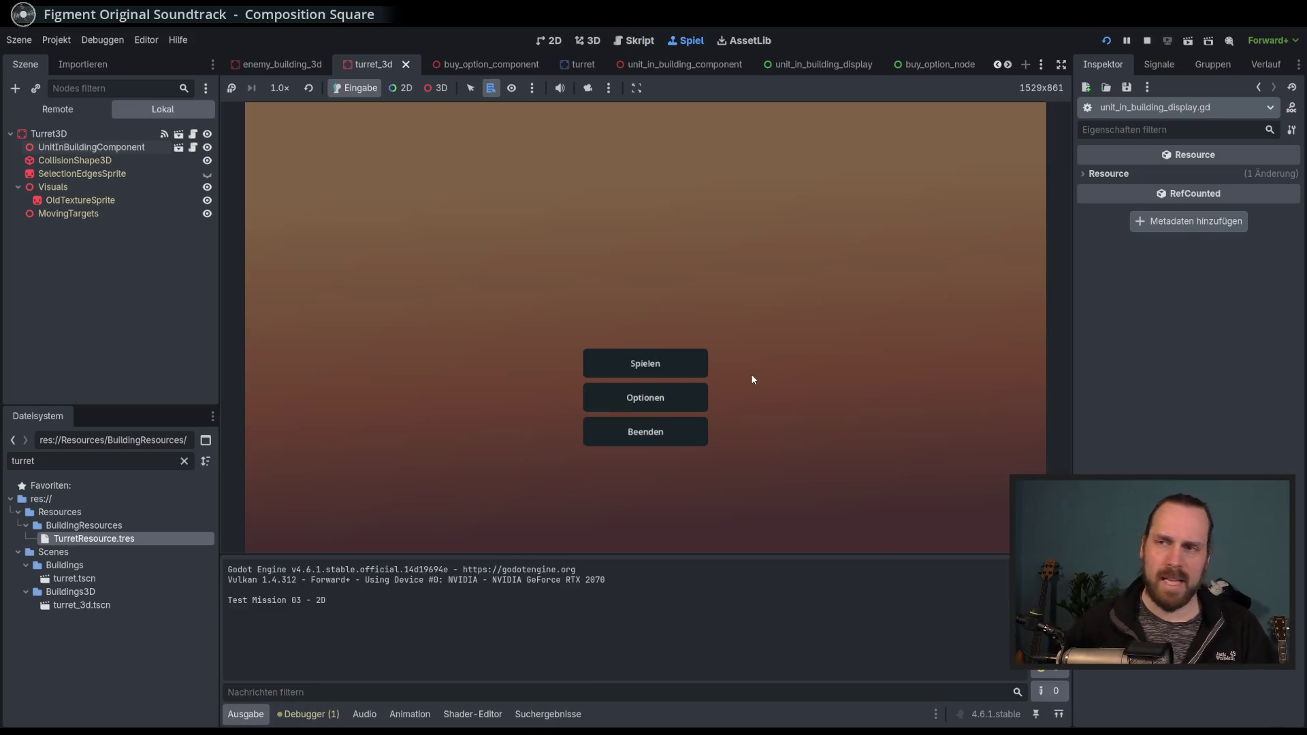
left_click(645, 361)
left_click(470, 281)
left_click(732, 492)
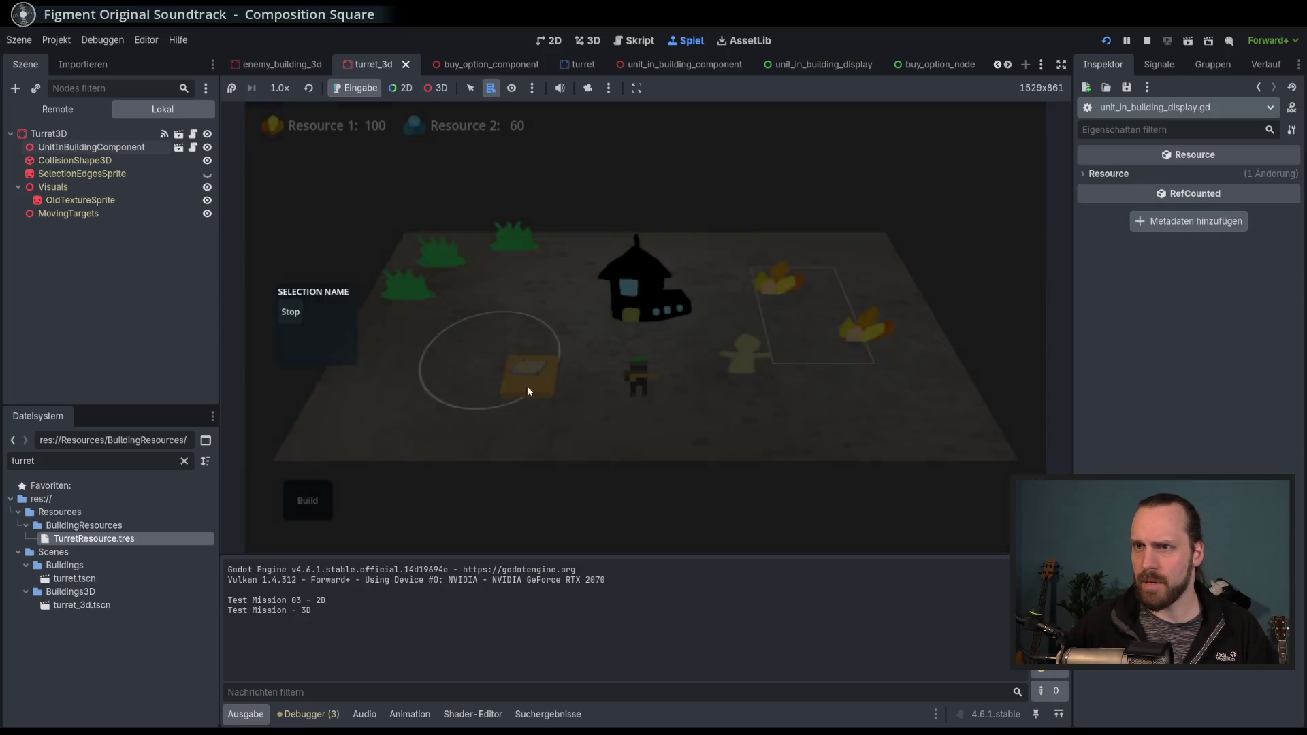
left_click(317, 484)
left_click(443, 394)
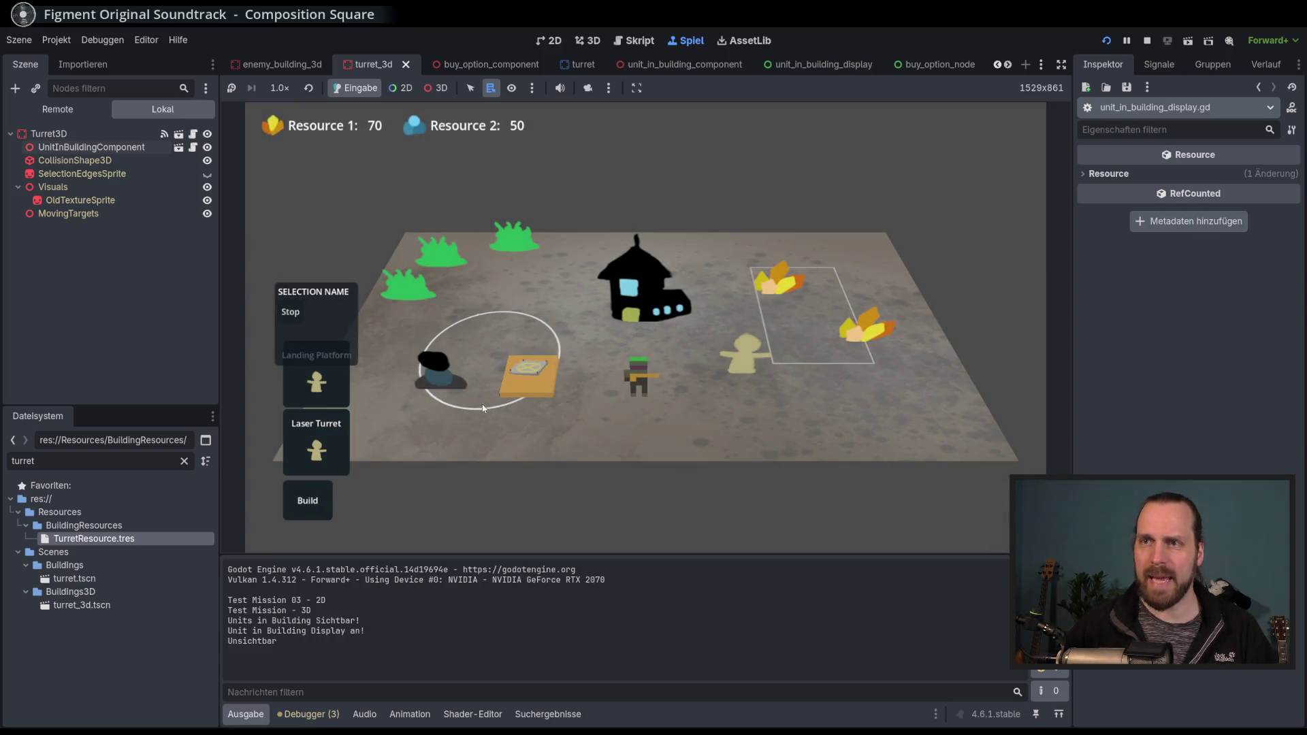
left_click(447, 382)
left_click(441, 379)
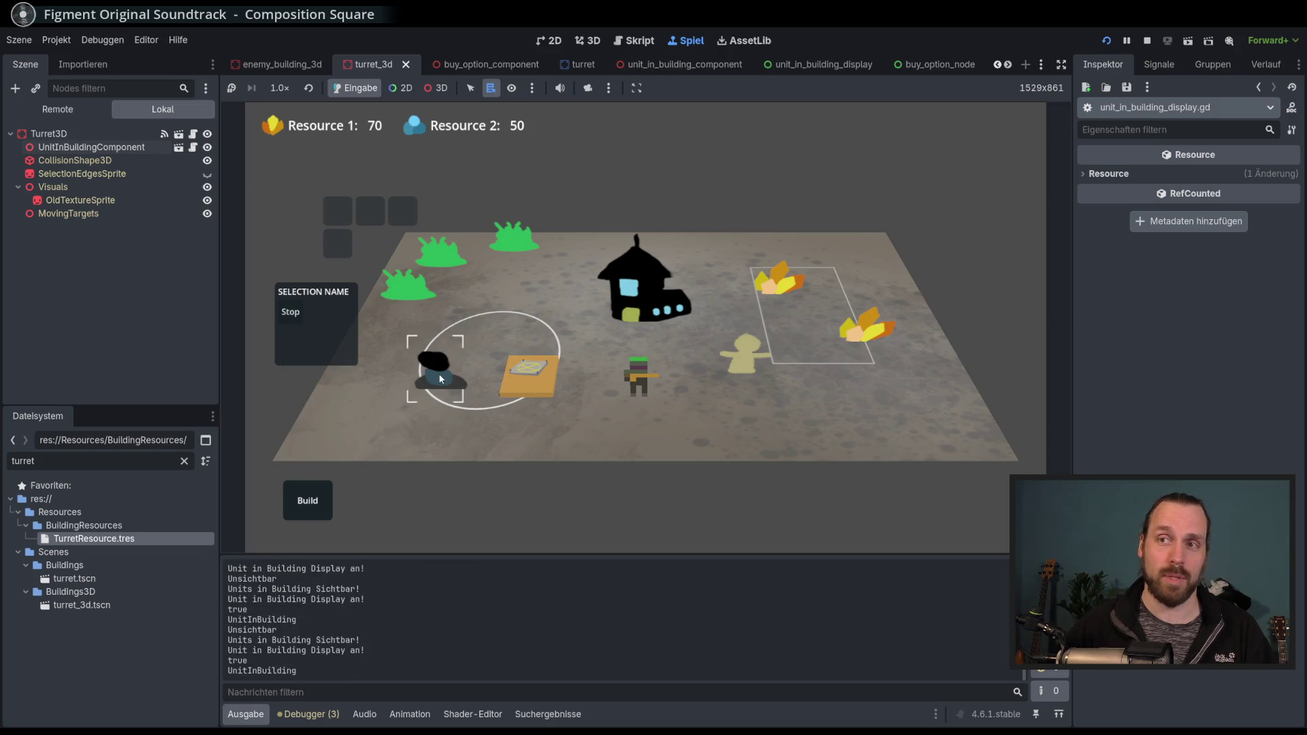
left_click(442, 380)
left_click(442, 380)
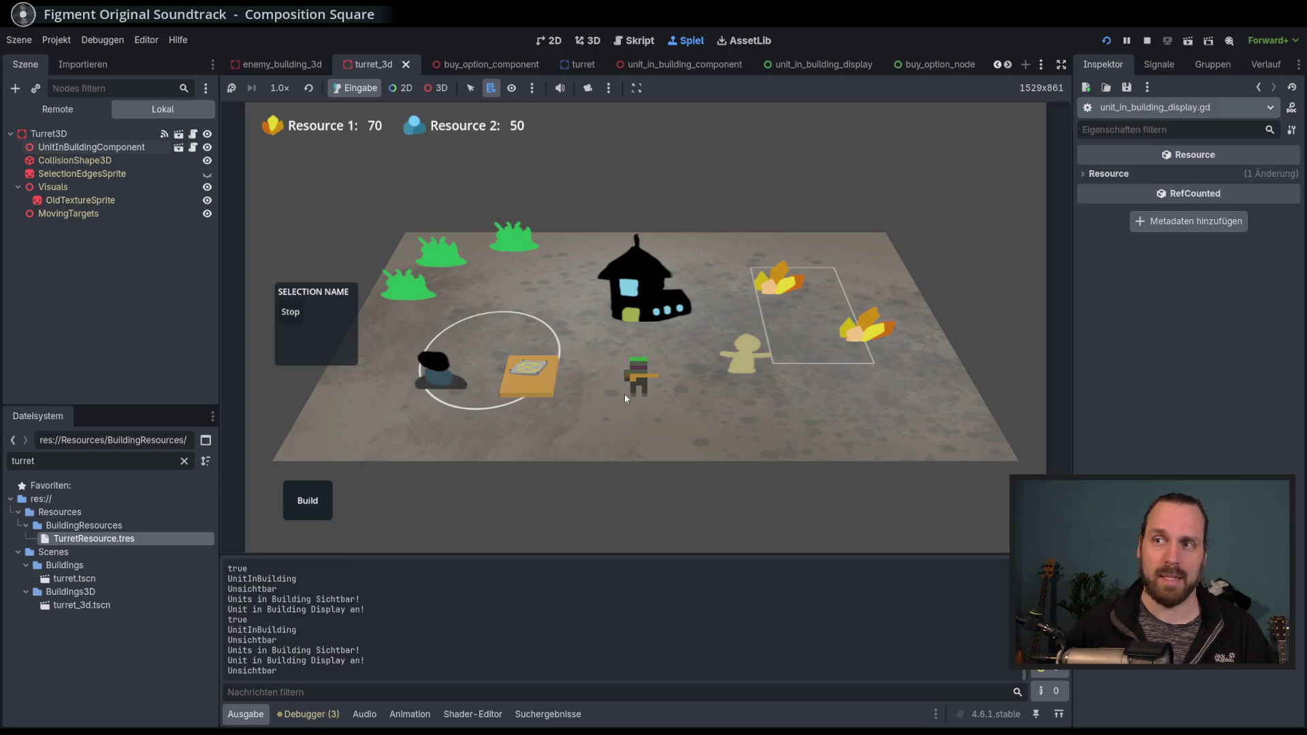
left_click(438, 378)
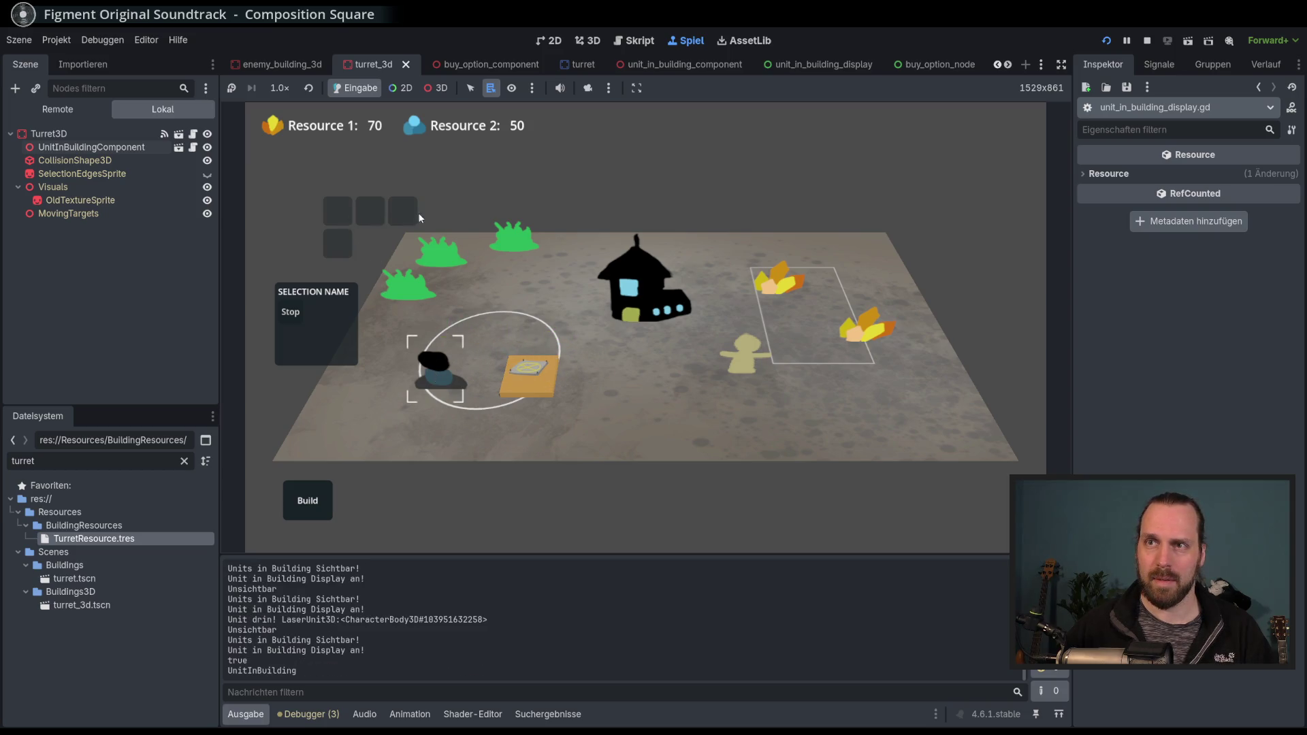
left_click(448, 412)
key("F8")
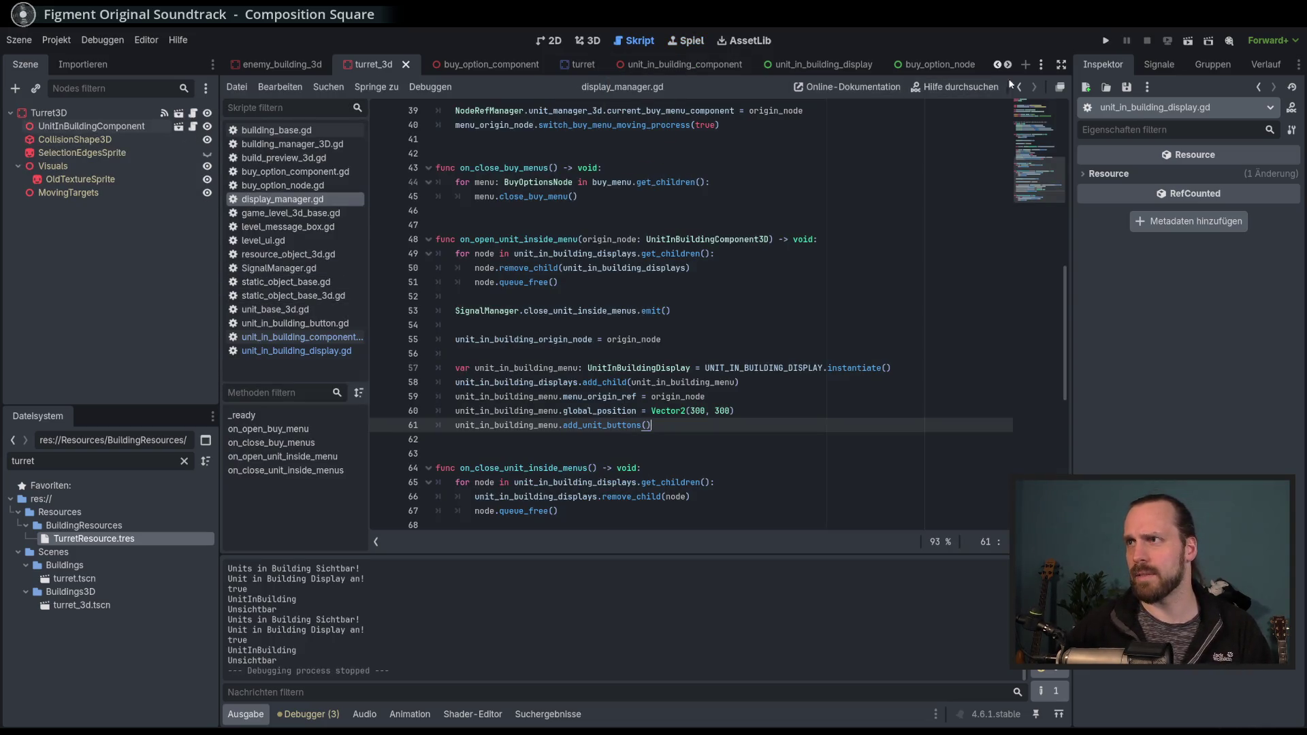
Raise TurretResource.tres Units Capacity from 3 to 8 and relaunch the game.
left_click(1044, 64)
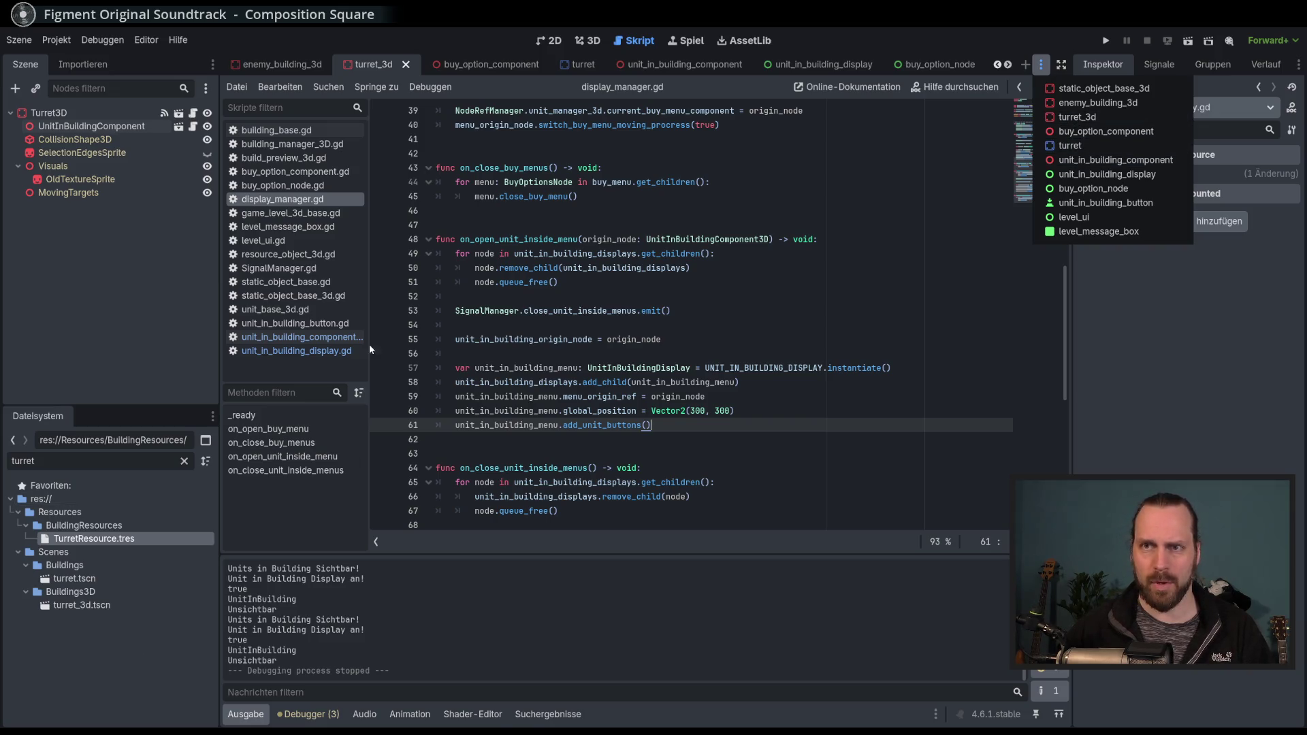
left_click(266, 361)
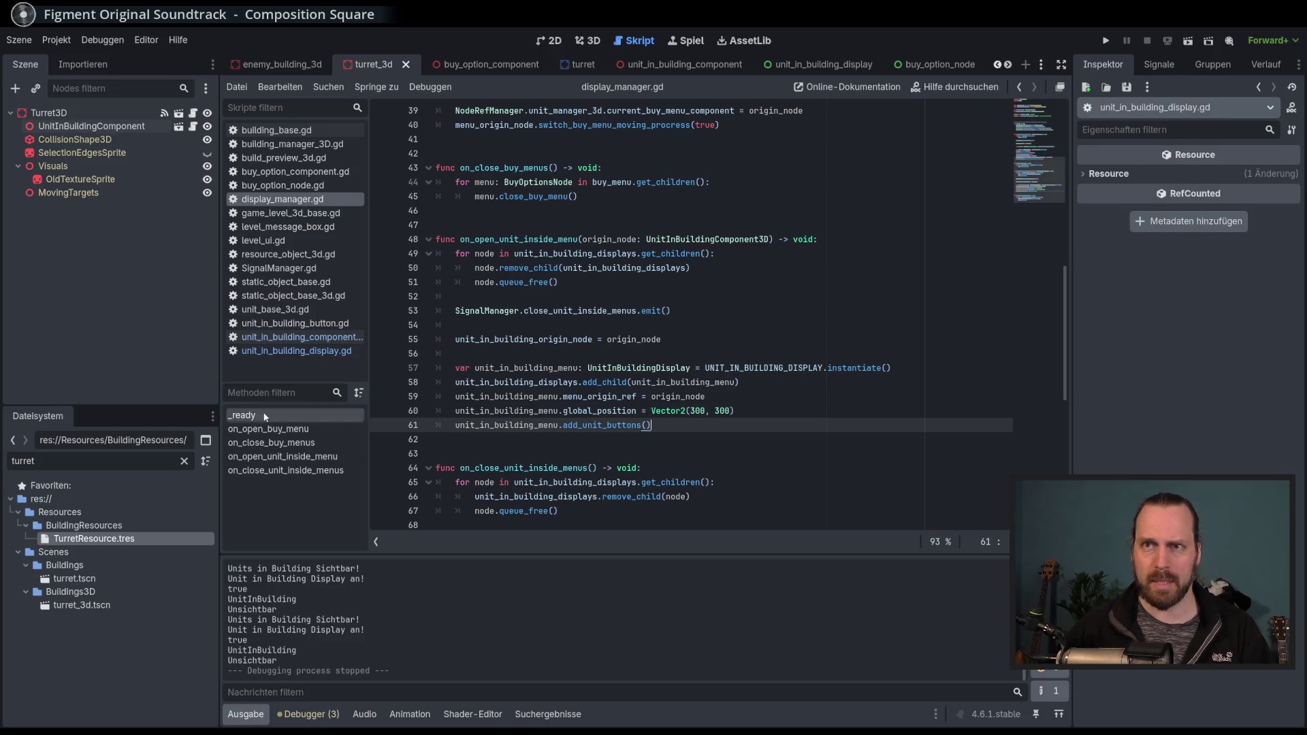
left_click(77, 542)
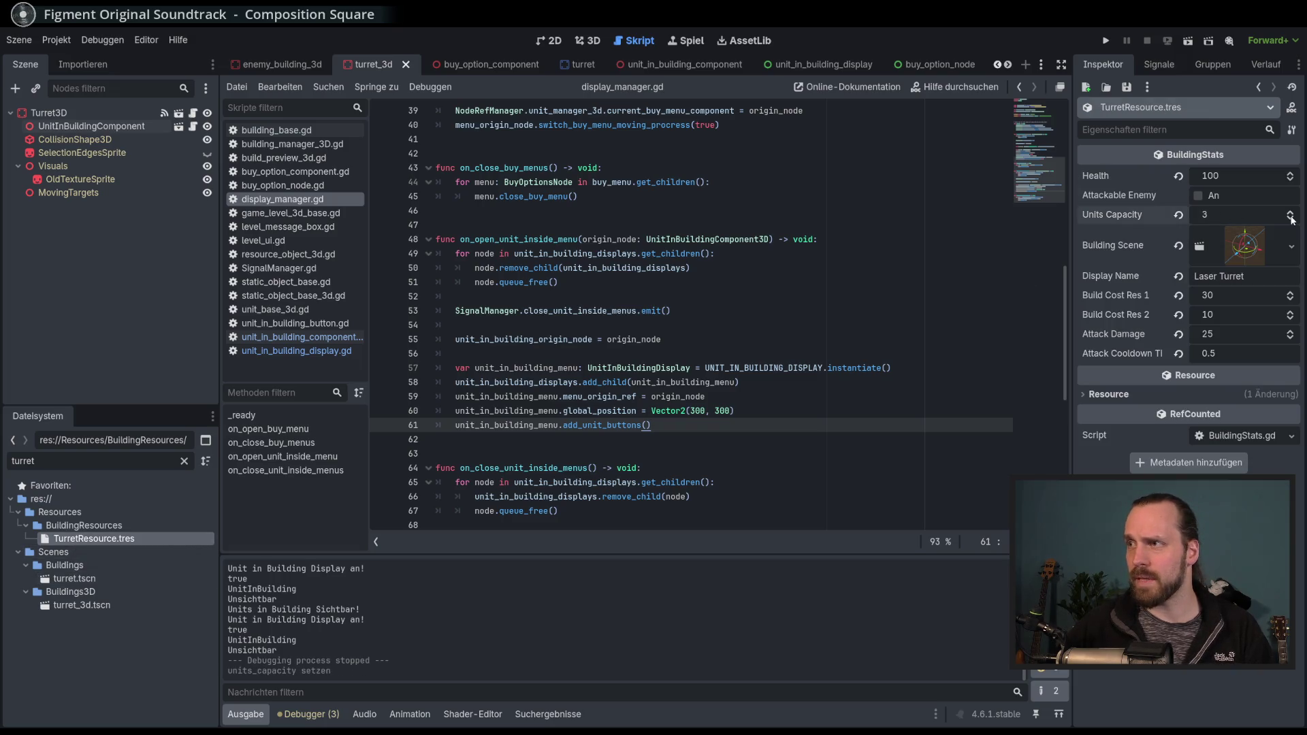
scroll(1292, 216, "up", 4)
key("F5")
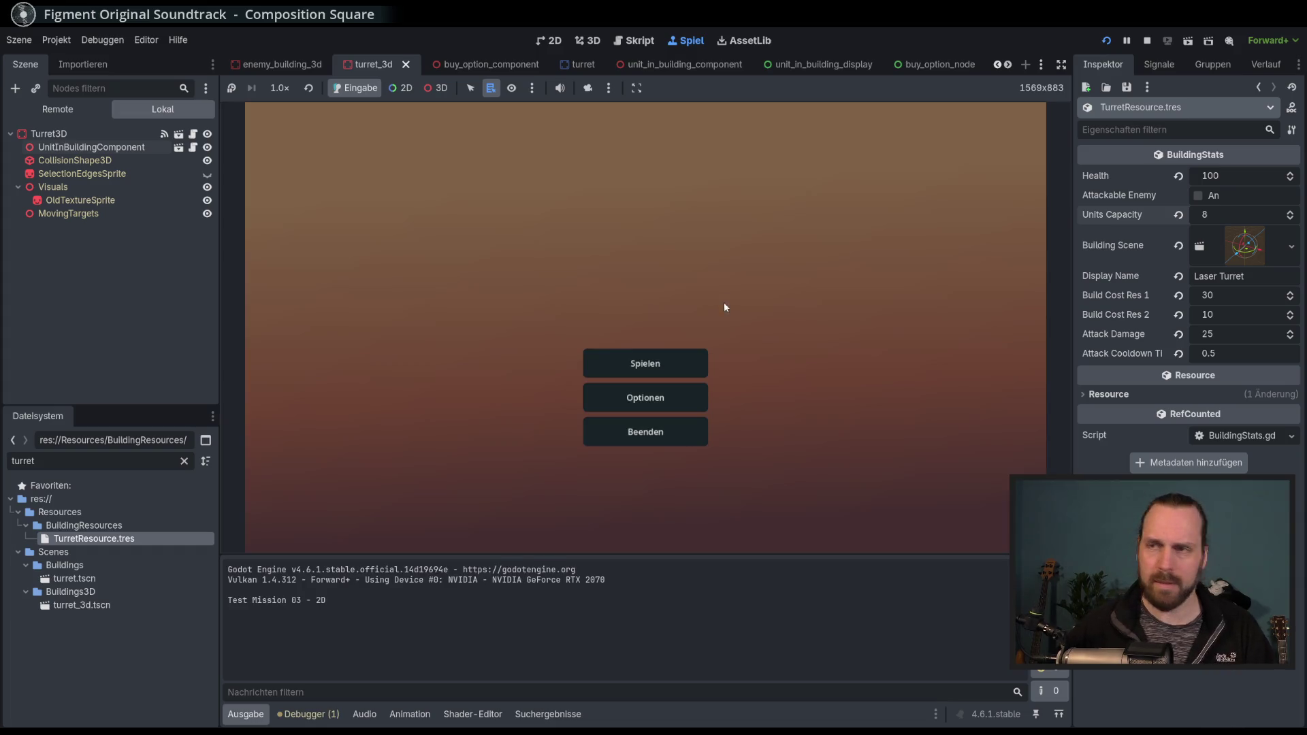
Start Test Mission - 3D and place a Laser Turret left of the circle.
left_click(671, 362)
left_click(446, 286)
left_click(752, 489)
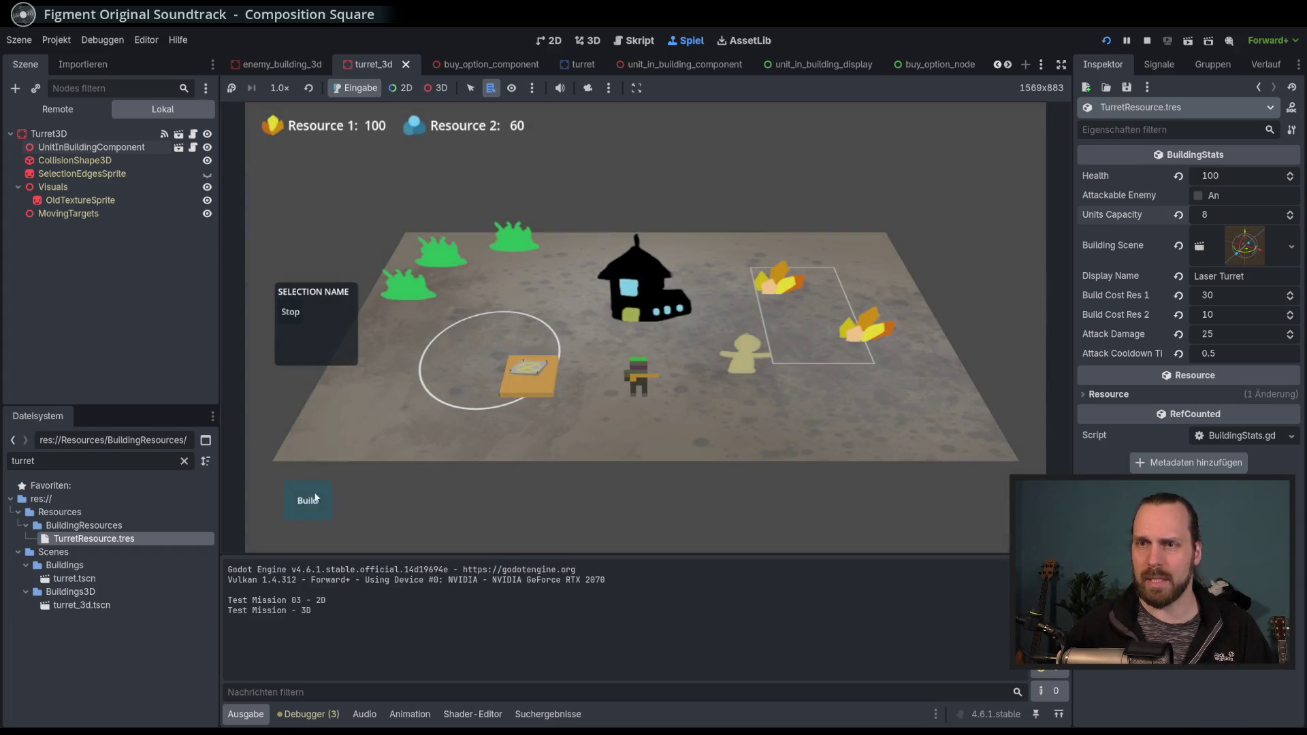
left_click(315, 499)
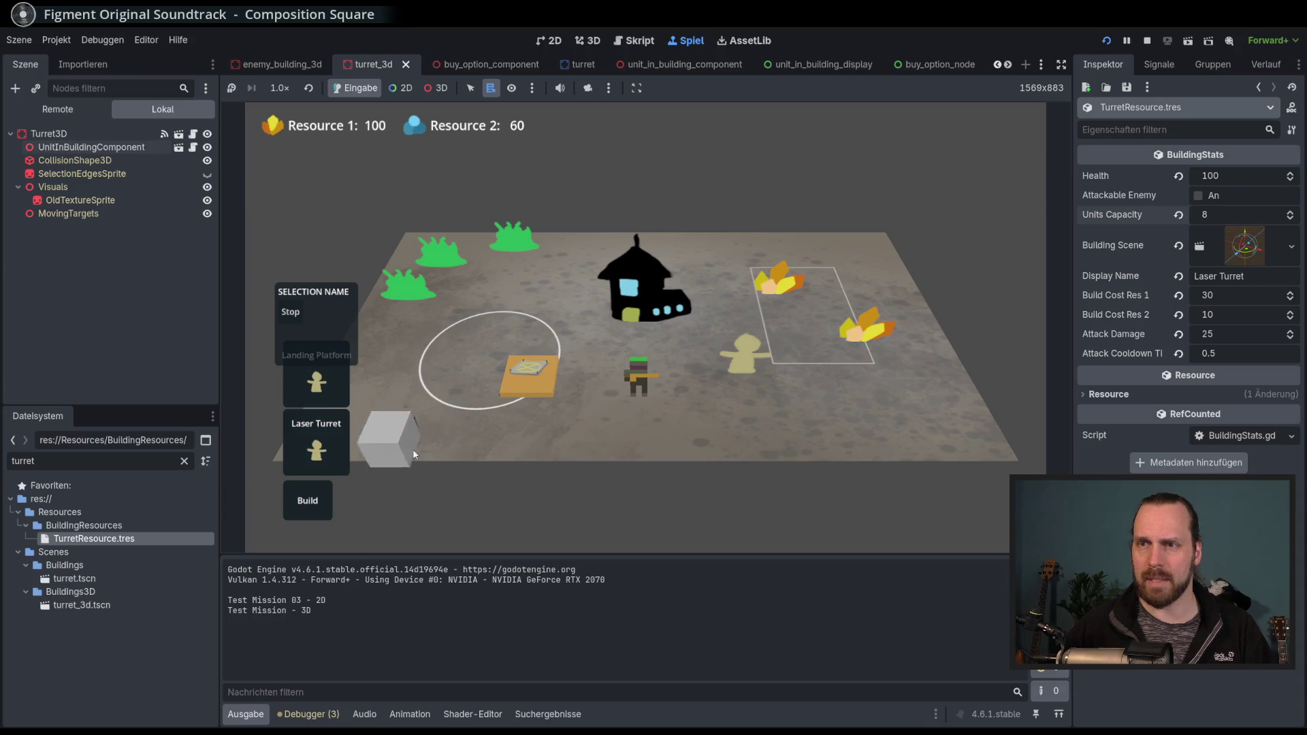
left_click(317, 442)
left_click(434, 433)
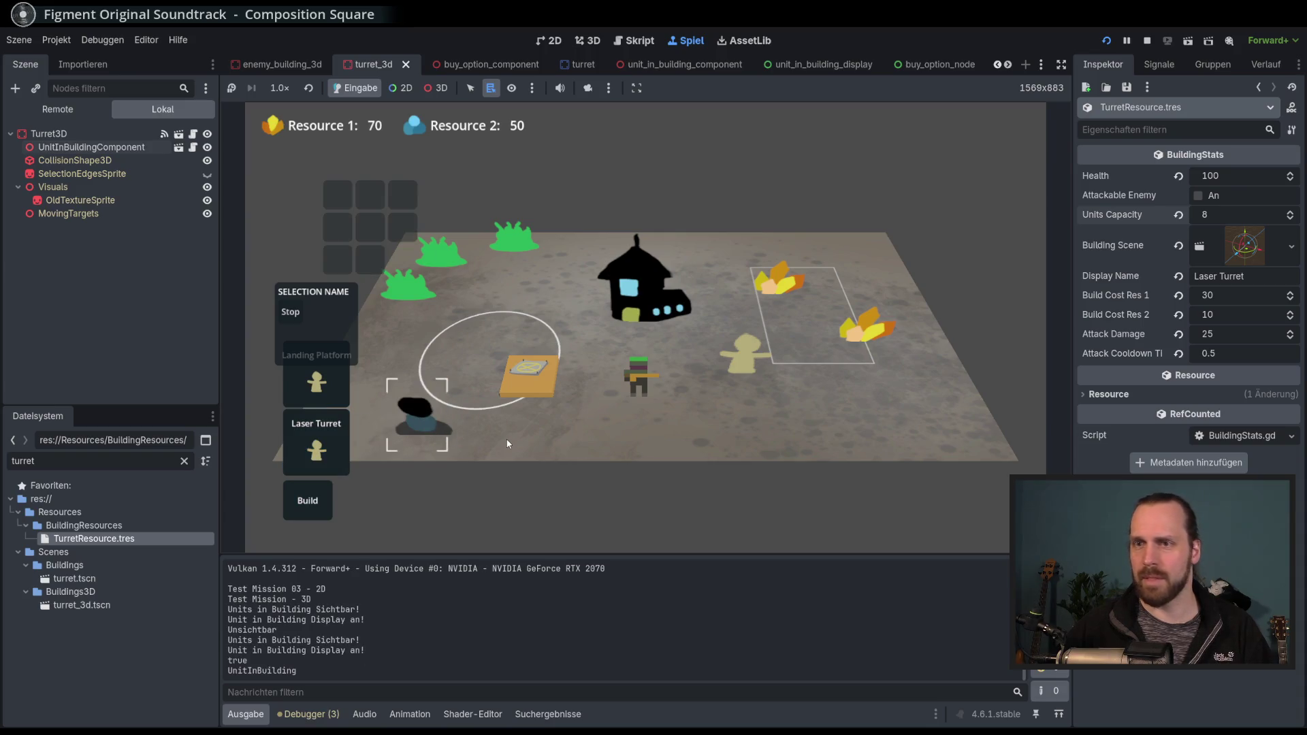
Select the turret to view its larger unit-slot grid, then stop the game.
left_click(432, 418)
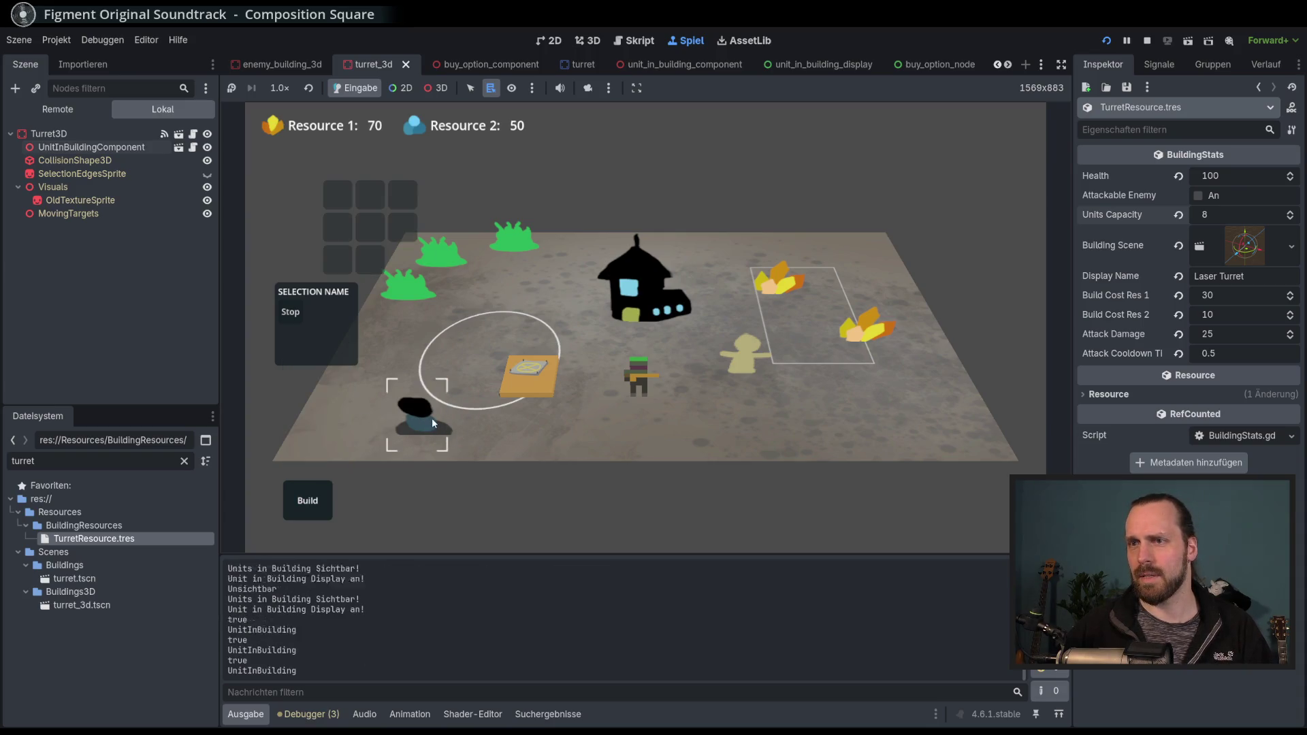
left_click(523, 295)
left_click(426, 402)
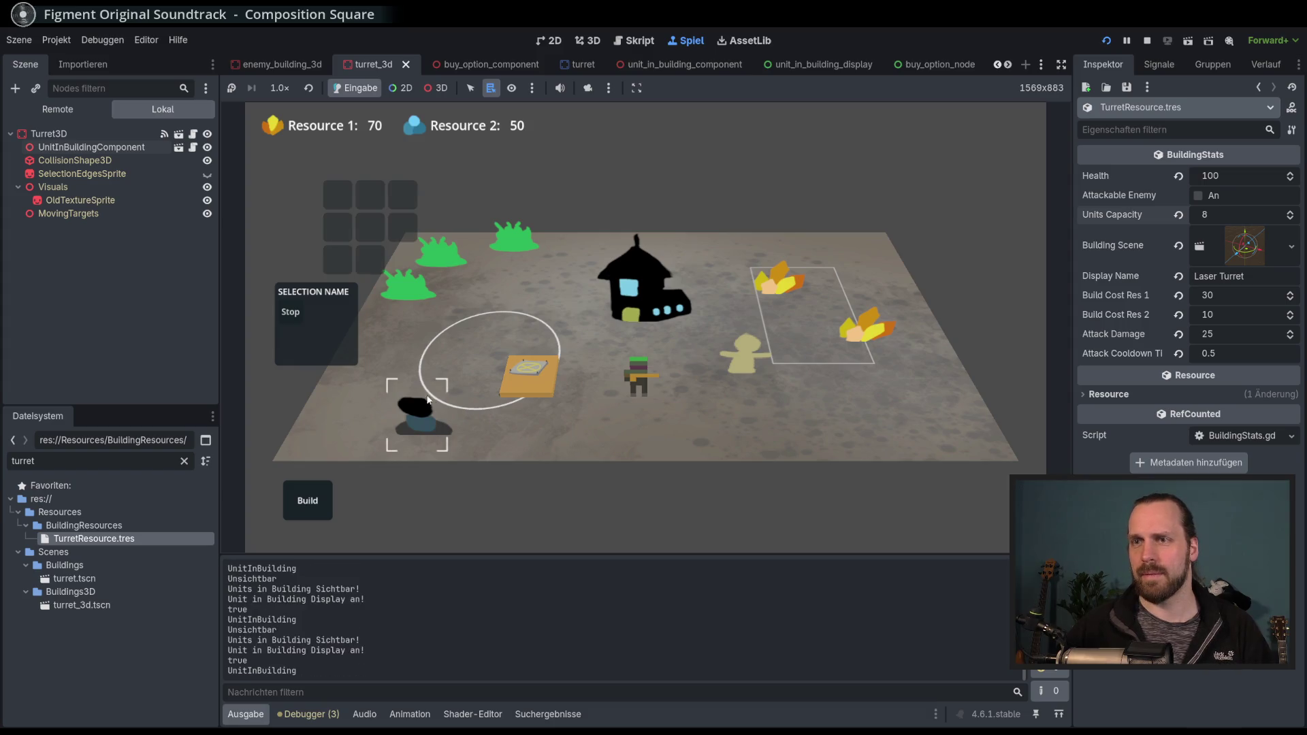
left_click(485, 442)
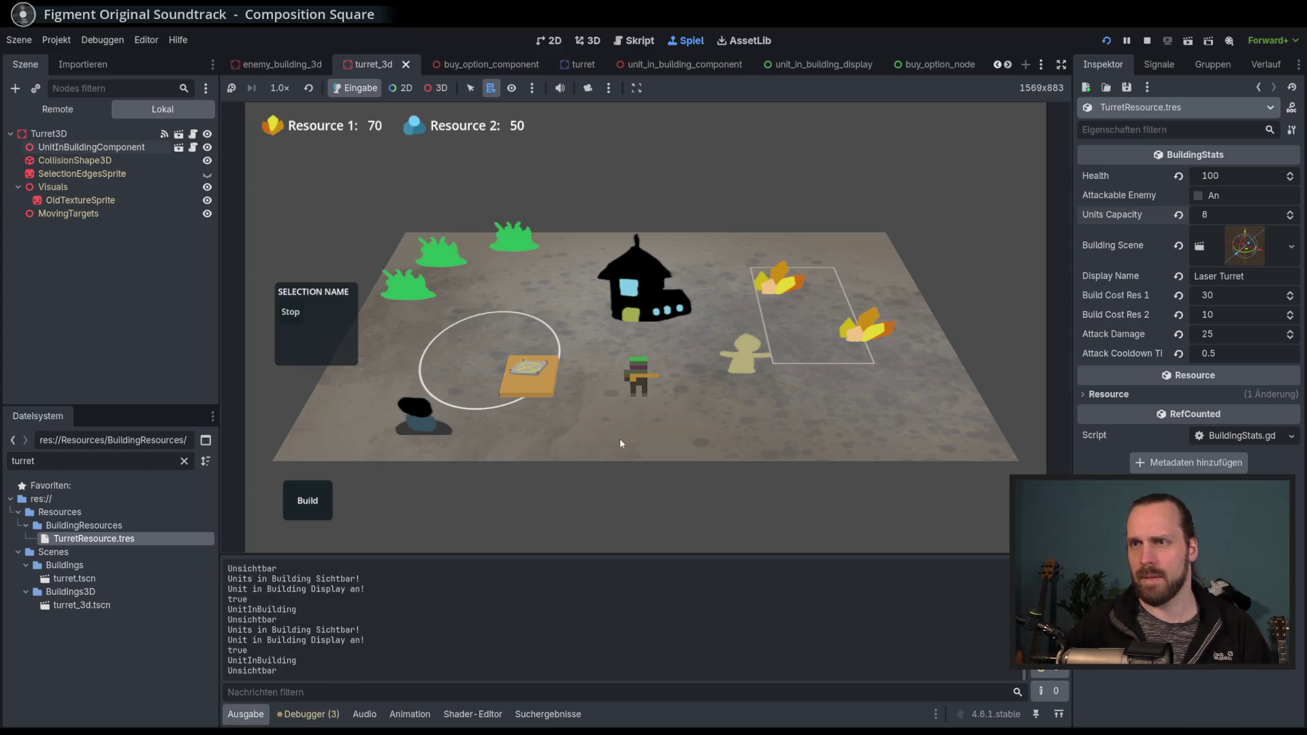
key("F8")
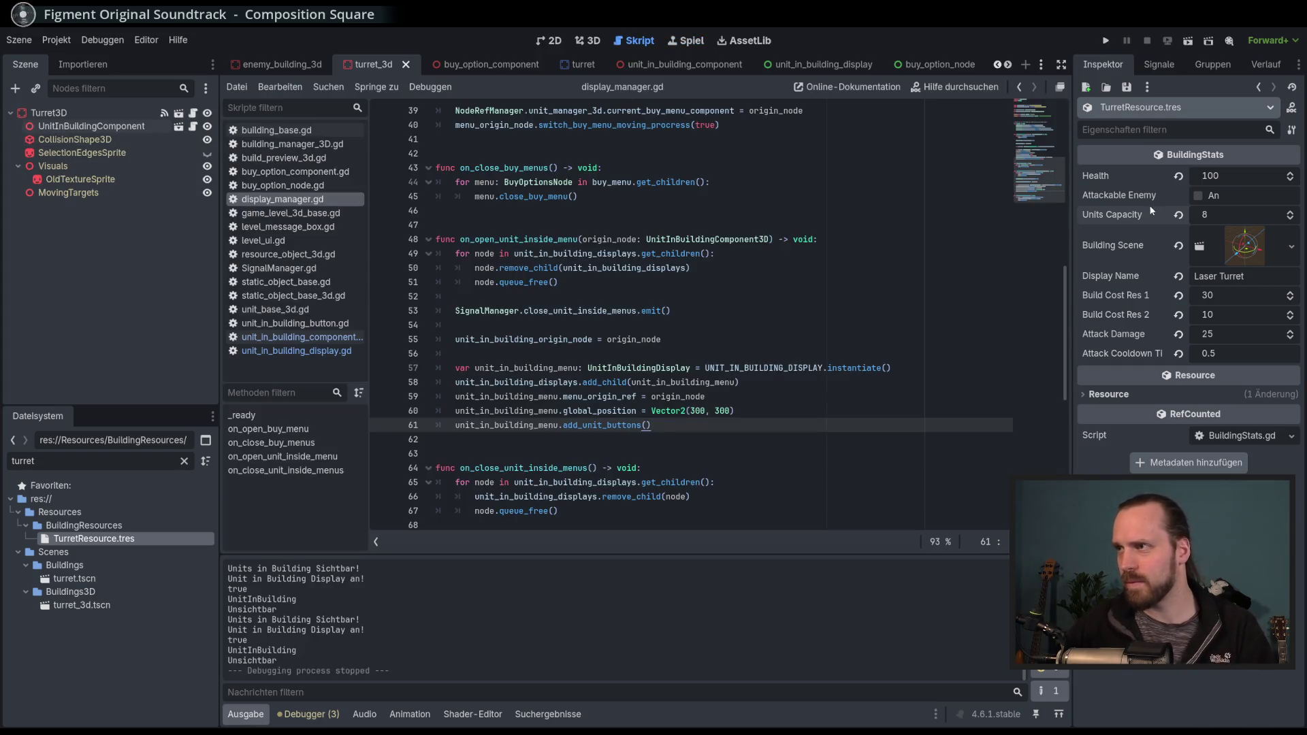
Change TurretResource.tres Units Capacity to 2 and run the project again.
left_click(1179, 215)
double_click(1290, 214)
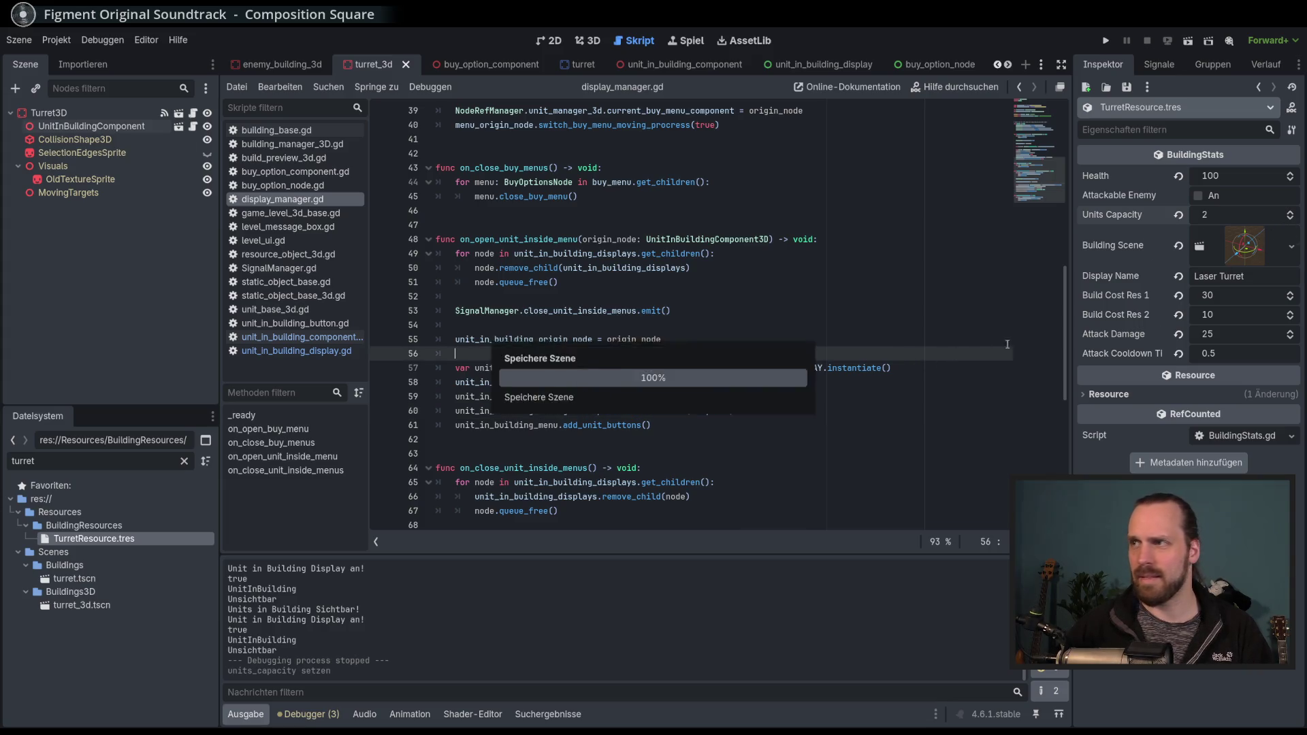
left_click(817, 425)
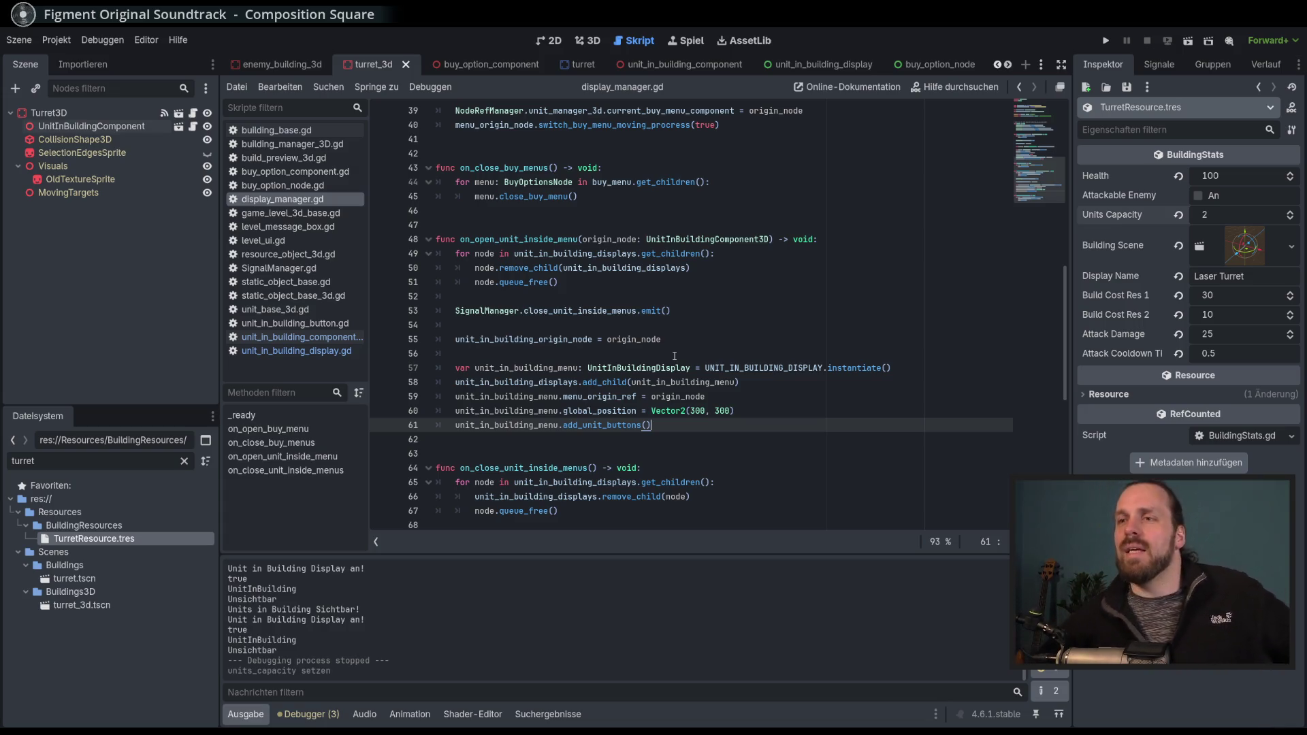
key("Up")
key("Up")
key("Down")
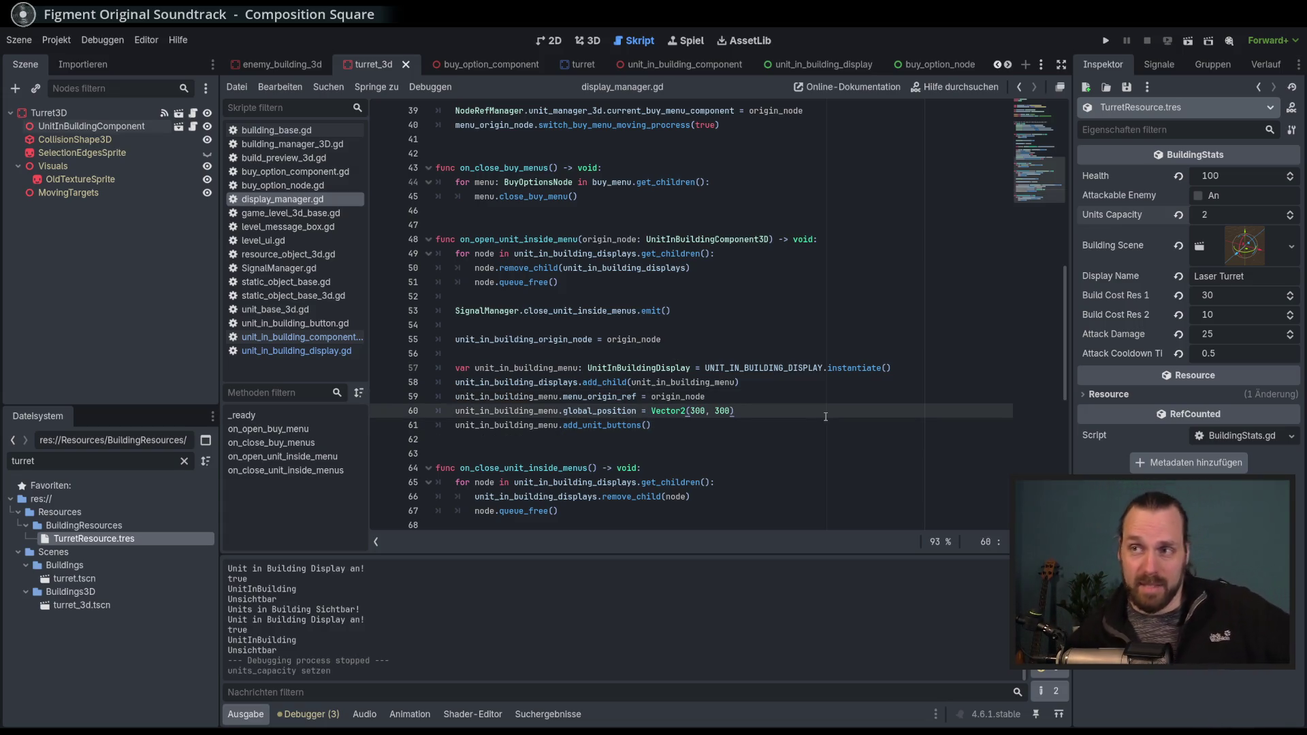
scroll(820, 427, "down", 1)
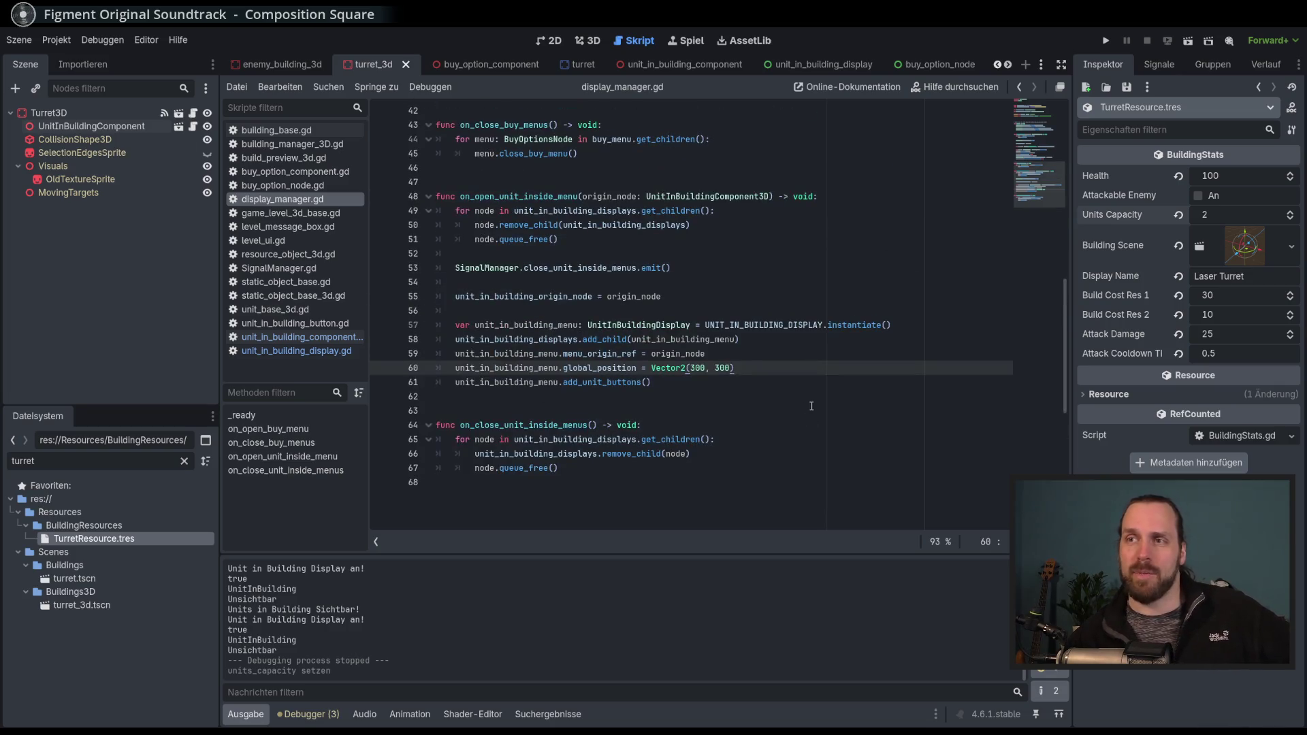
key("F5")
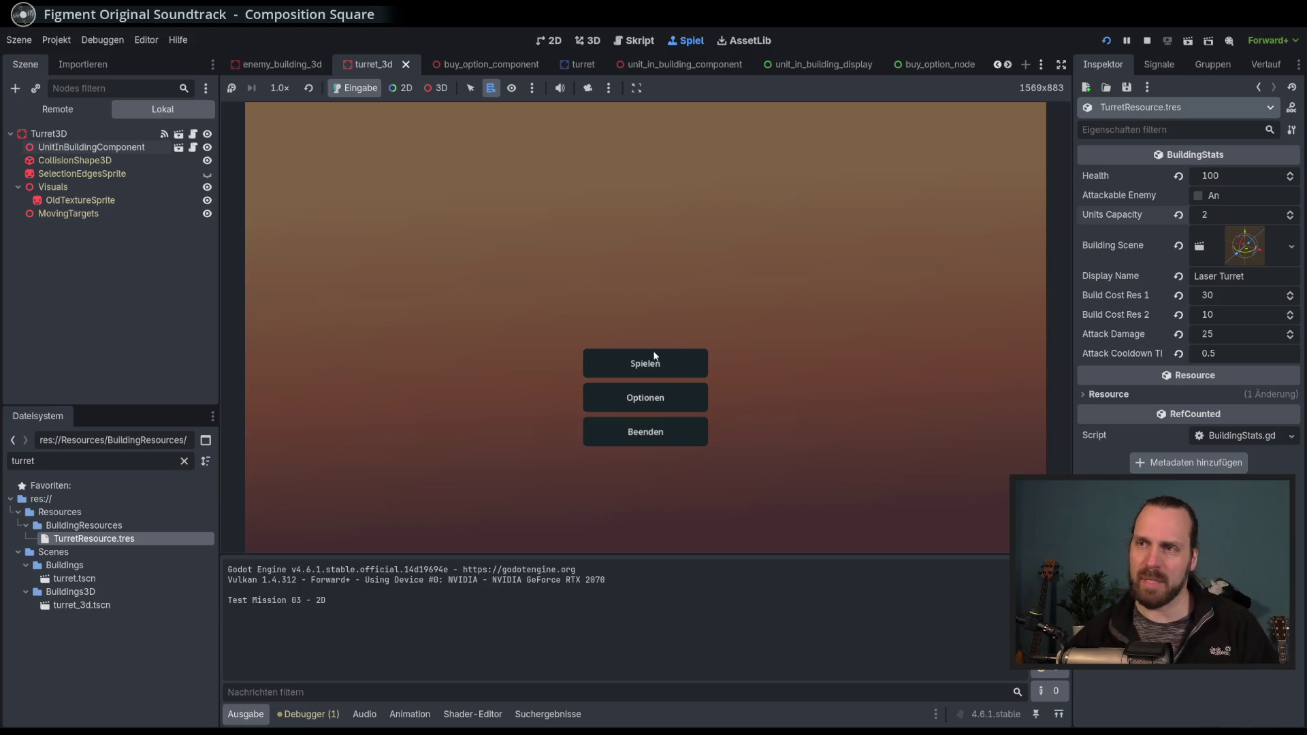
Build a Laser Turret in Test Mission - 3D, confirm two unit slots, then stop the game.
left_click(656, 358)
left_click(433, 276)
left_click(752, 492)
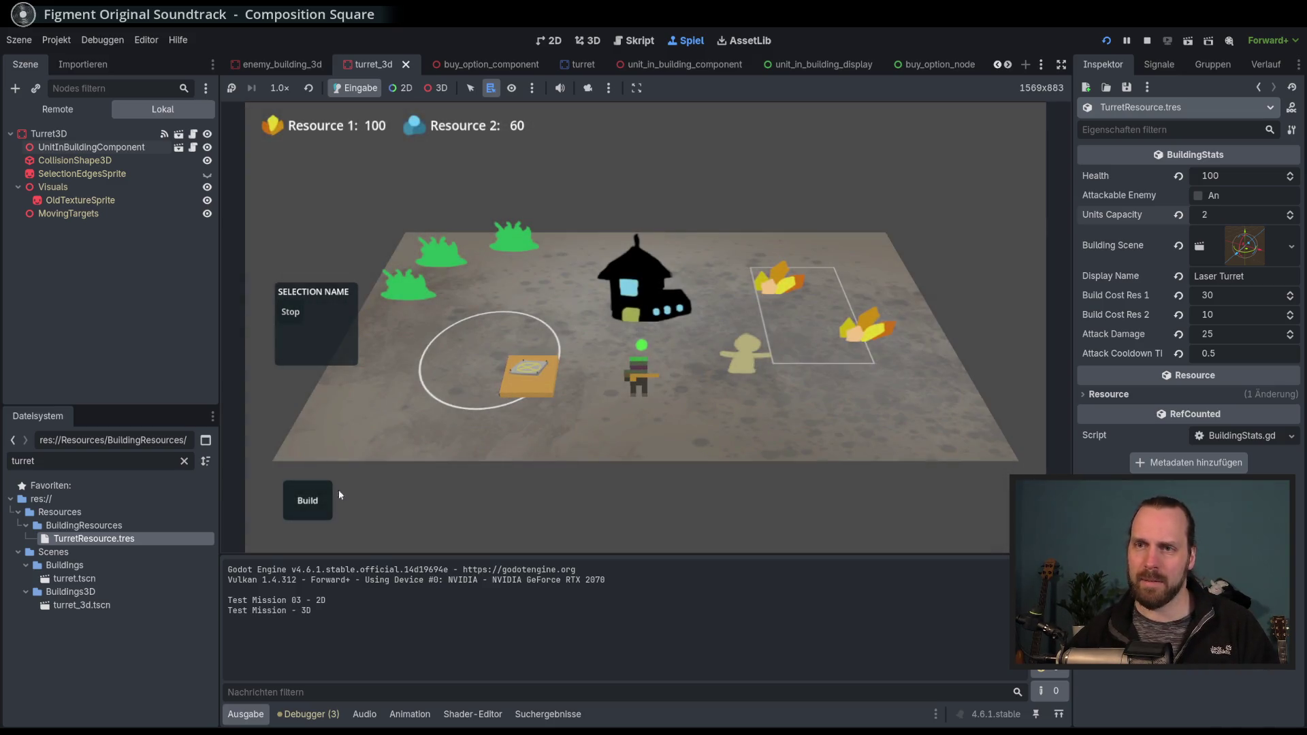
left_click(307, 501)
left_click(308, 423)
left_click(434, 406)
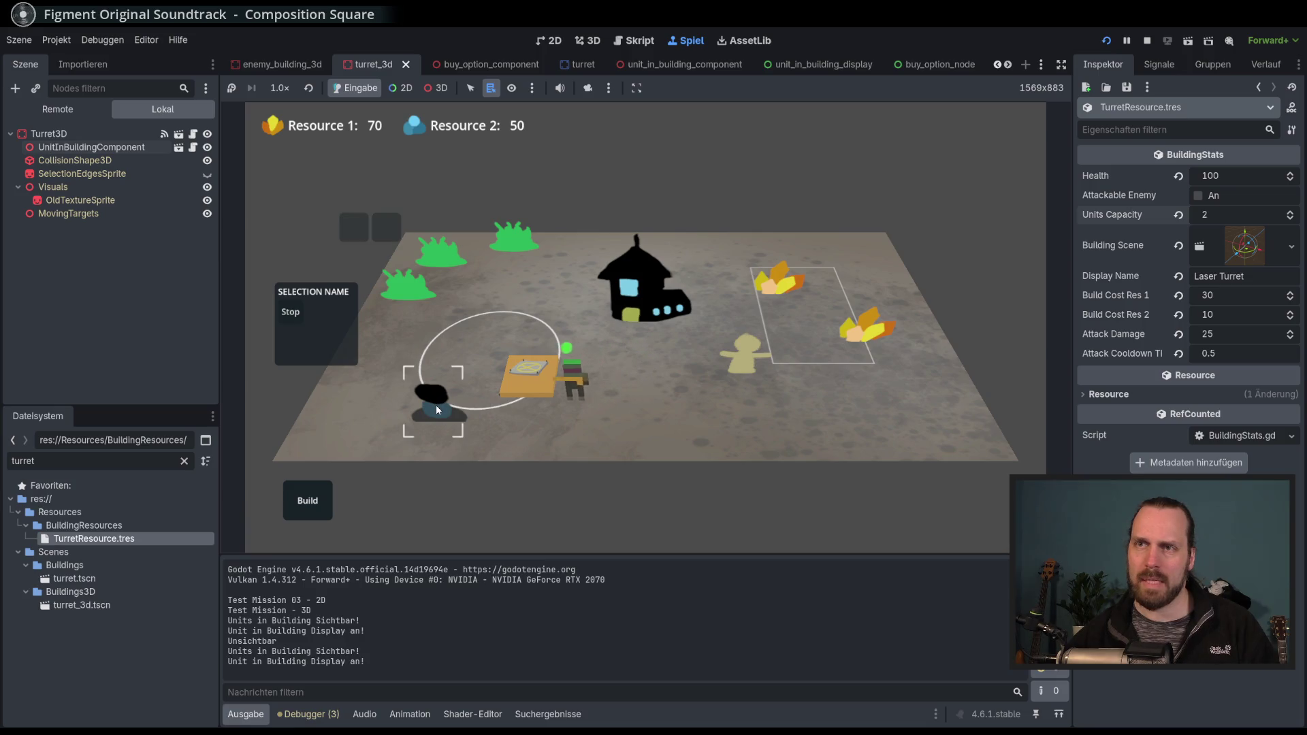
left_click(424, 402)
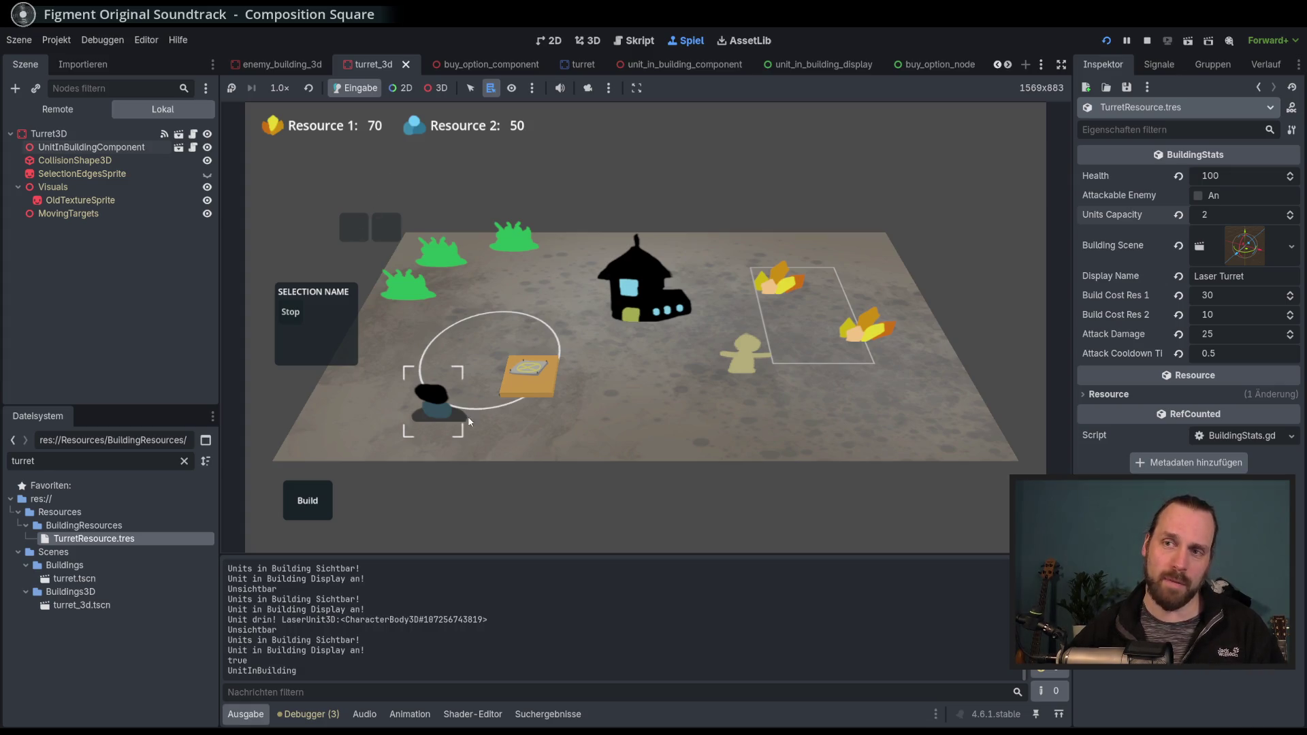
left_click(430, 378)
key("F8")
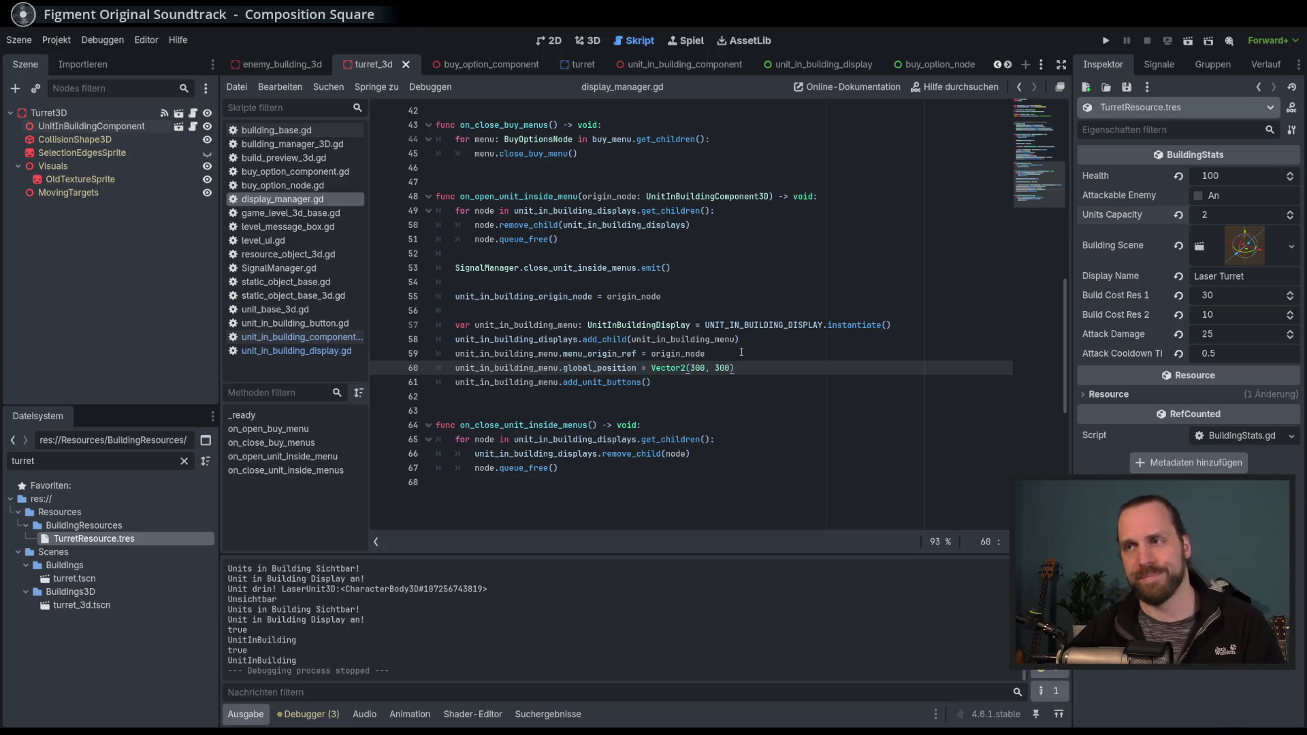
Widen the script editor and script list, then open unit_in_building_display.gd.
left_click_drag(1068, 333, 1062, 344)
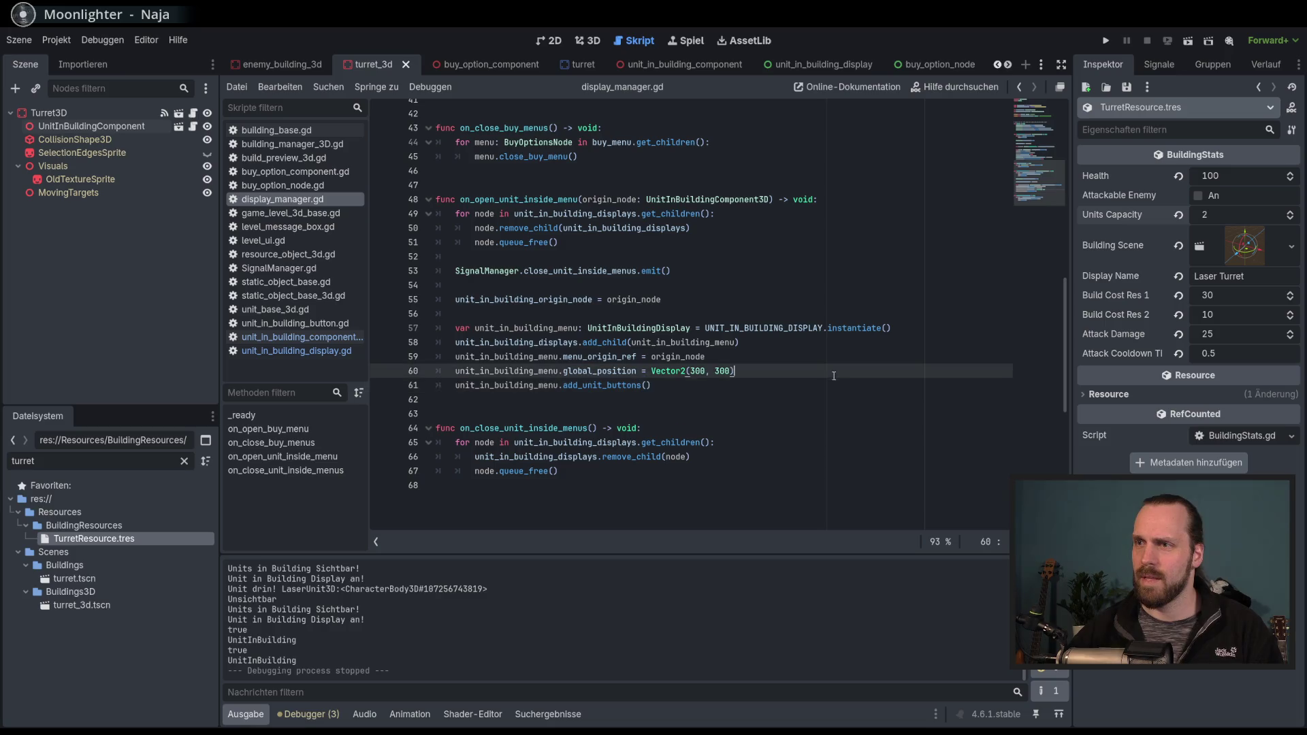
key("Down")
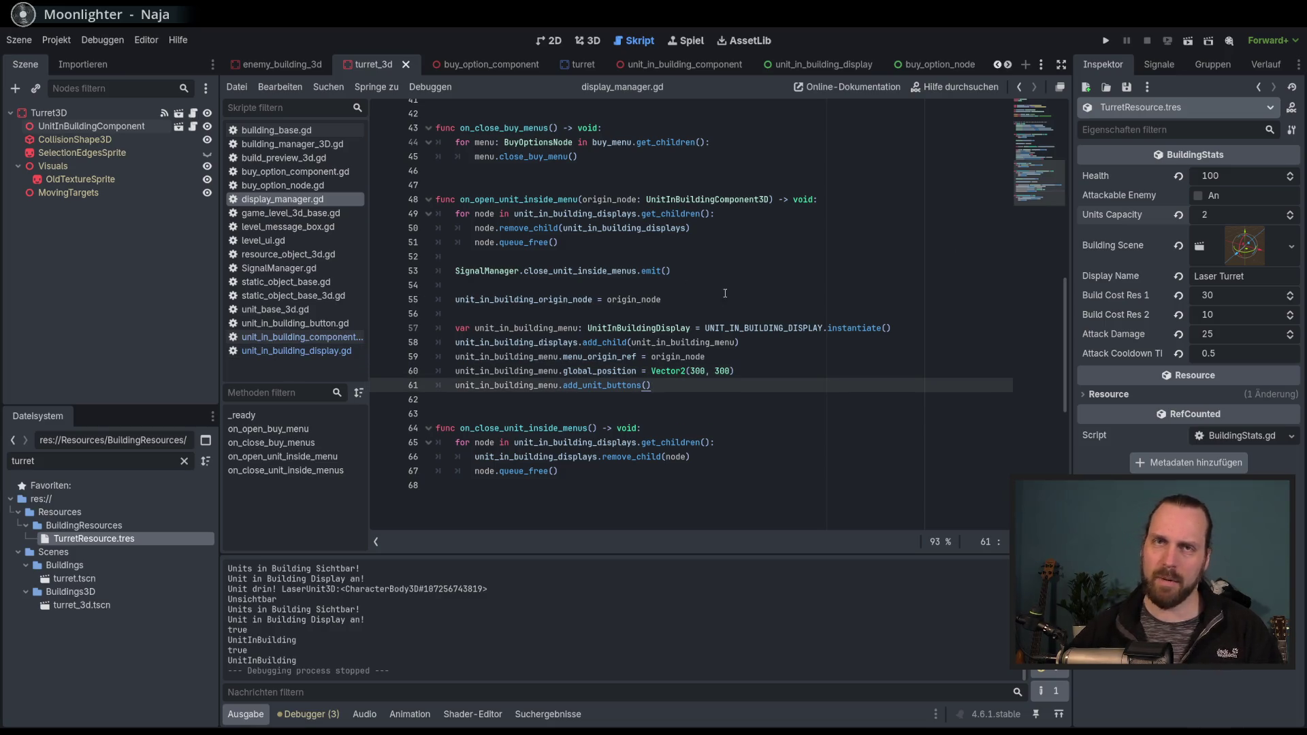
left_click_drag(218, 366, 203, 366)
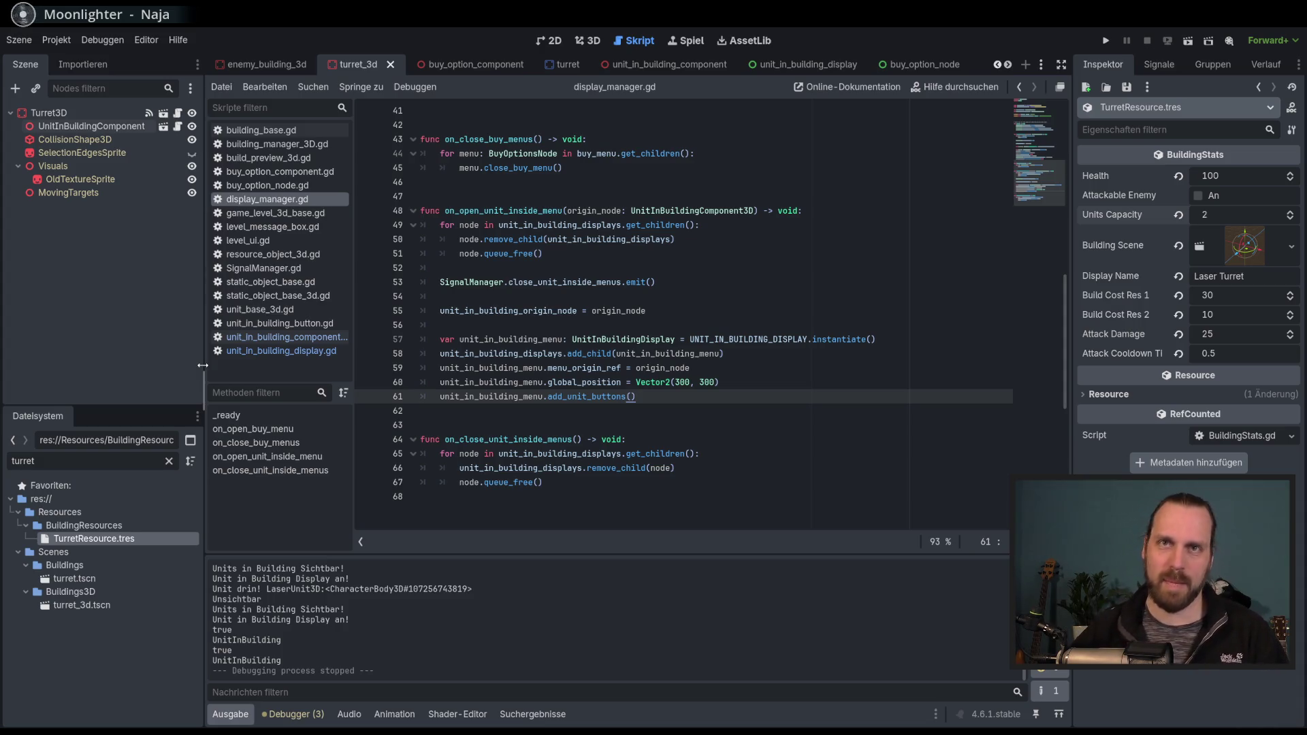
left_click_drag(352, 330, 361, 330)
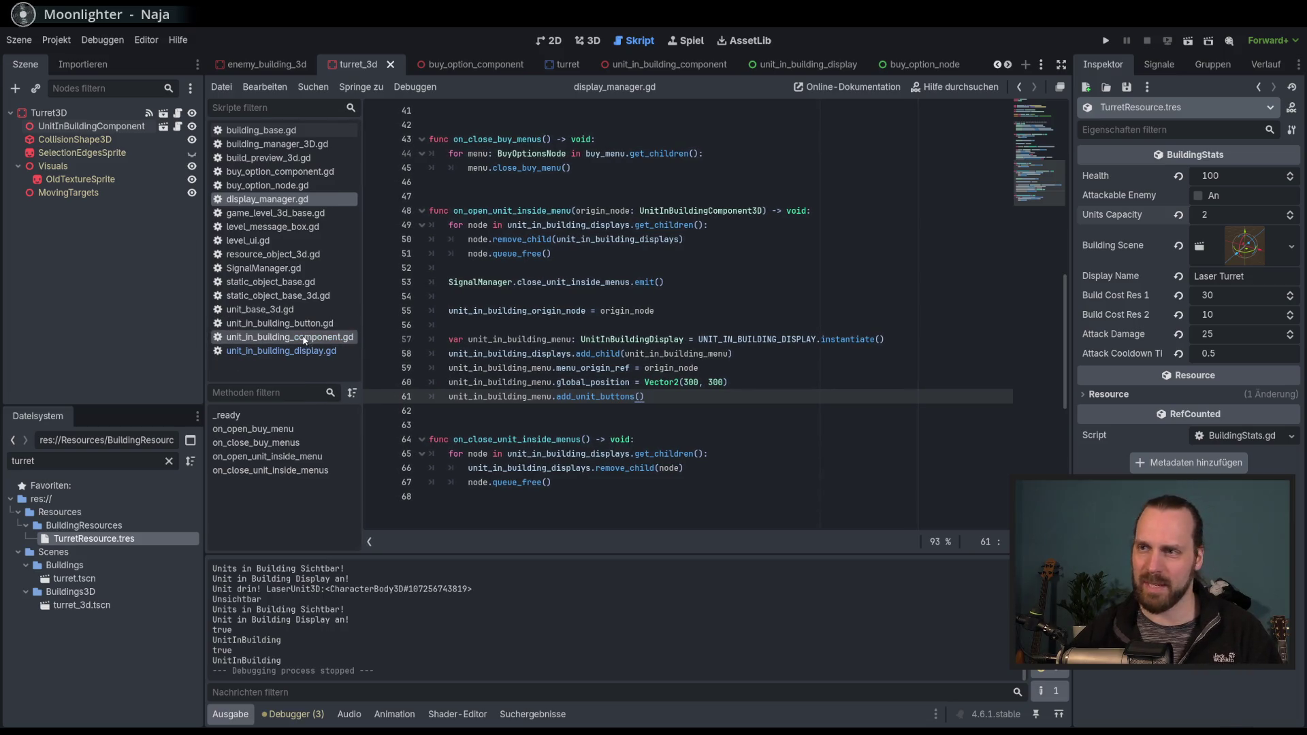
scroll(925, 391, "down", 1)
scroll(681, 361, "up", 1)
scroll(681, 306, "up", 10)
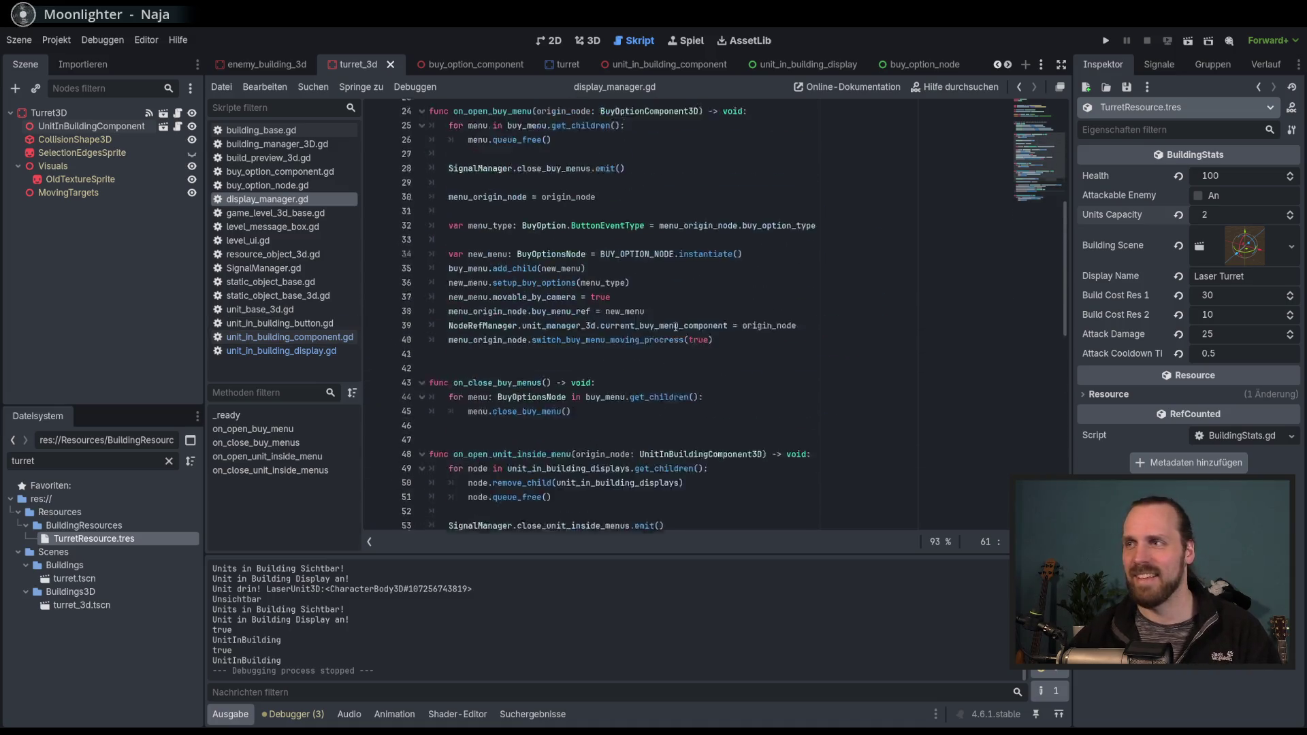
scroll(681, 306, "down", 11)
left_click(296, 351)
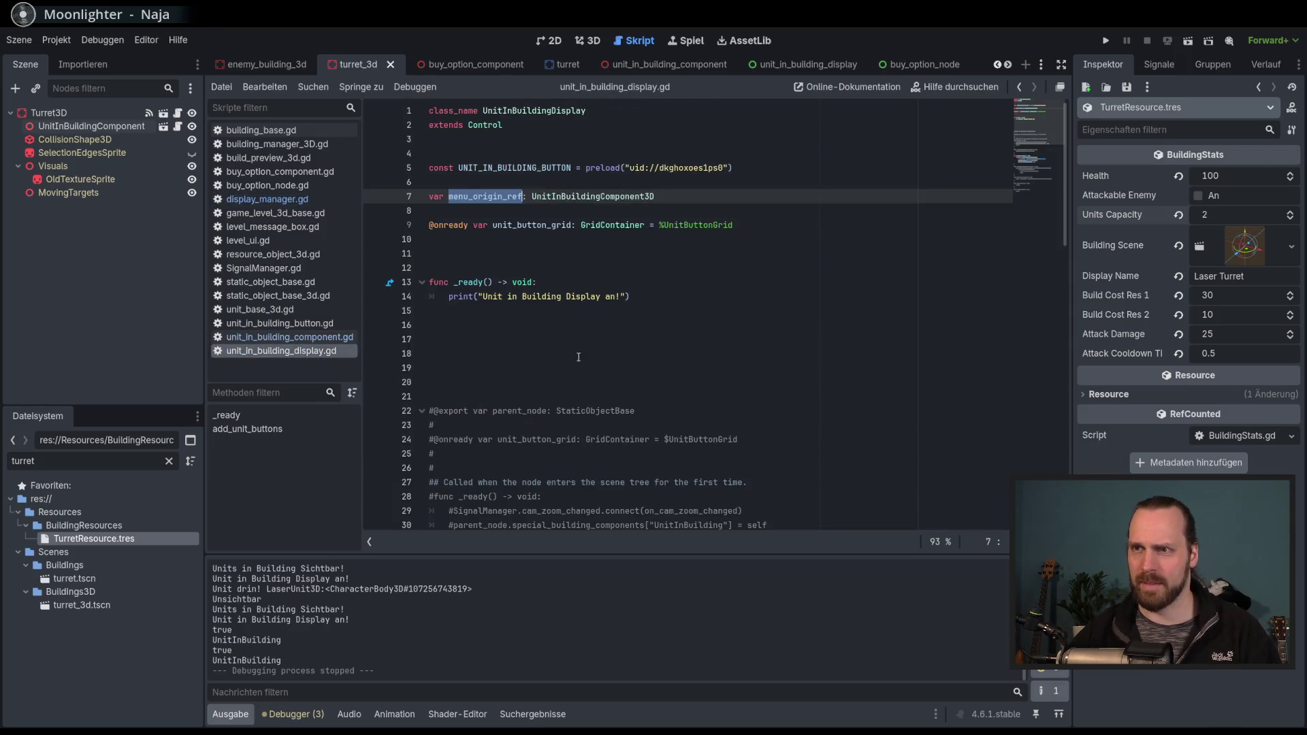
Move the add_unit_buttons function up so it sits directly below _ready.
scroll(633, 358, "down", 5)
scroll(684, 366, "down", 5)
left_click_drag(495, 211, 508, 267)
scroll(740, 331, "up", 5)
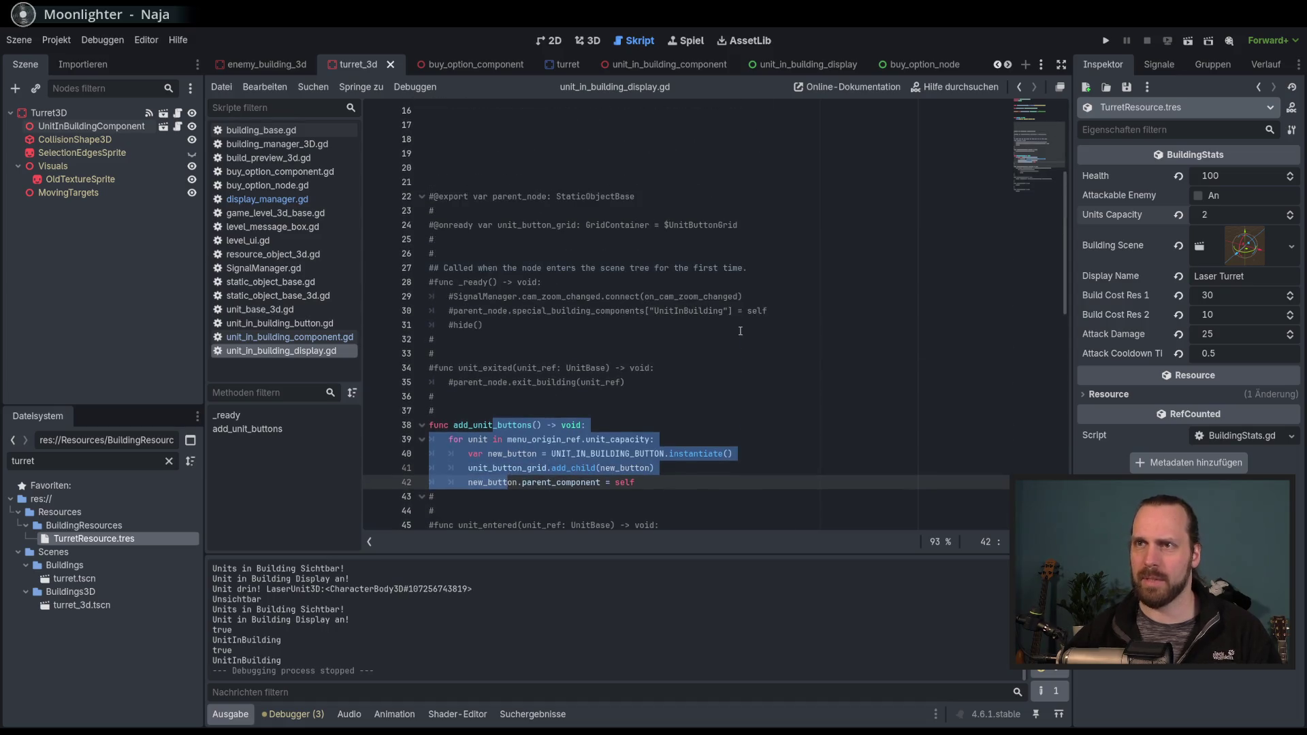
key("alt+Up")
key("alt+Up")
key("alt+Up")
key("alt+Down")
key("alt+Down")
key("alt+Down")
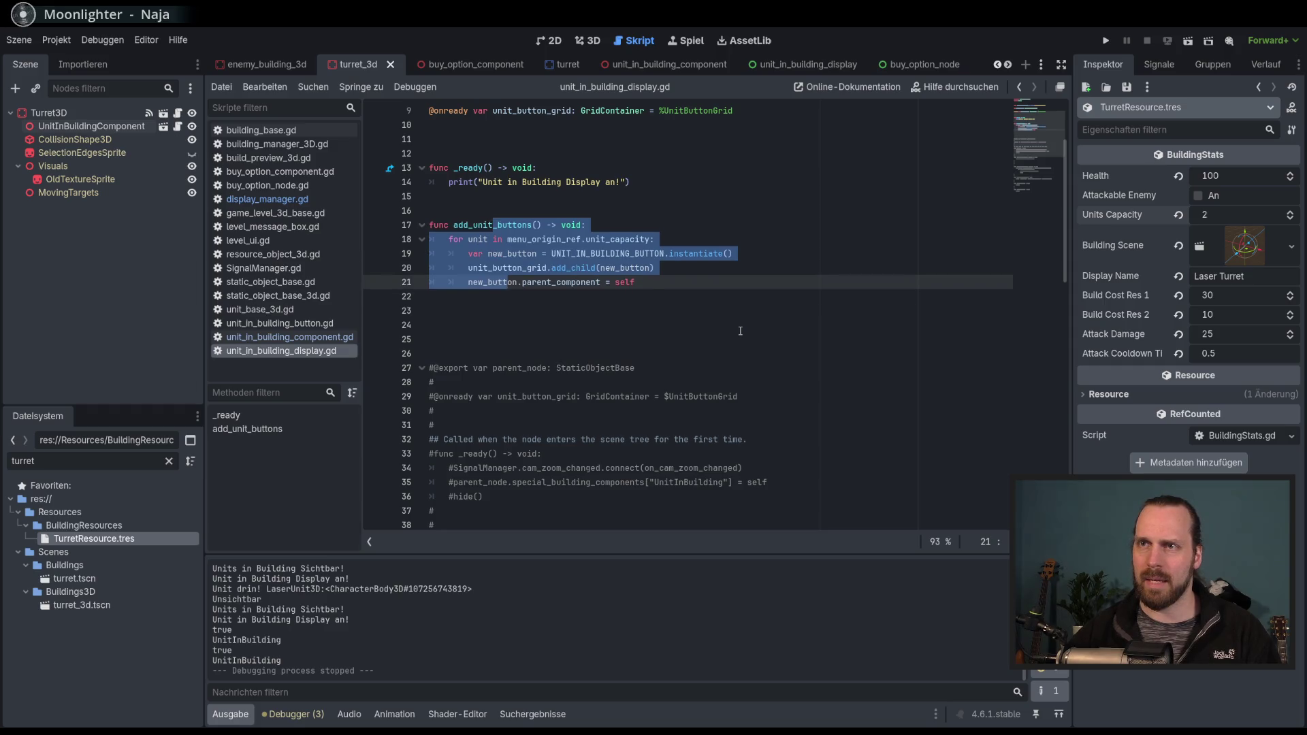
left_click(723, 354)
double_click(499, 225)
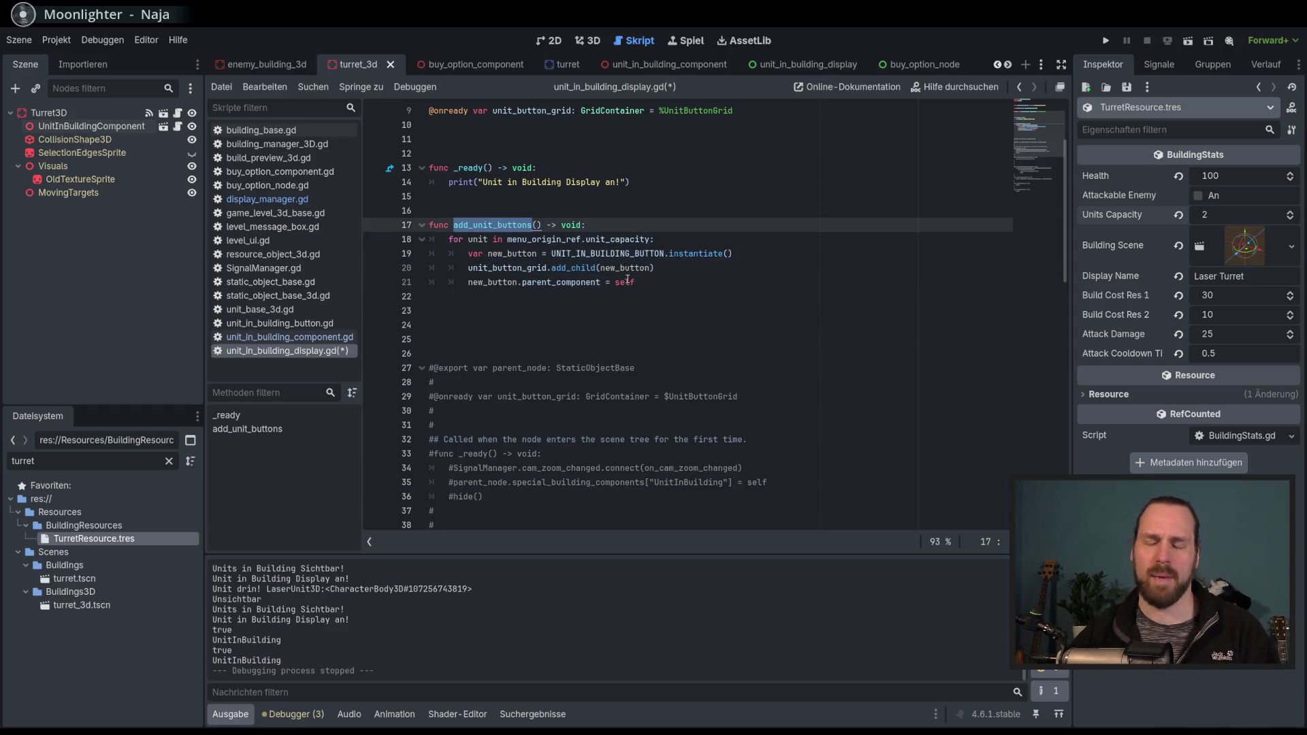
Review the old commented parent_node setup code and delete that block.
left_click(681, 374)
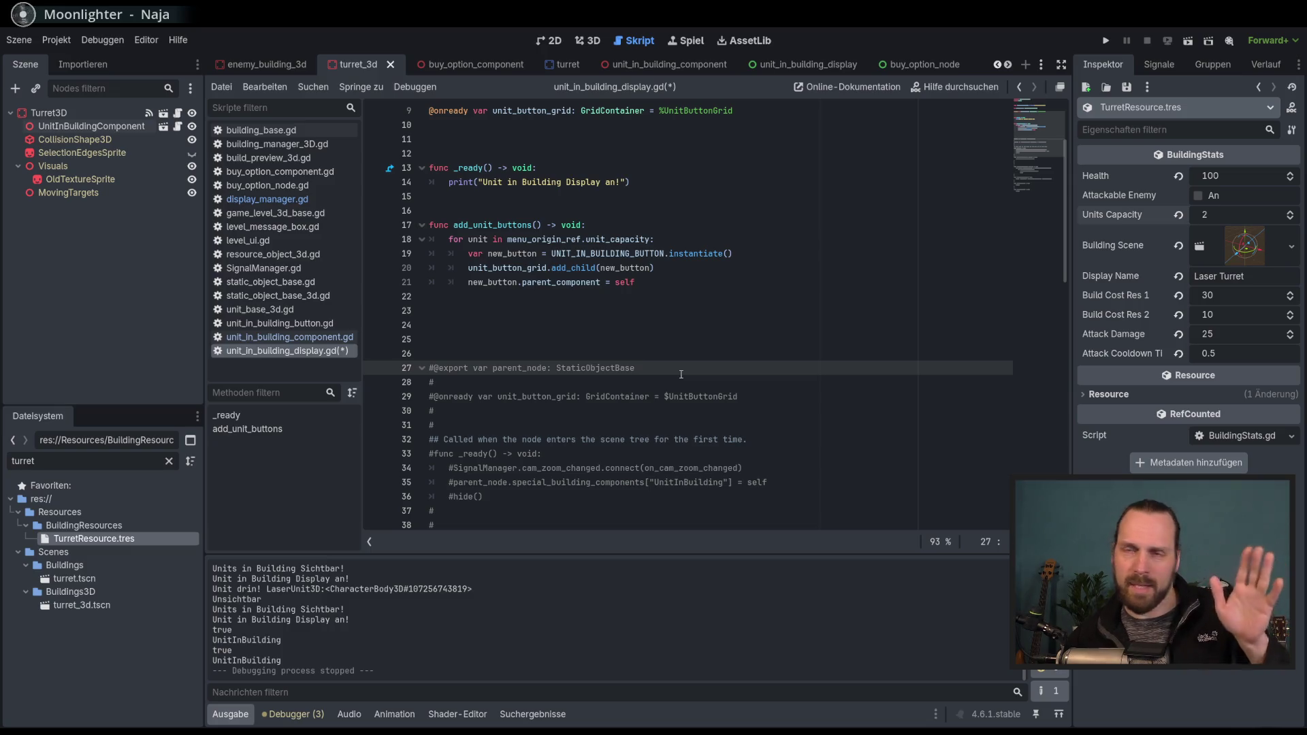
scroll(625, 413, "down", 4)
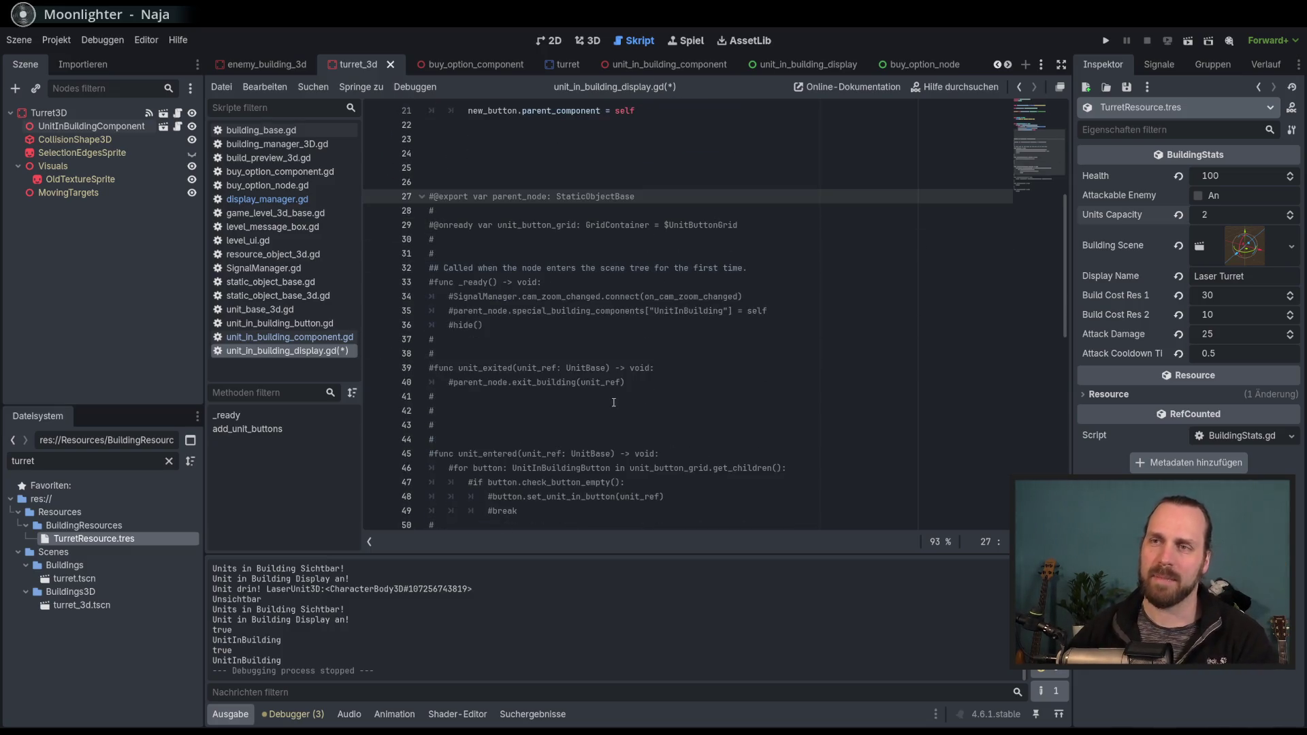
left_click(612, 424)
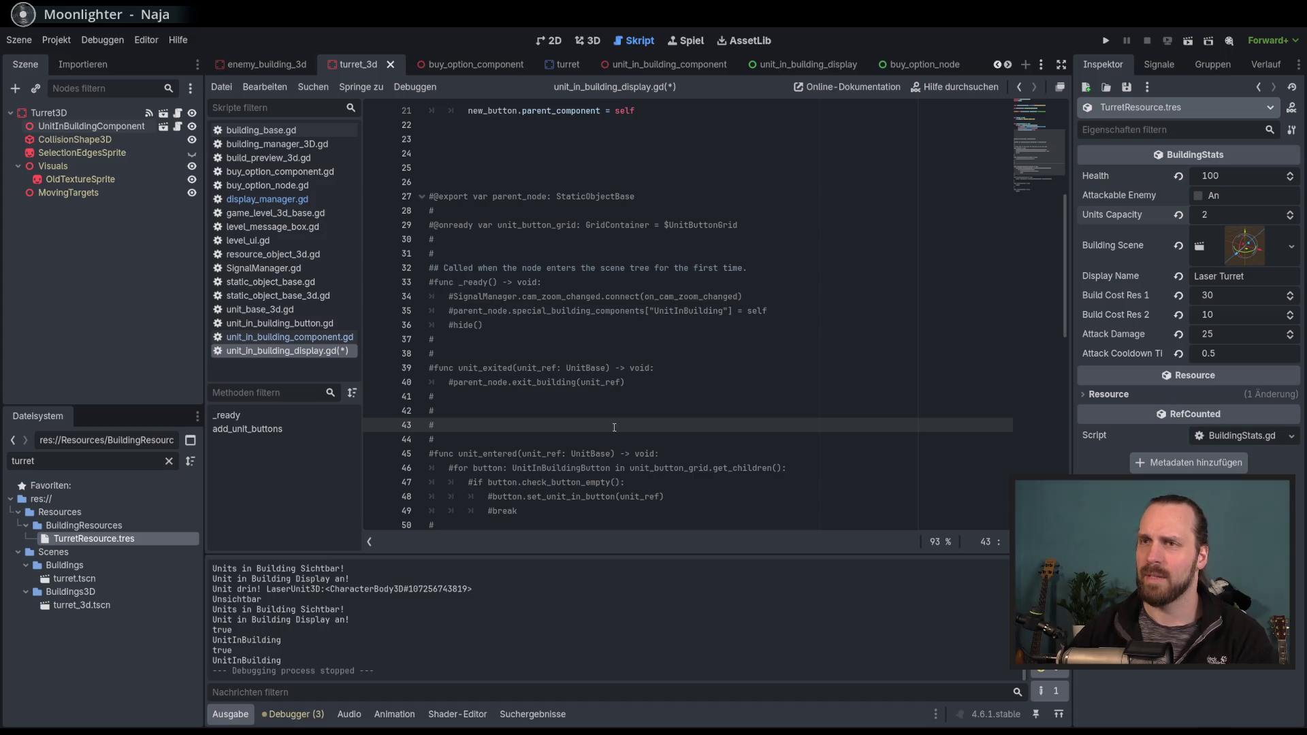
double_click(562, 296)
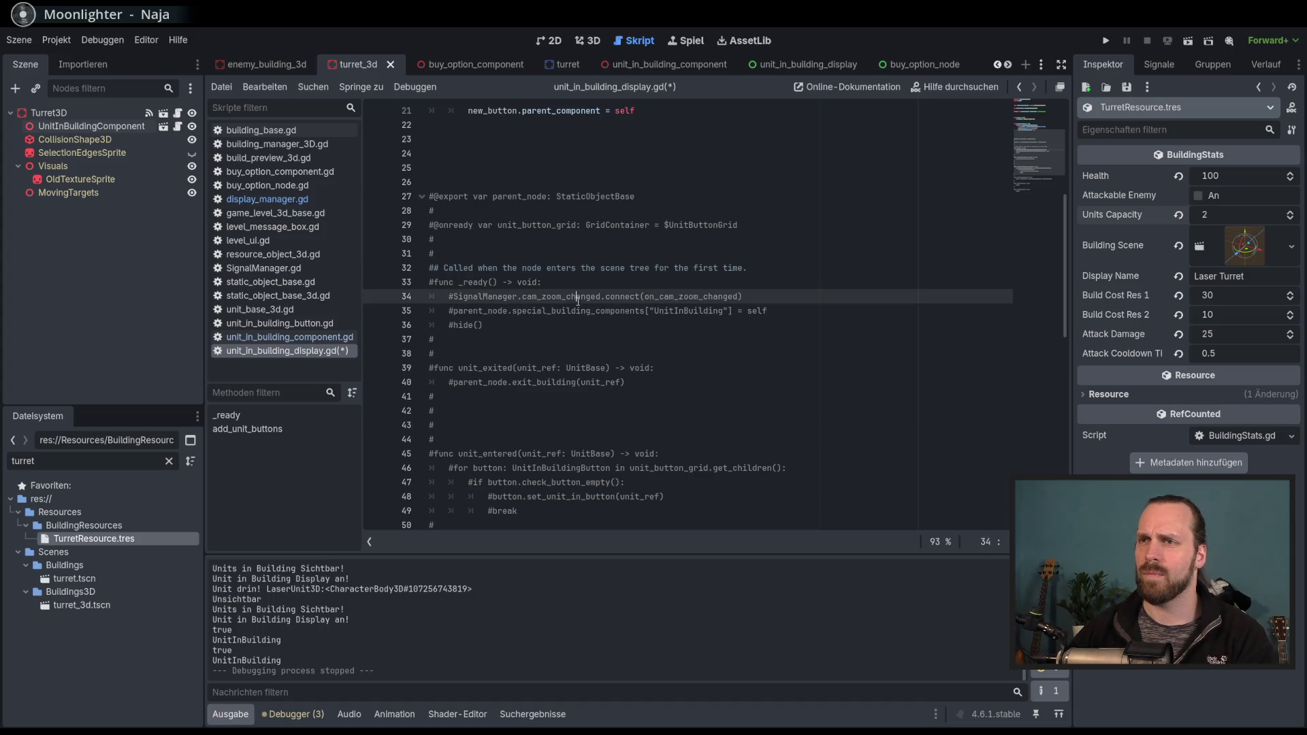
left_click(578, 310)
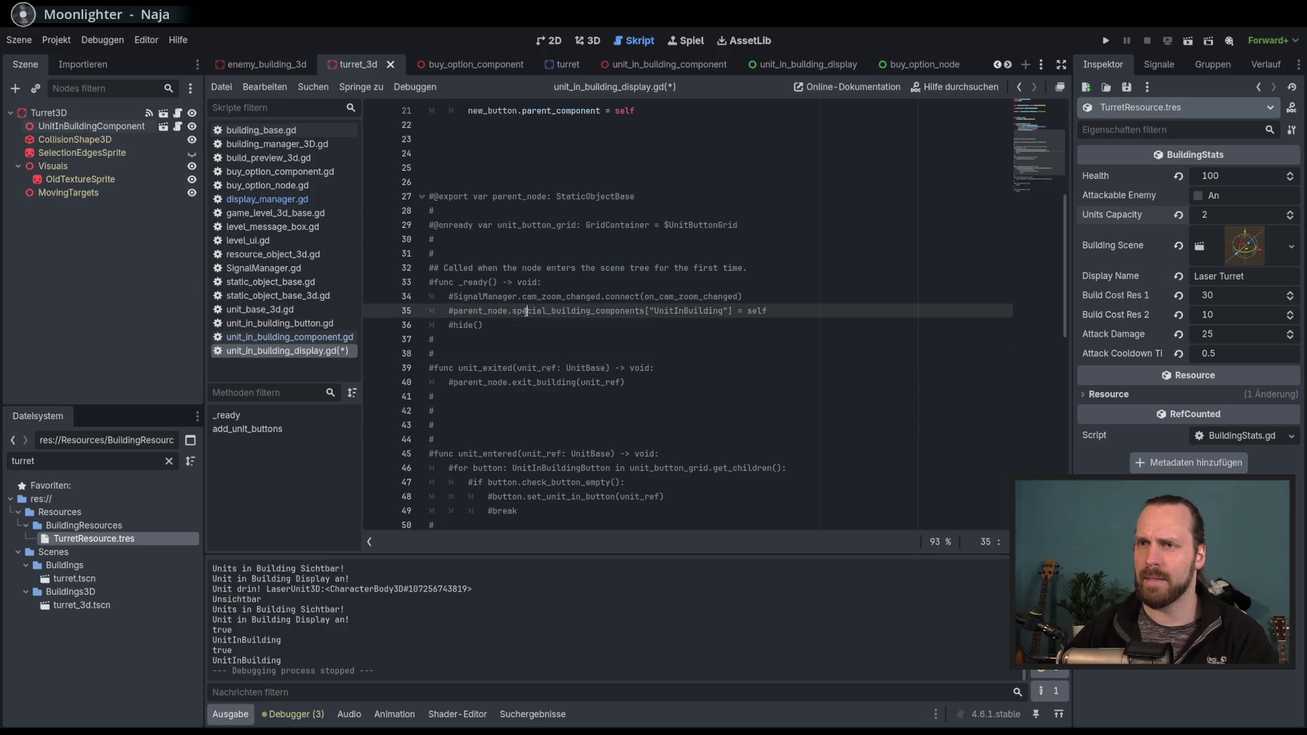
double_click(579, 310)
scroll(578, 313, "up", 4)
scroll(578, 389, "up", 2)
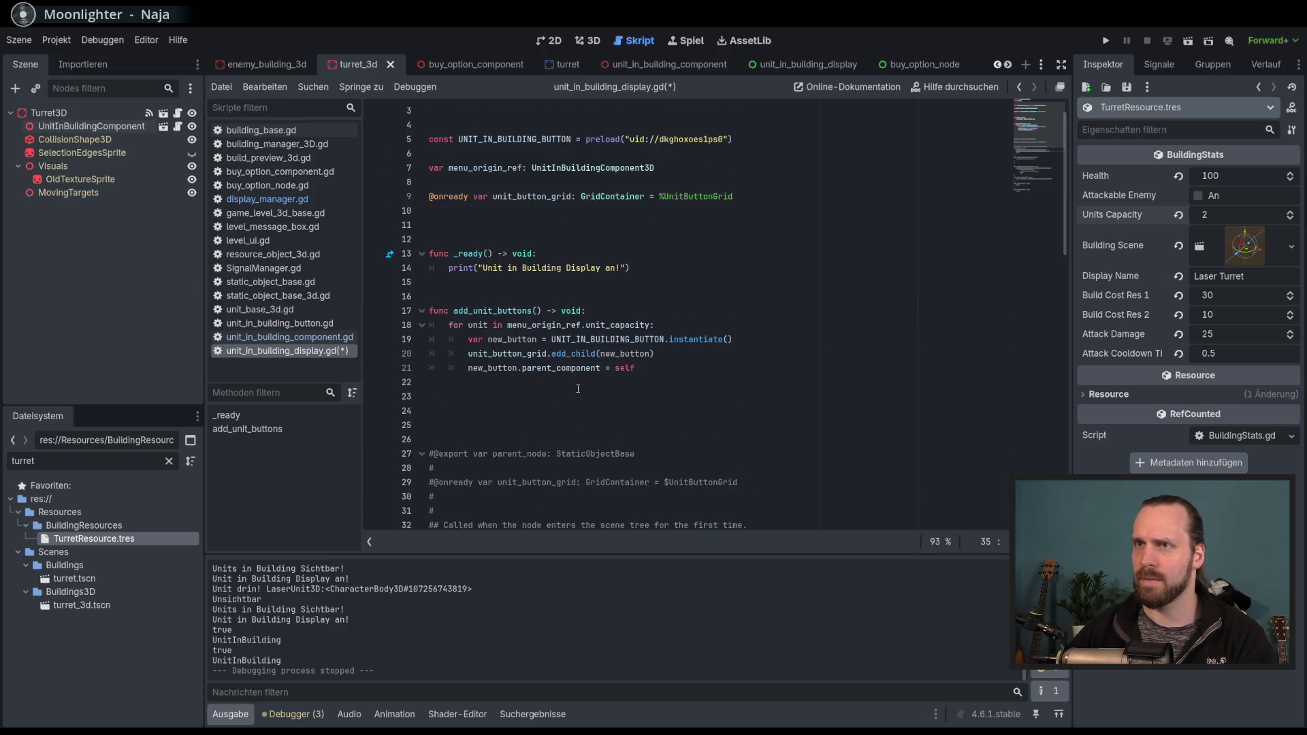
scroll(578, 389, "down", 5)
mouse_move(433, 396)
left_mouse_down()
mouse_move(449, 240)
mouse_move(436, 211)
left_mouse_up()
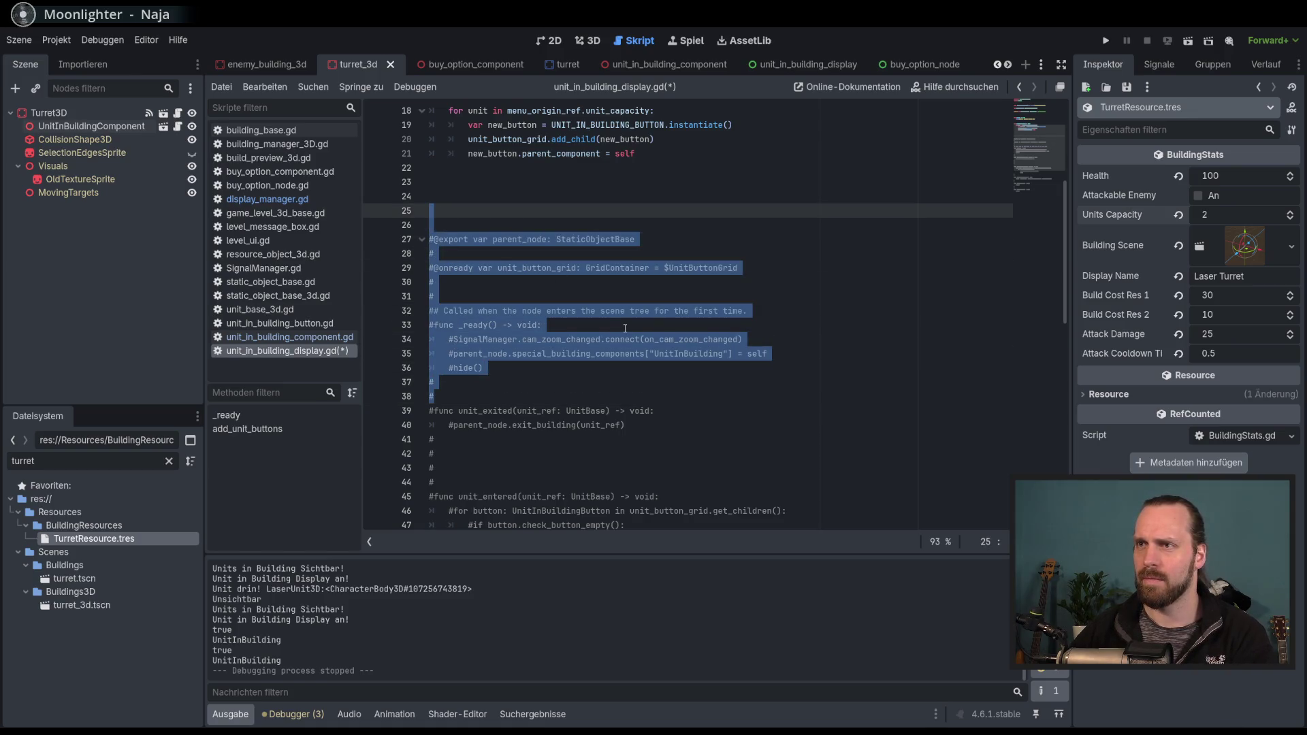
key("Delete")
Remove the leftover empty comment lines, restoring a # marker where needed.
scroll(625, 334, "up", 5)
scroll(623, 344, "down", 4)
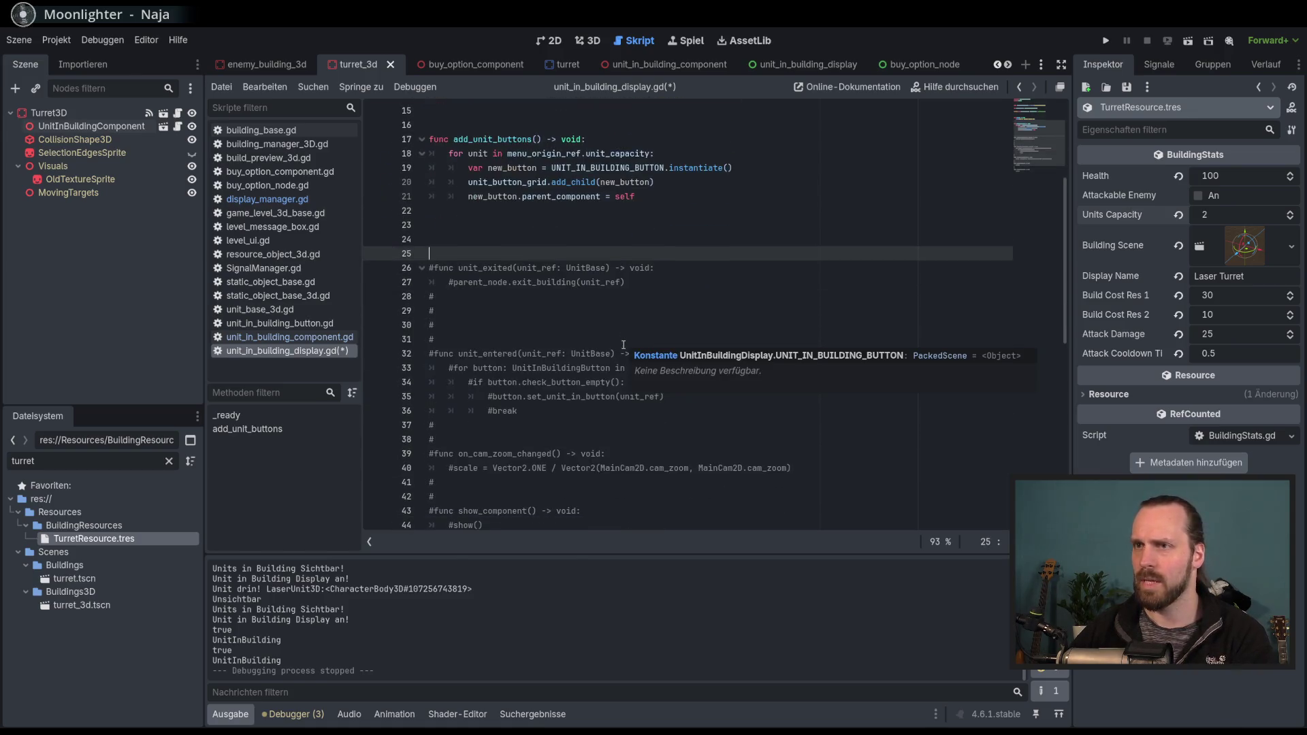
left_click(610, 338)
key("BackSpace")
key("BackSpace")
key("BackSpace")
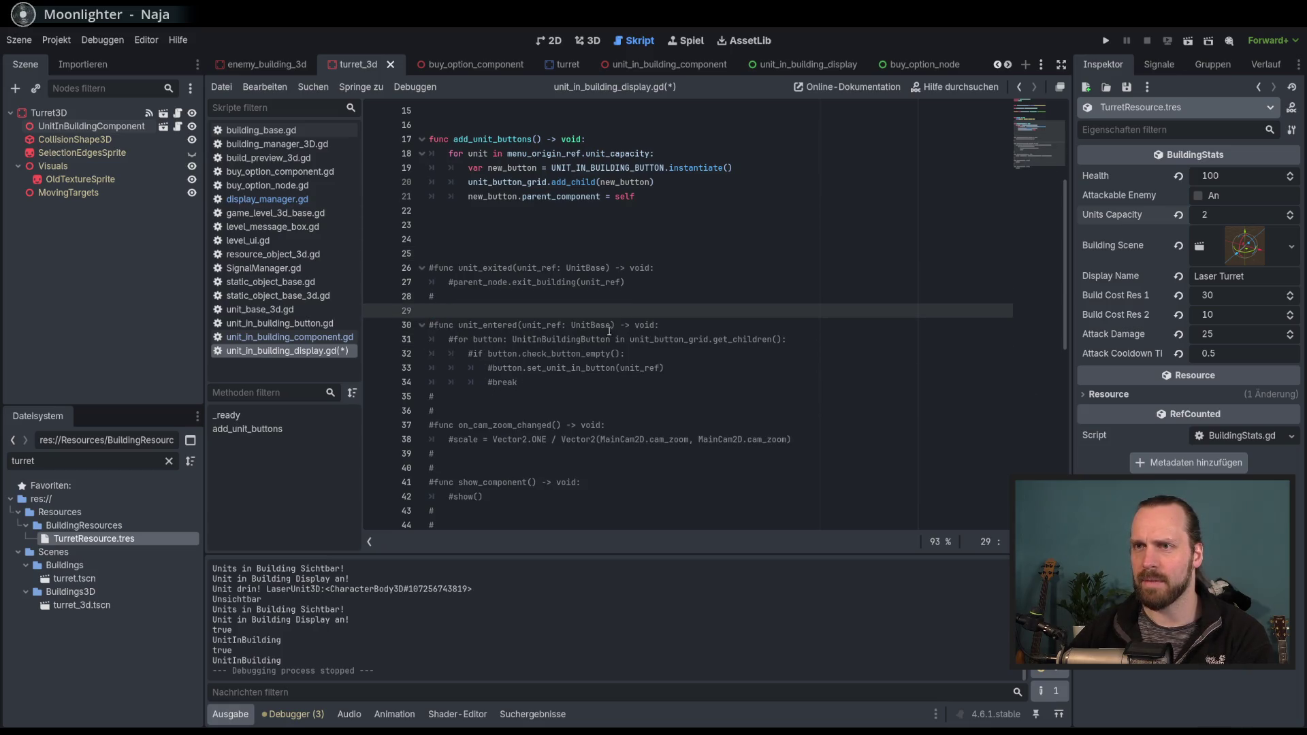
key("Up")
key("Up")
key("Down")
key("Down")
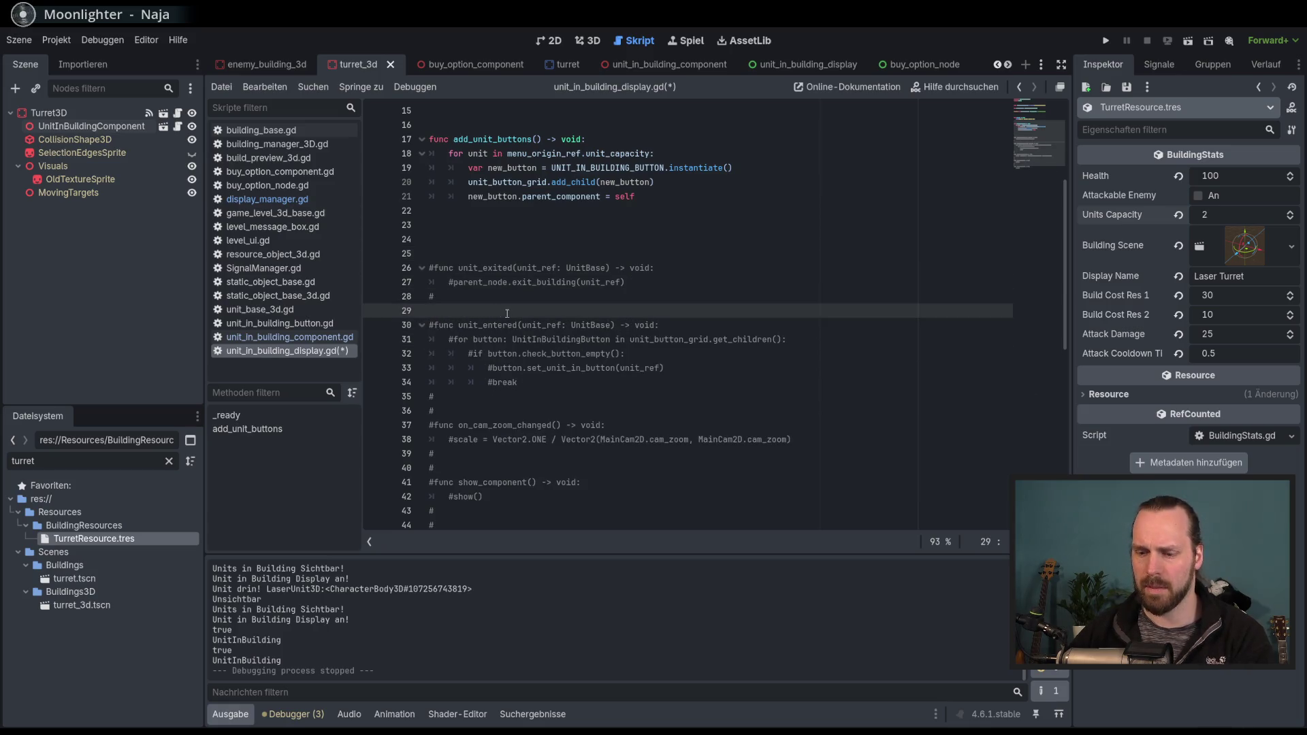
type("#")
key("Up")
key("Up")
key("End")
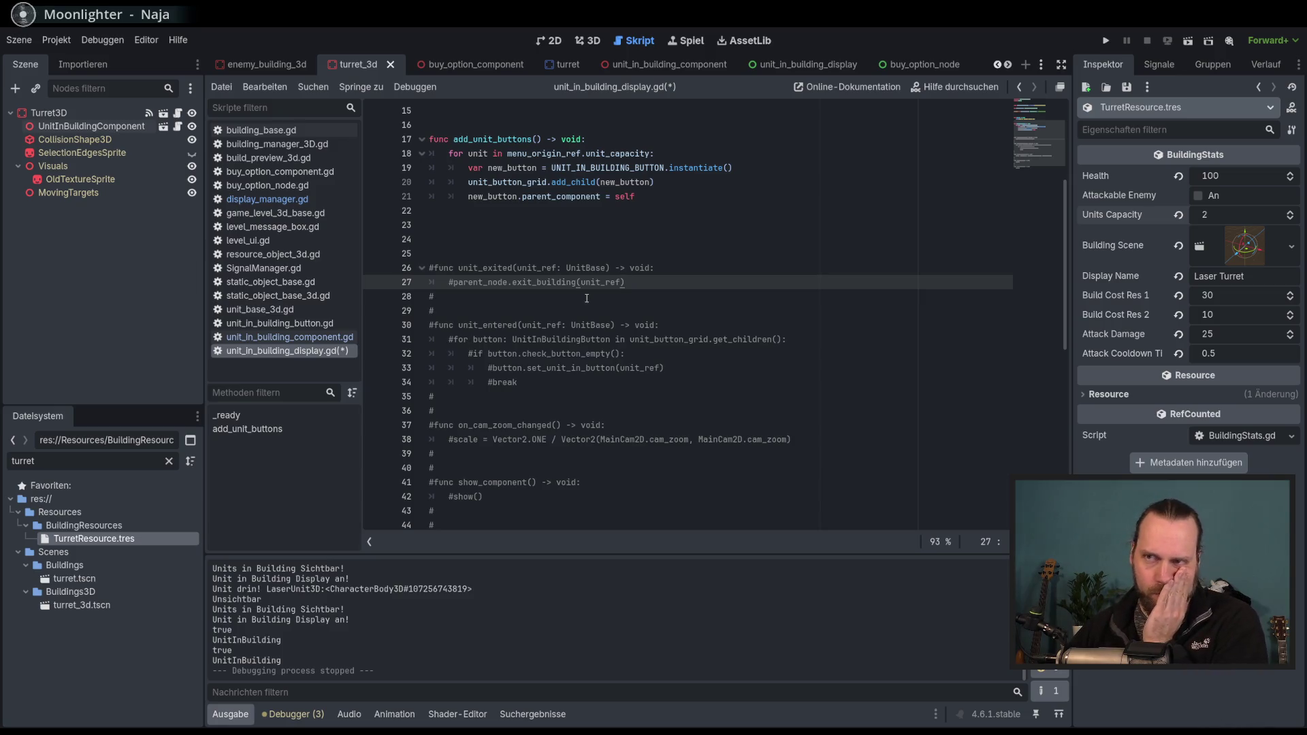
Check lines 27–28 and insert blank lines above unit_exited.
scroll(599, 309, "up", 3)
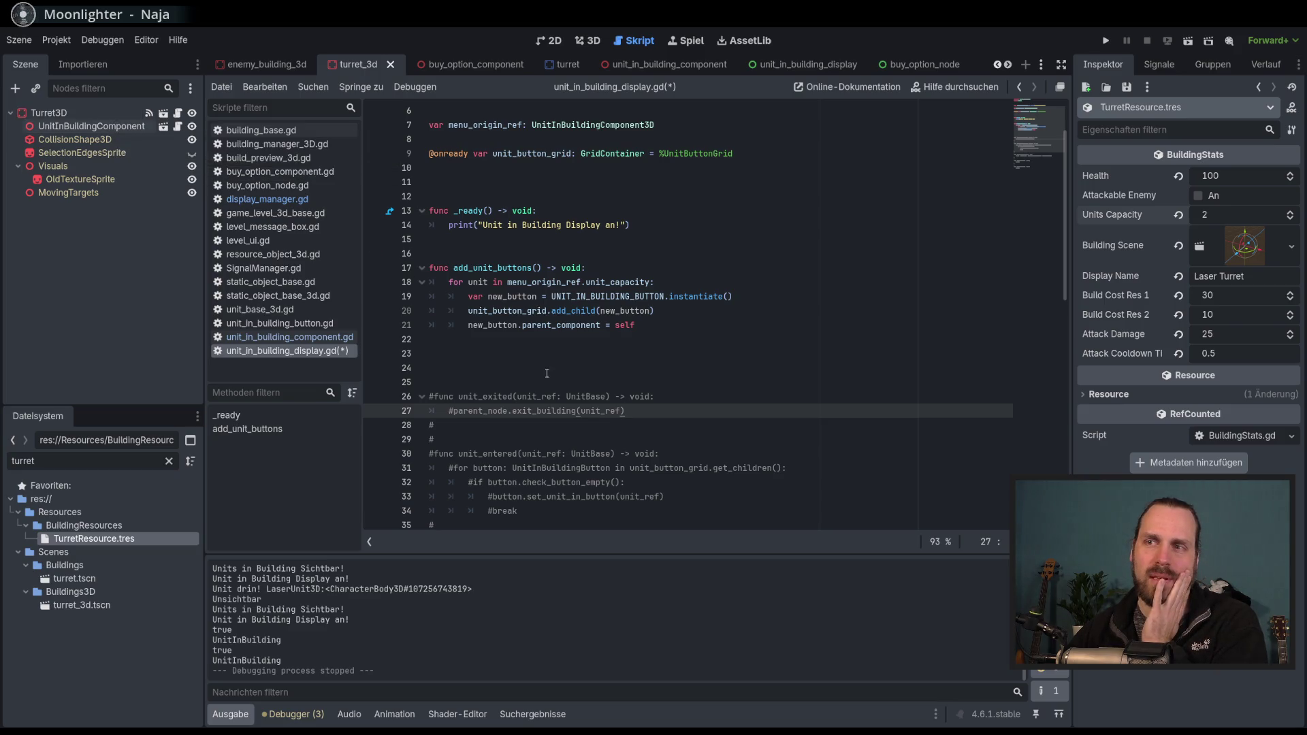
scroll(579, 416, "up", 2)
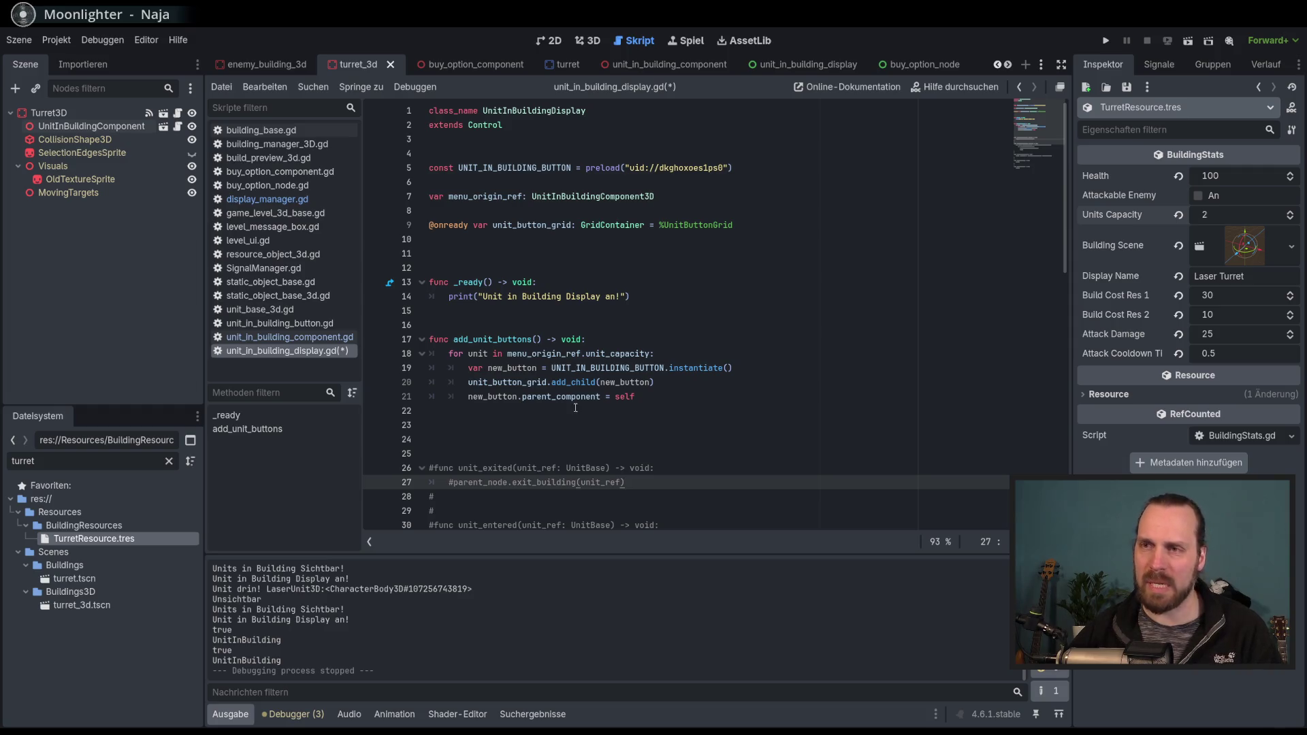
scroll(579, 416, "down", 3)
double_click(476, 354)
left_click(689, 356)
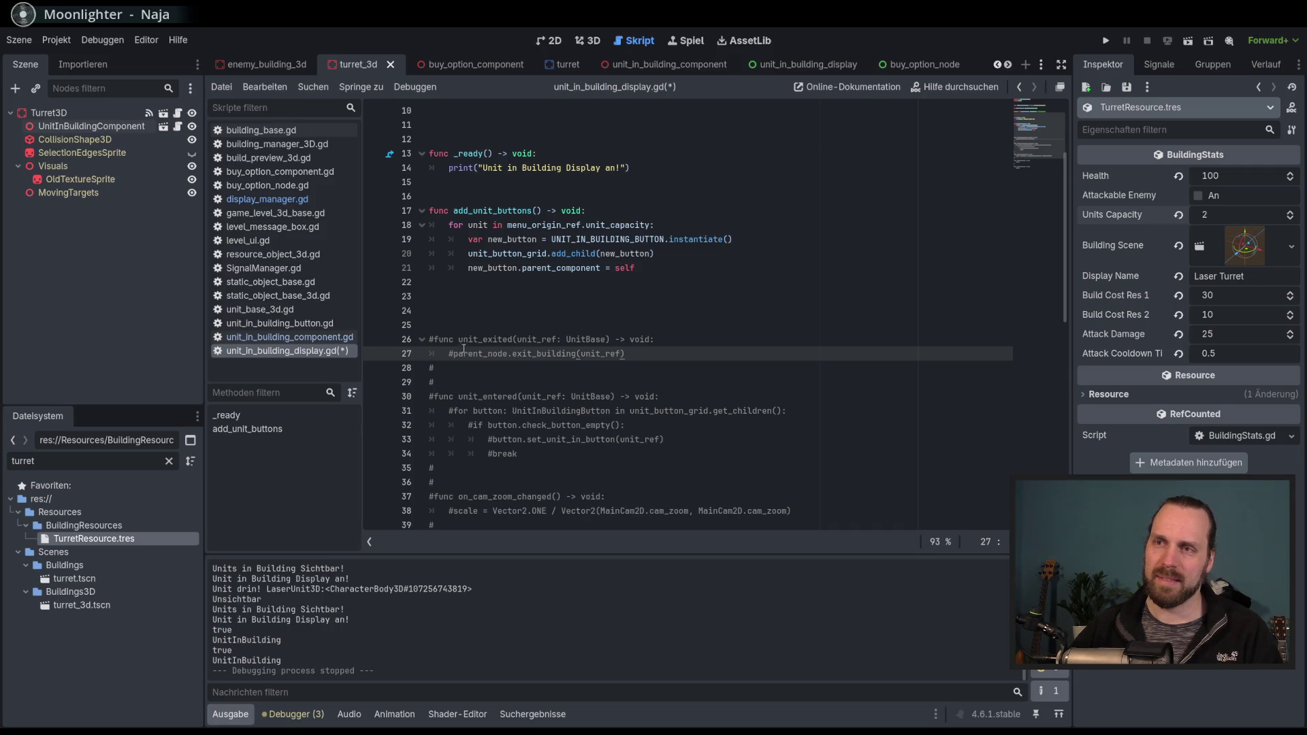
scroll(464, 348, "up", 2)
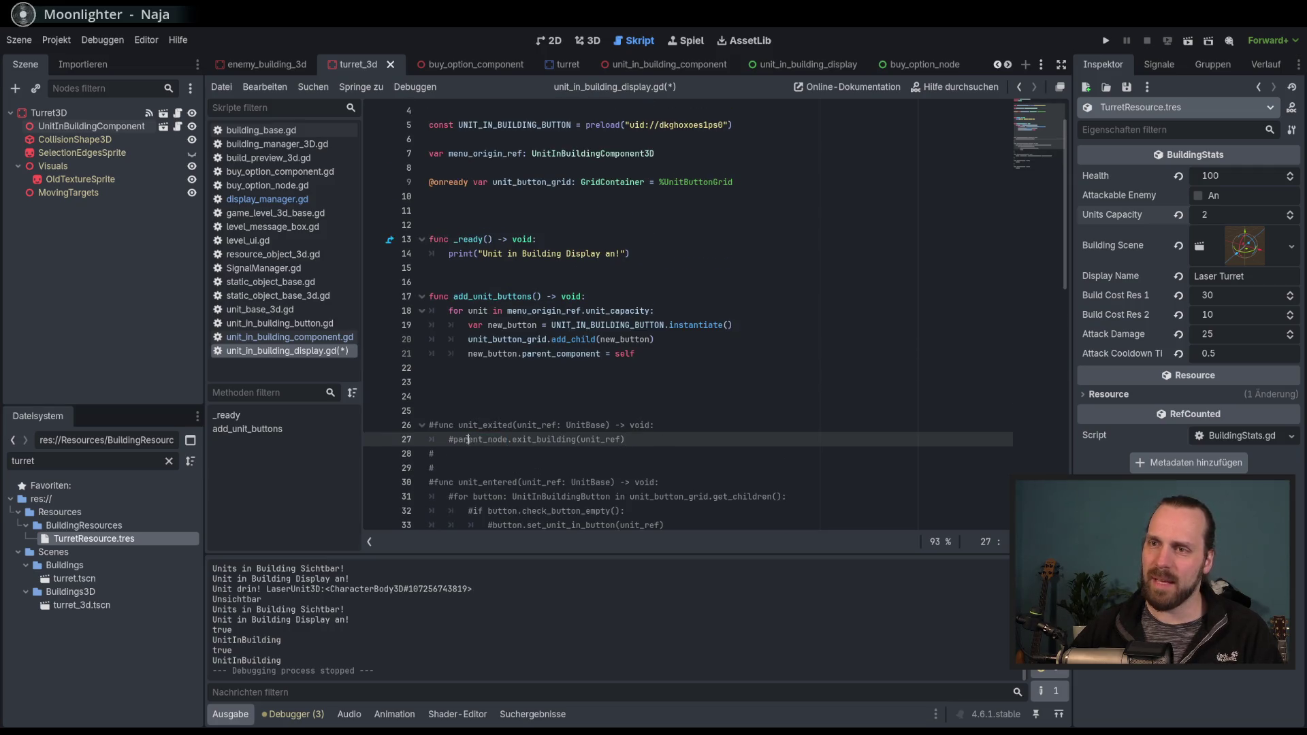
left_click(566, 459)
left_click(646, 438)
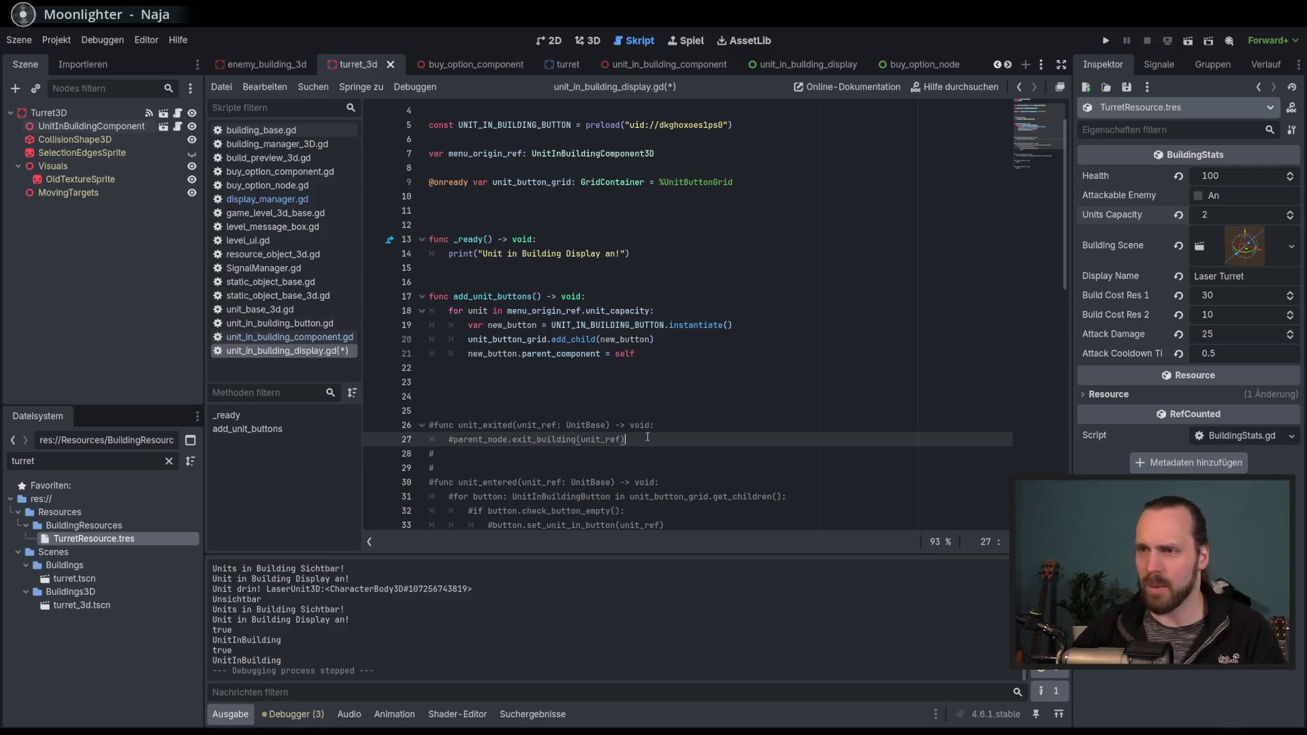
scroll(647, 439, "down", 5)
scroll(647, 439, "up", 2)
key("Up")
key("Up")
key("Up")
key("Return")
key("Return")
Move the commented unit_entered block above unit_exited, uncomment it with Ctrl+K, and save.
mouse_move(519, 441)
left_mouse_down()
mouse_move(430, 382)
mouse_move(492, 273)
left_mouse_up()
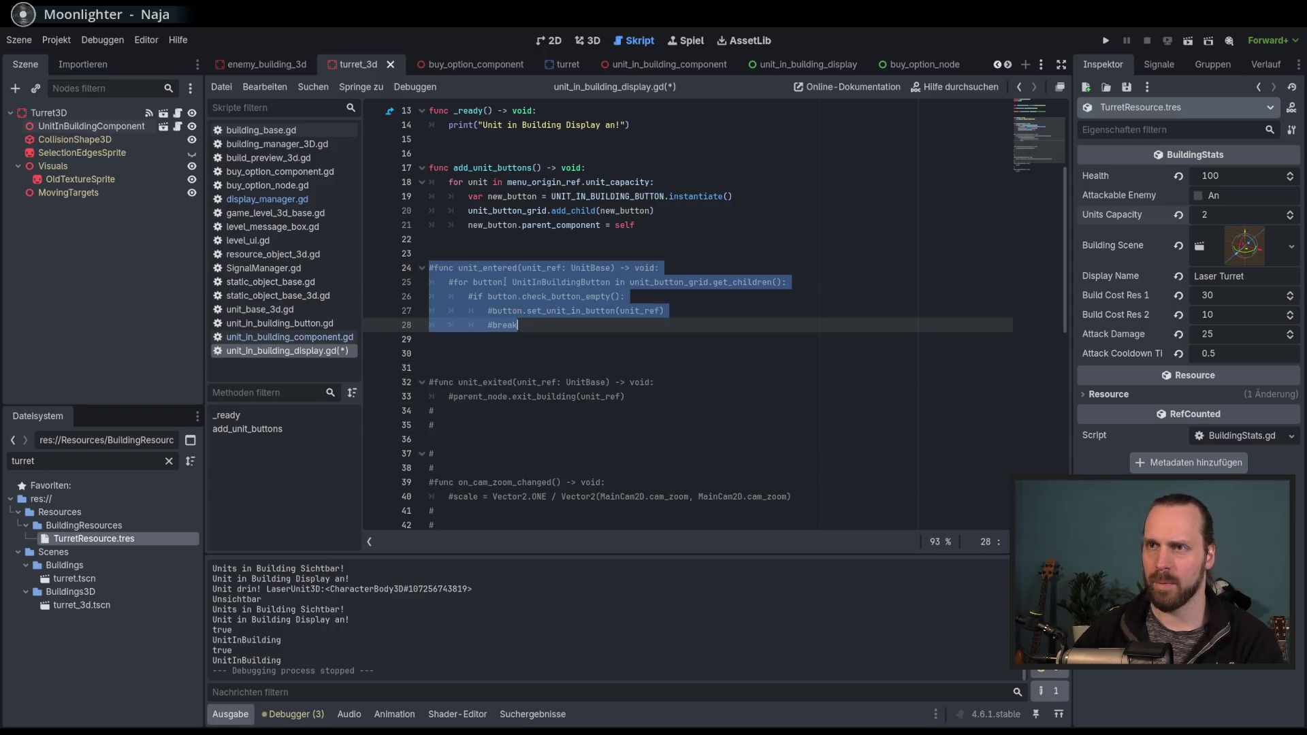
key("ctrl+k")
left_click(665, 361)
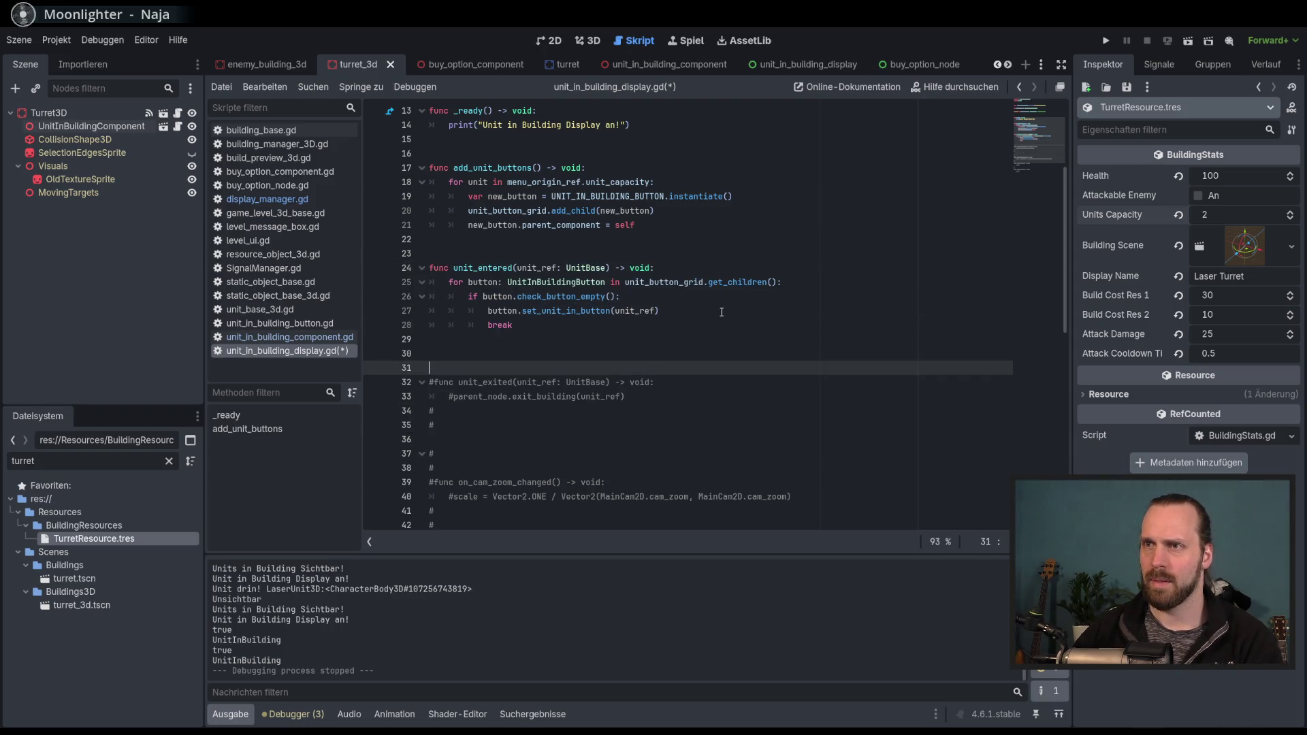
left_click(607, 282)
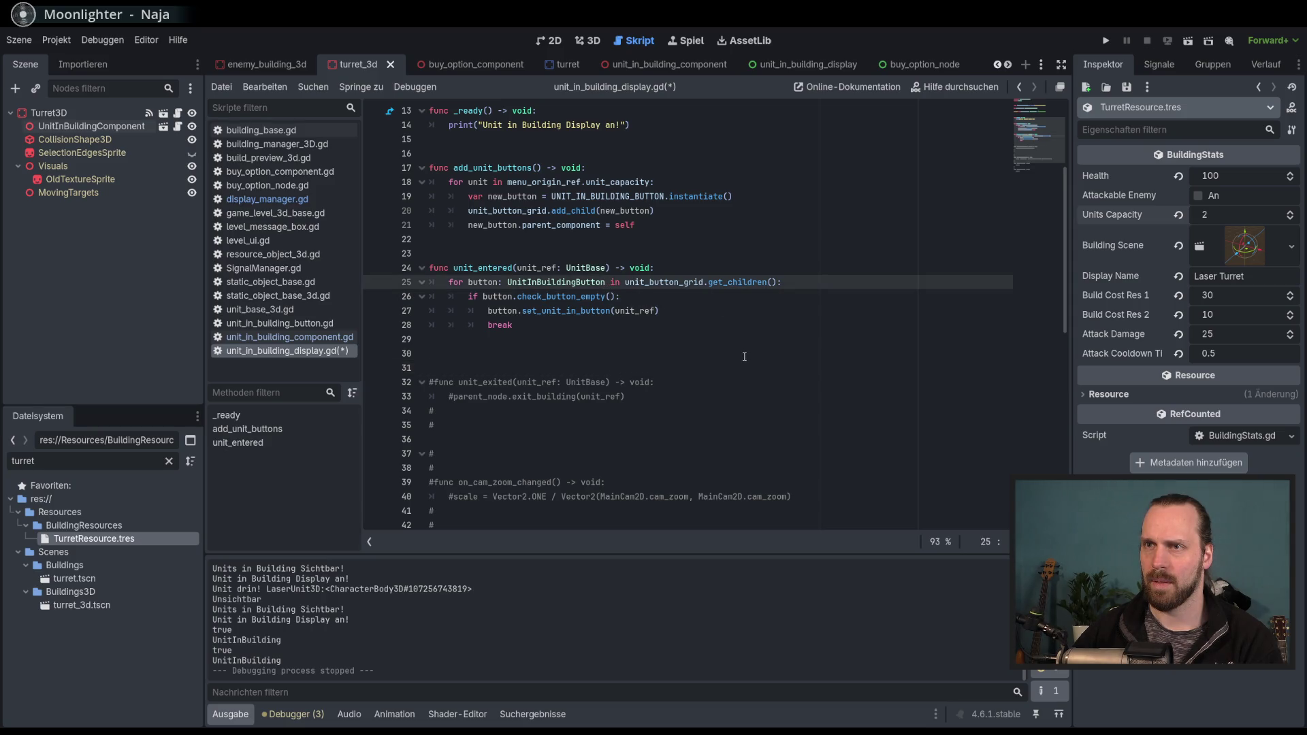
scroll(771, 368, "up", 1)
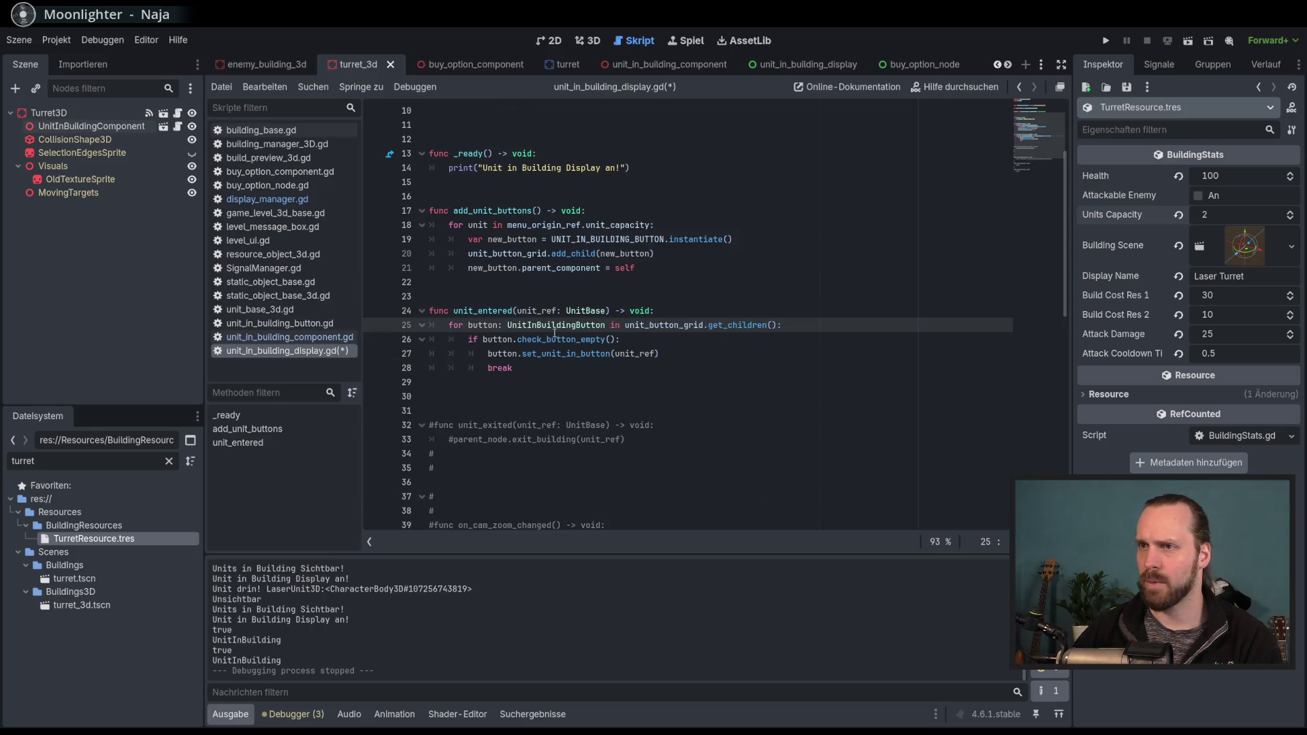
left_click(706, 352)
double_click(554, 311)
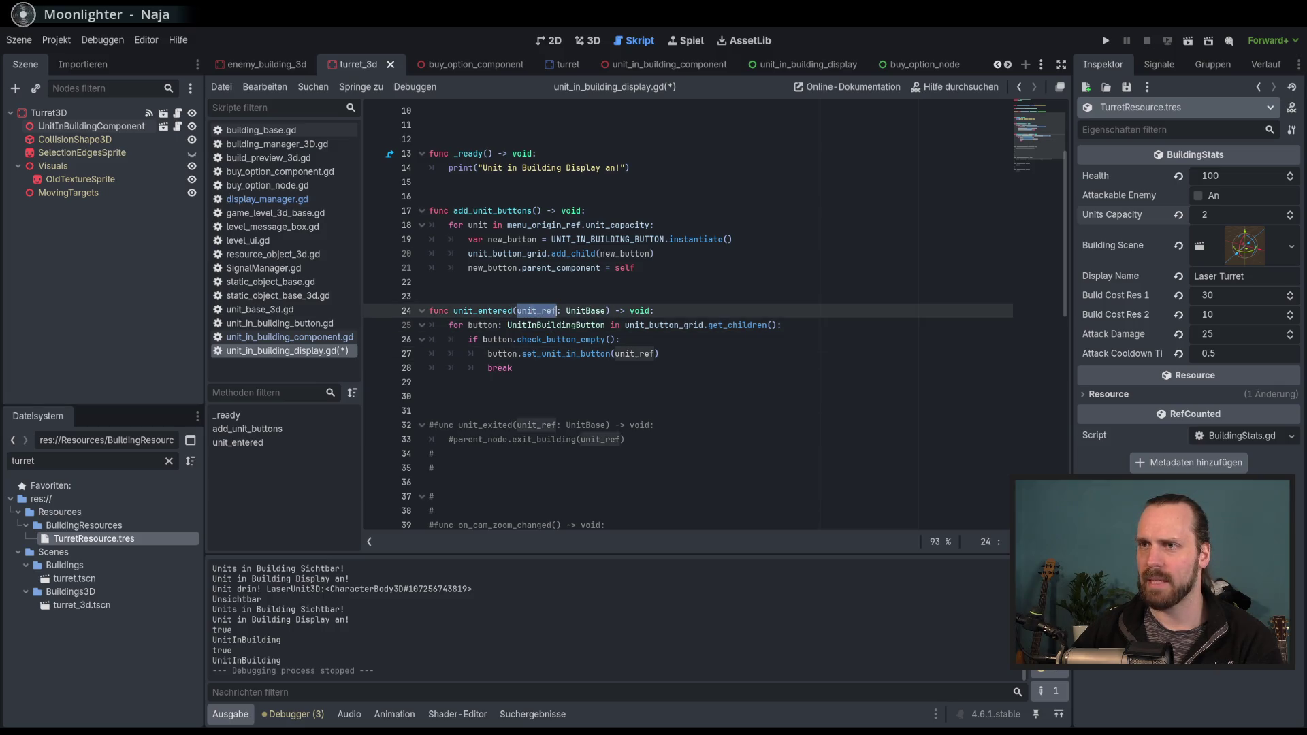
left_click(696, 368)
key("ctrl+s")
left_click(698, 354)
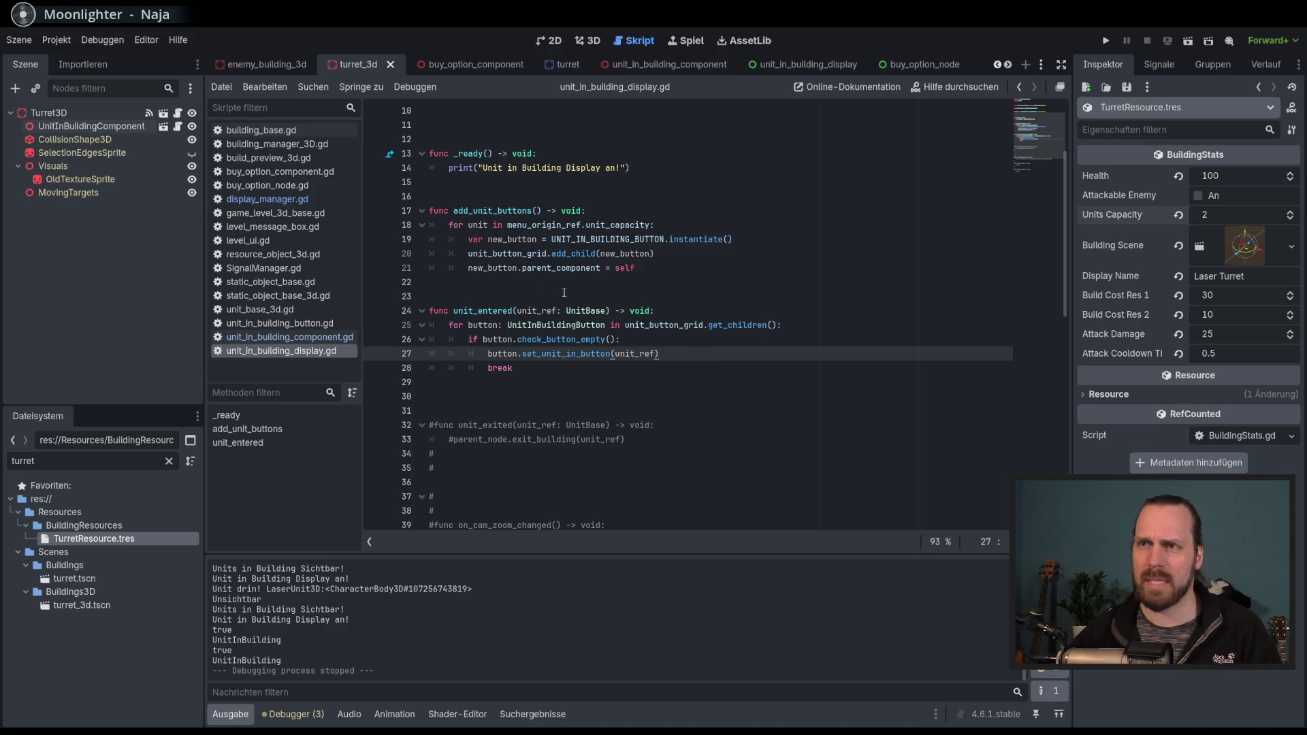
double_click(479, 312)
scroll(614, 363, "up", 3)
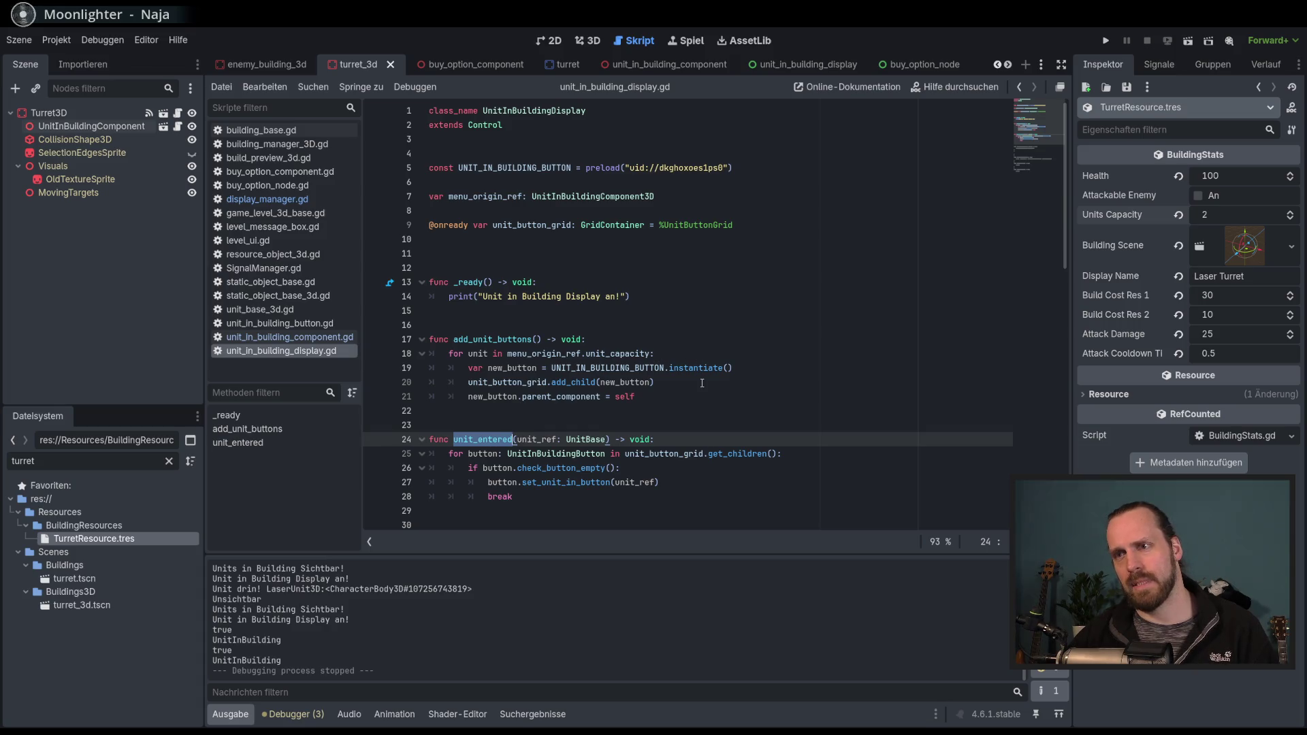
Change the unit_ref parameter type in set_unit_in_button to UnitBase3D and save.
left_click(605, 439)
type("3D")
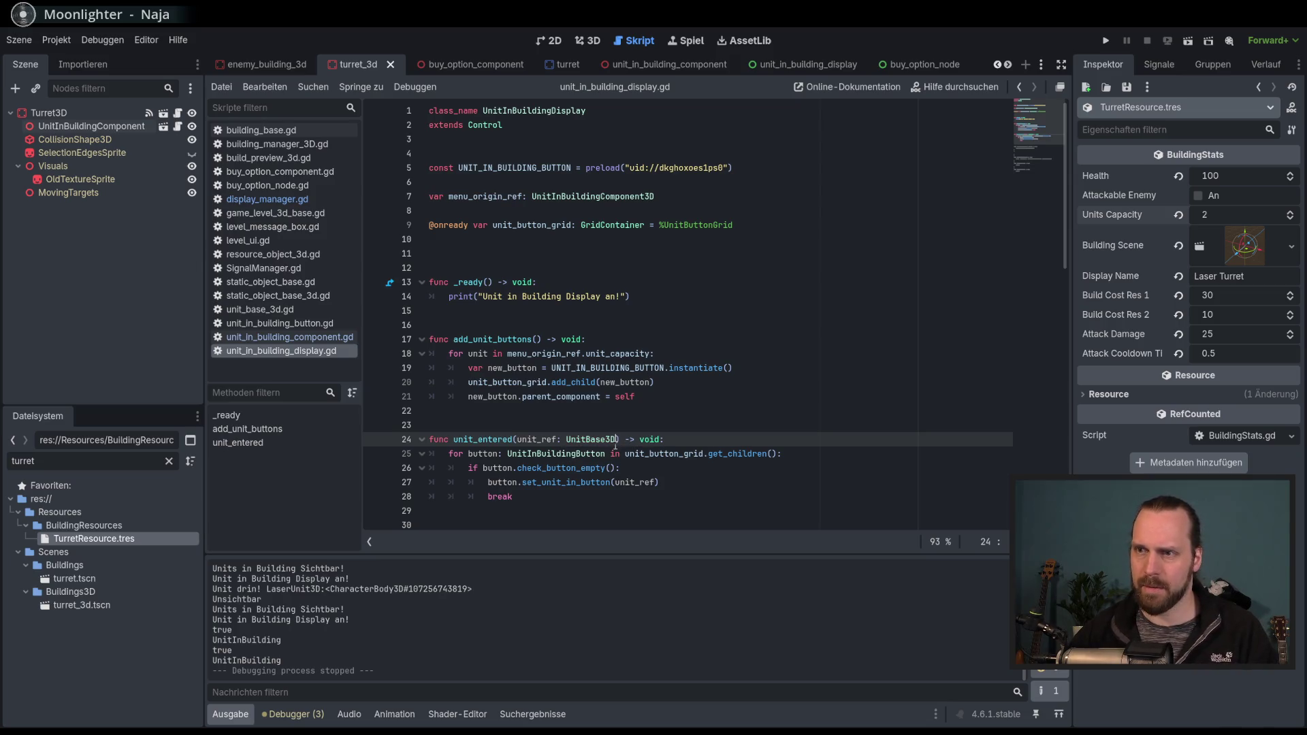
left_click(653, 483)
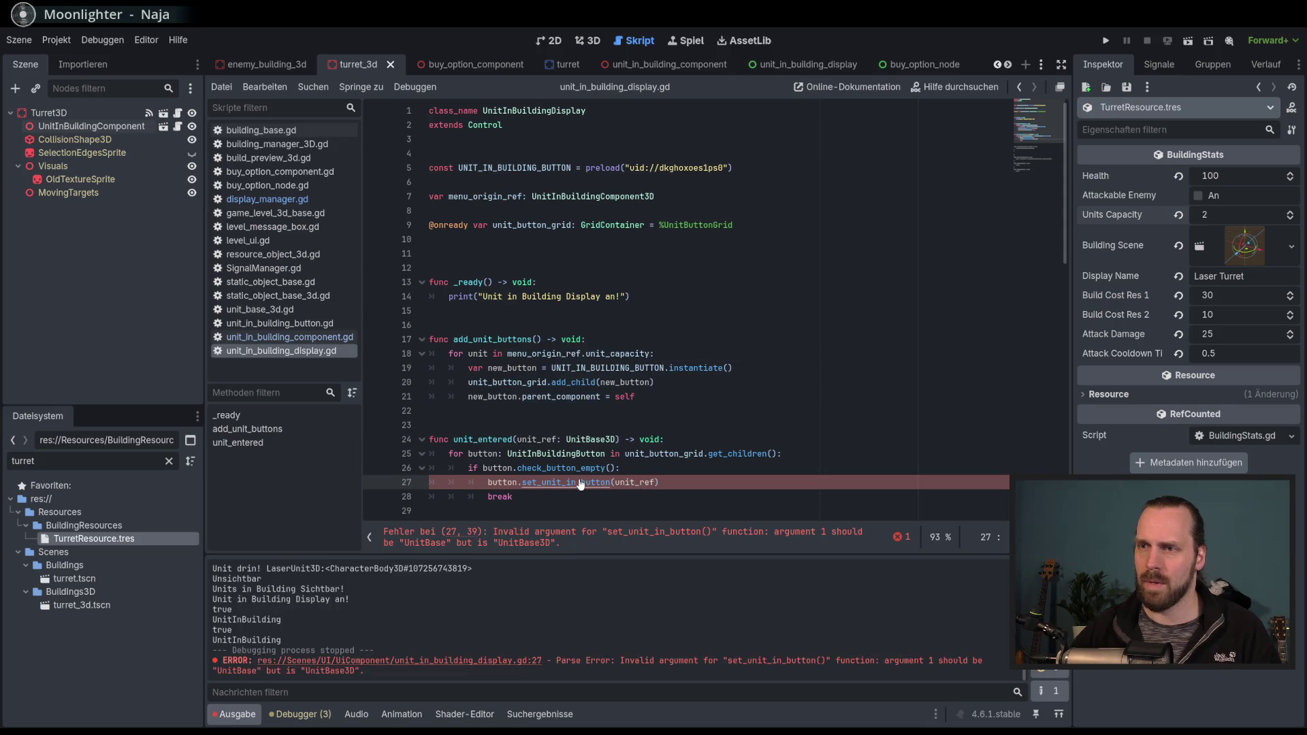
left_click(565, 483, "ctrl")
left_click(637, 311)
type("3D) -> void:")
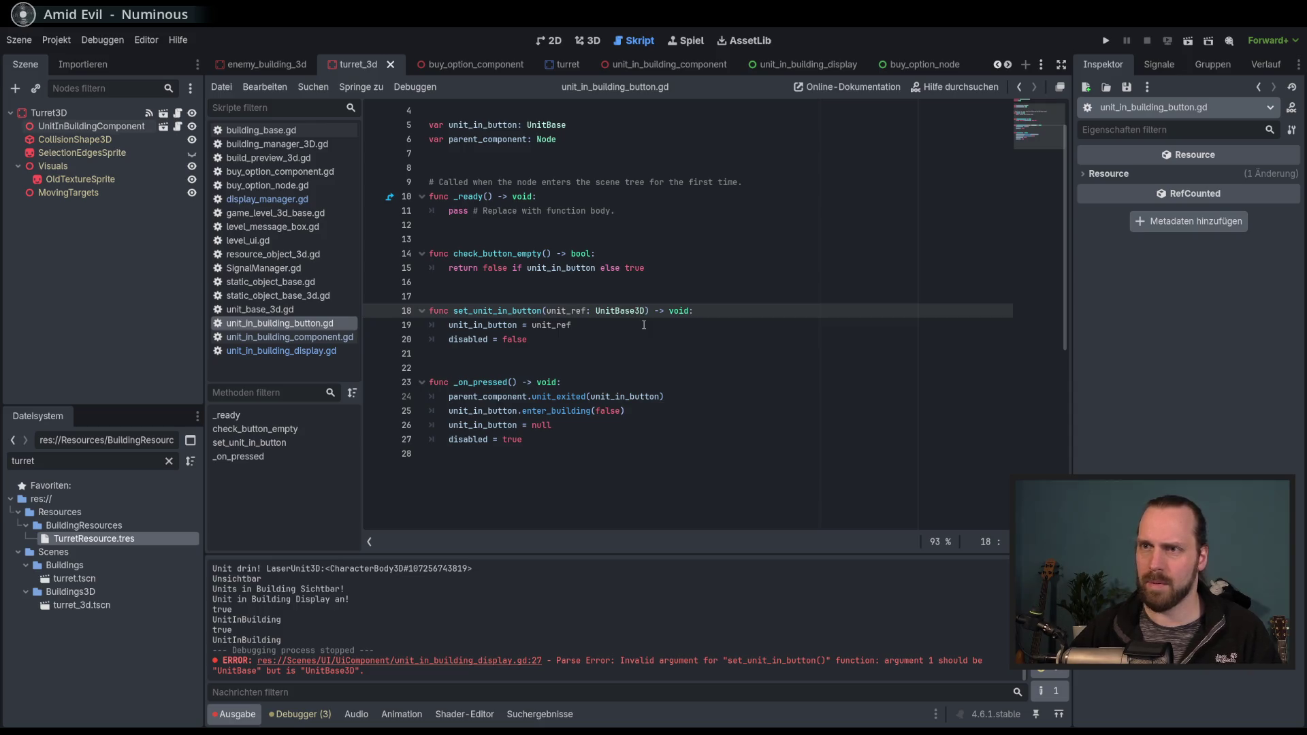
key("ctrl+s")
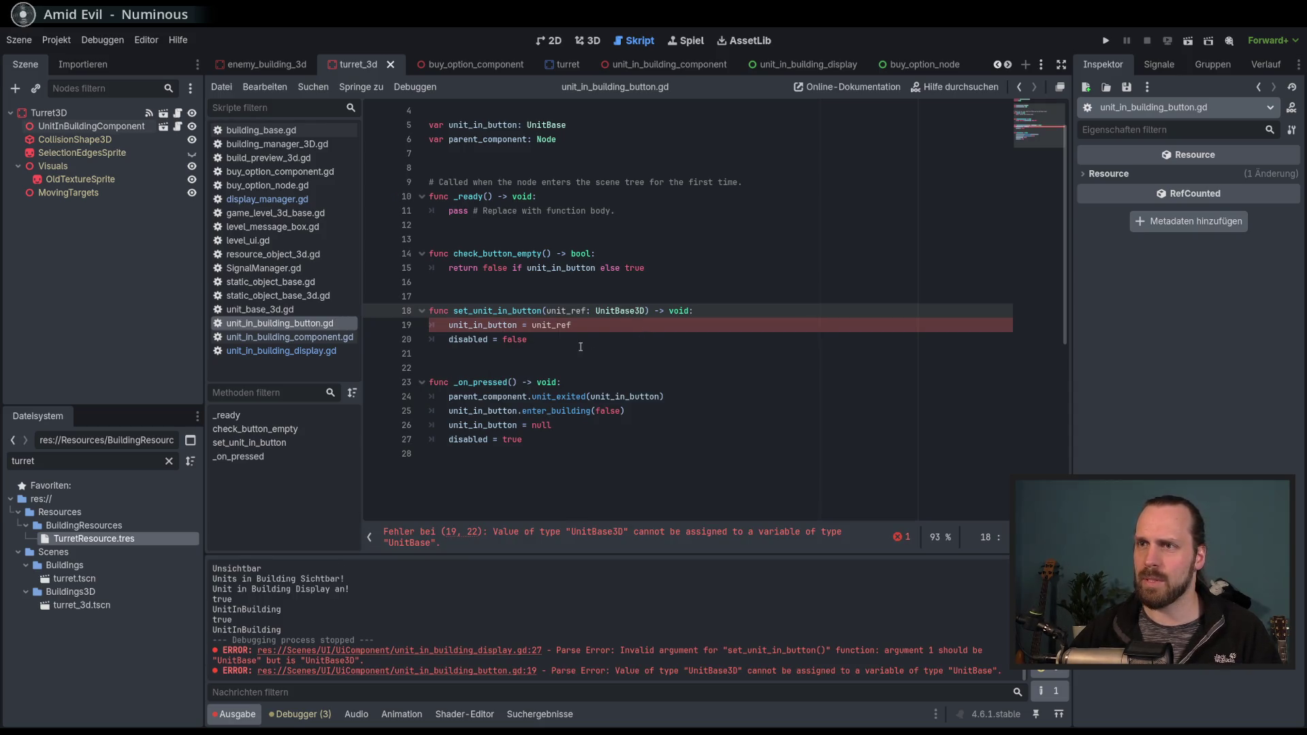
Type unit_in_button as UnitBase3D on line 5, save, and return to the display script.
key("Down")
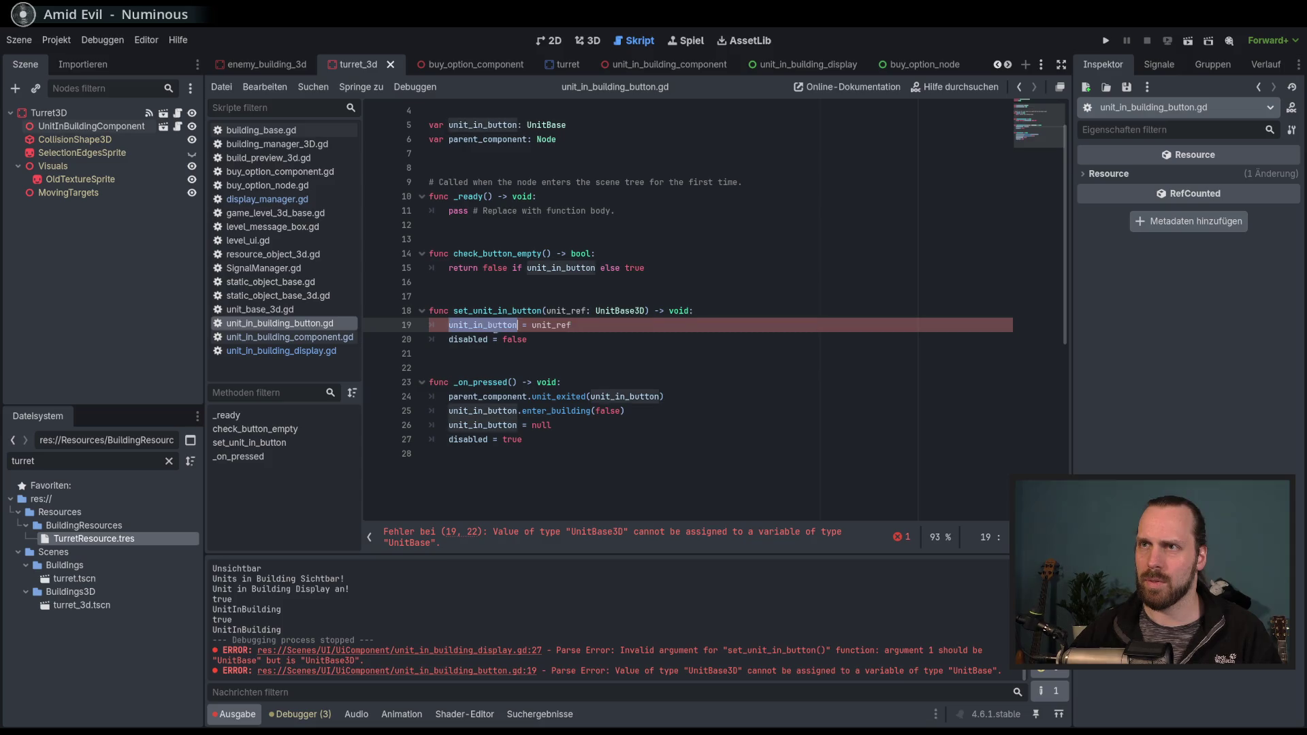
scroll(578, 238, "up", 1)
left_click(606, 167)
type("3D")
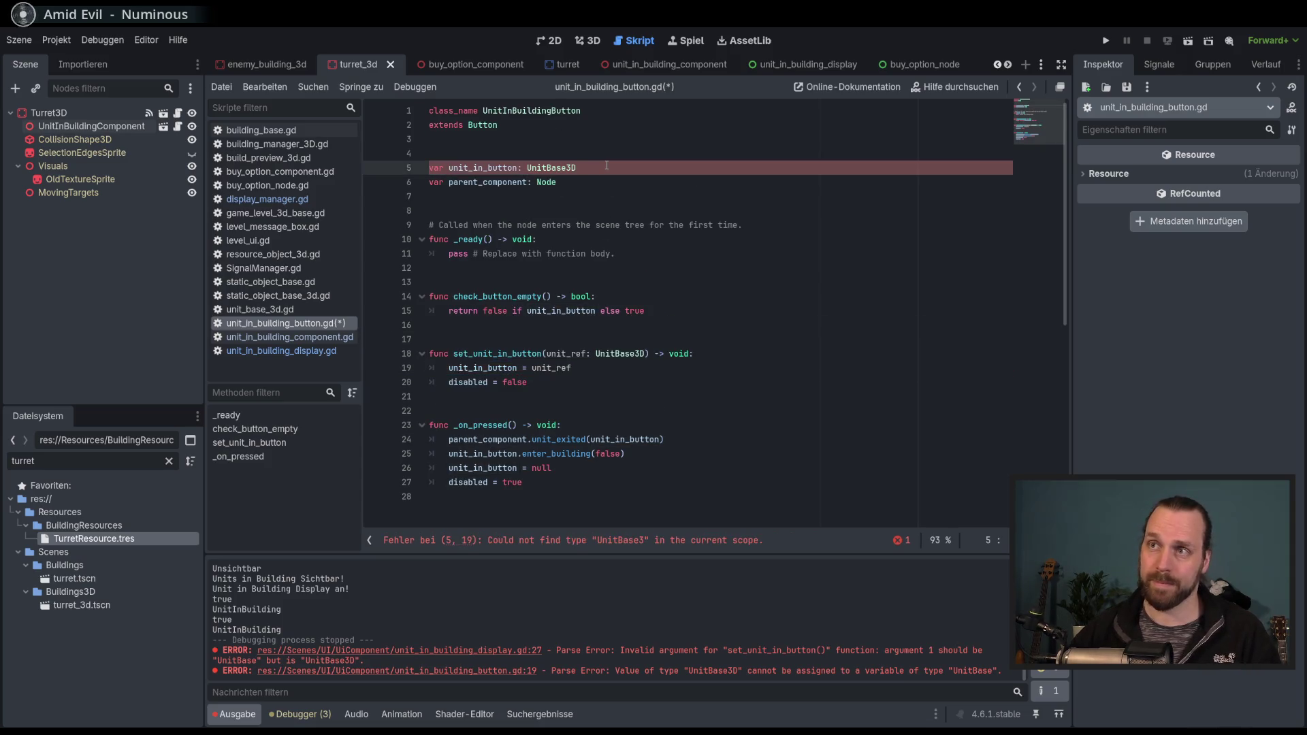
key("ctrl+s")
key("Down")
key("Down")
key("Down")
key("Home")
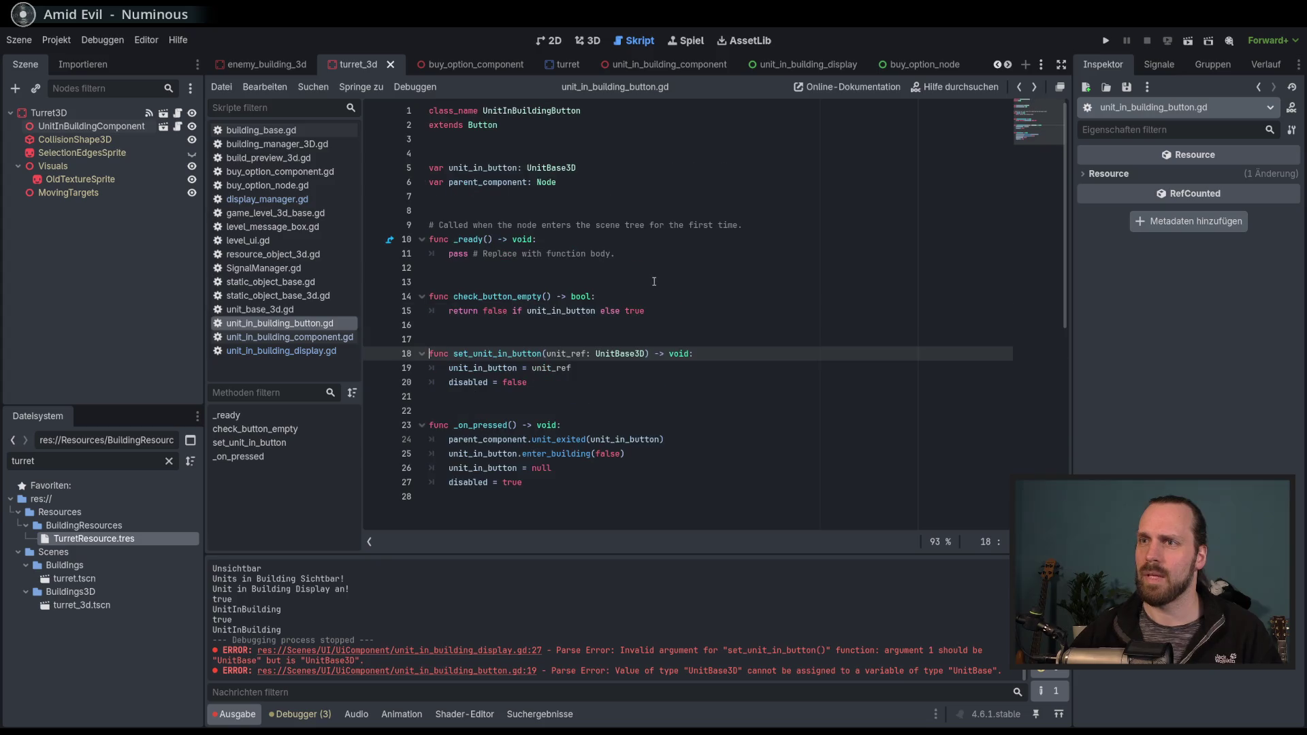
key("alt+Left")
key("alt+Right")
key("alt+Left")
left_click(702, 482)
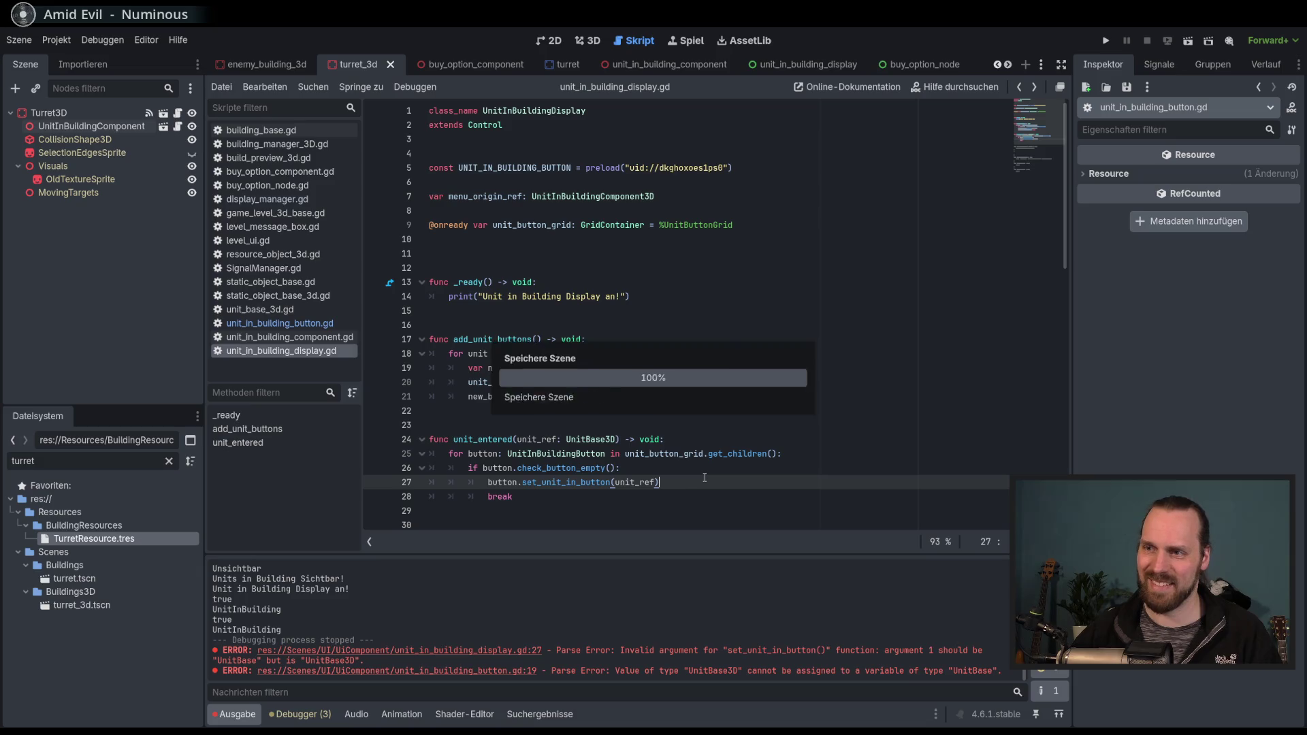
scroll(702, 482, "down", 1)
scroll(702, 482, "down", 3)
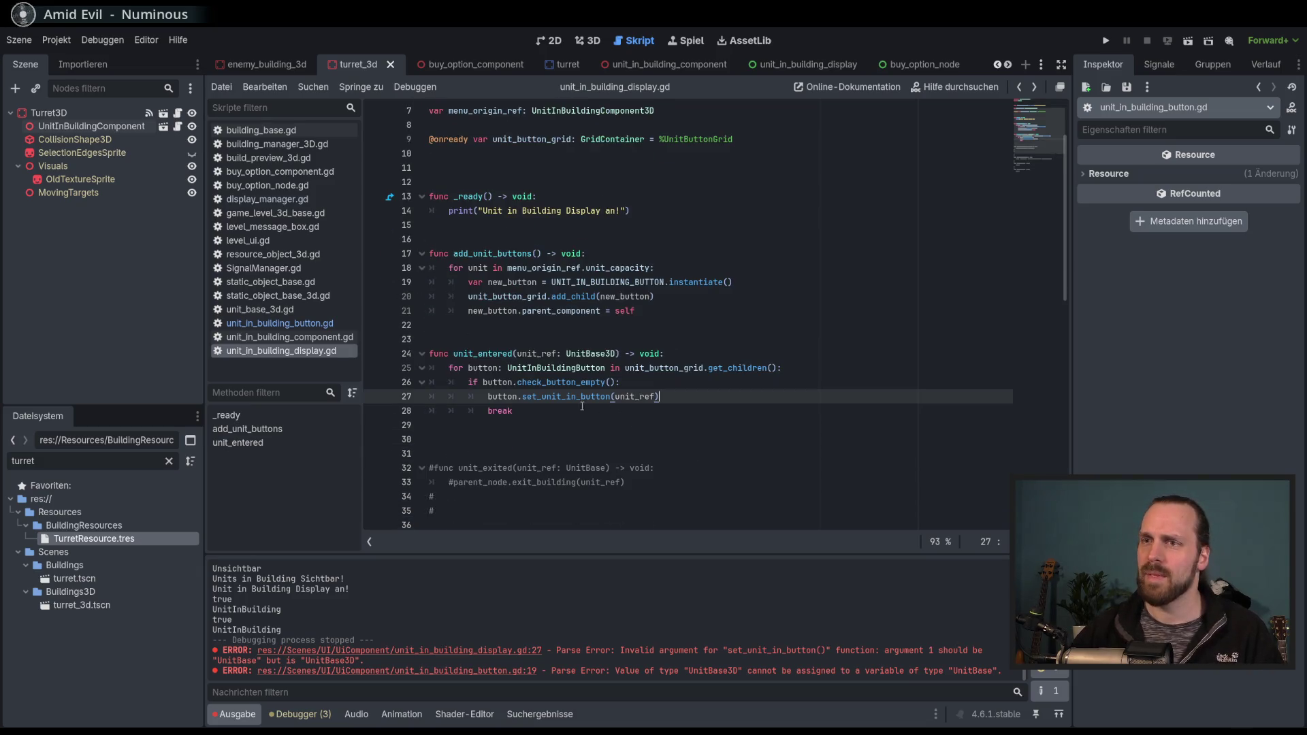
double_click(472, 354)
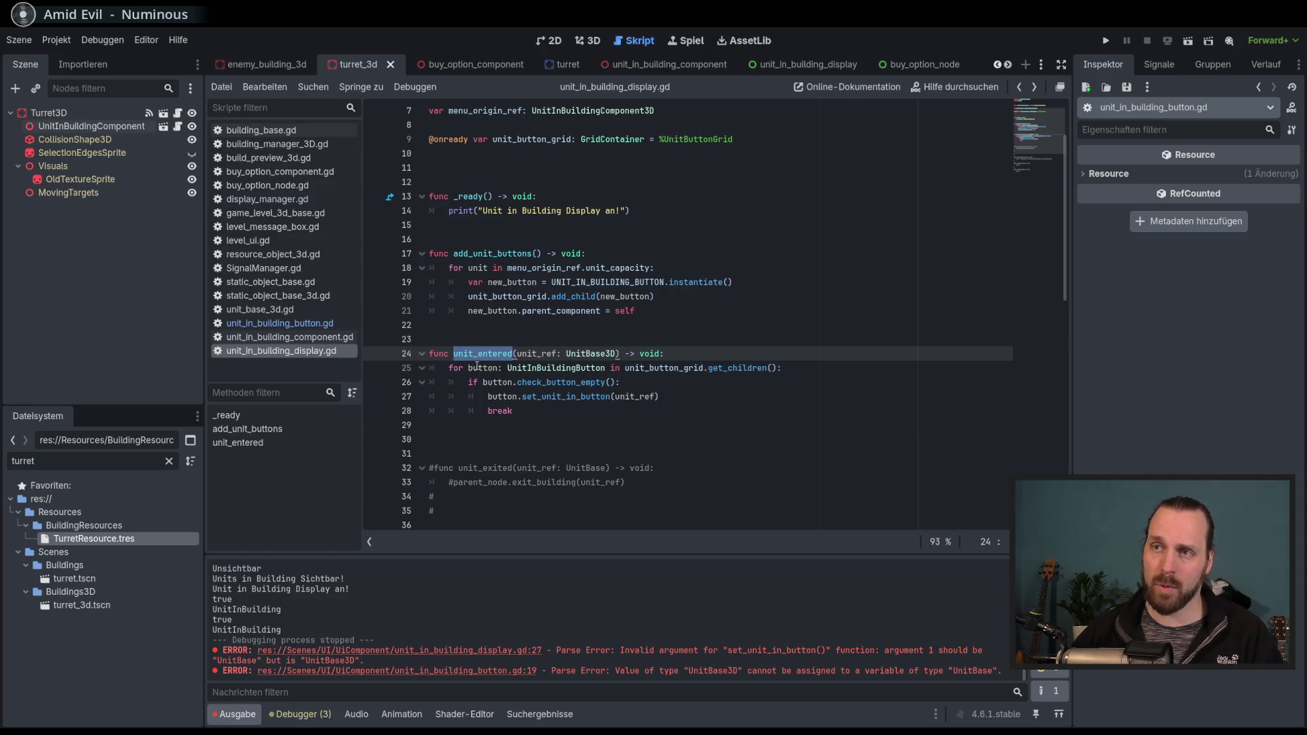
left_click_drag(676, 368, 781, 367)
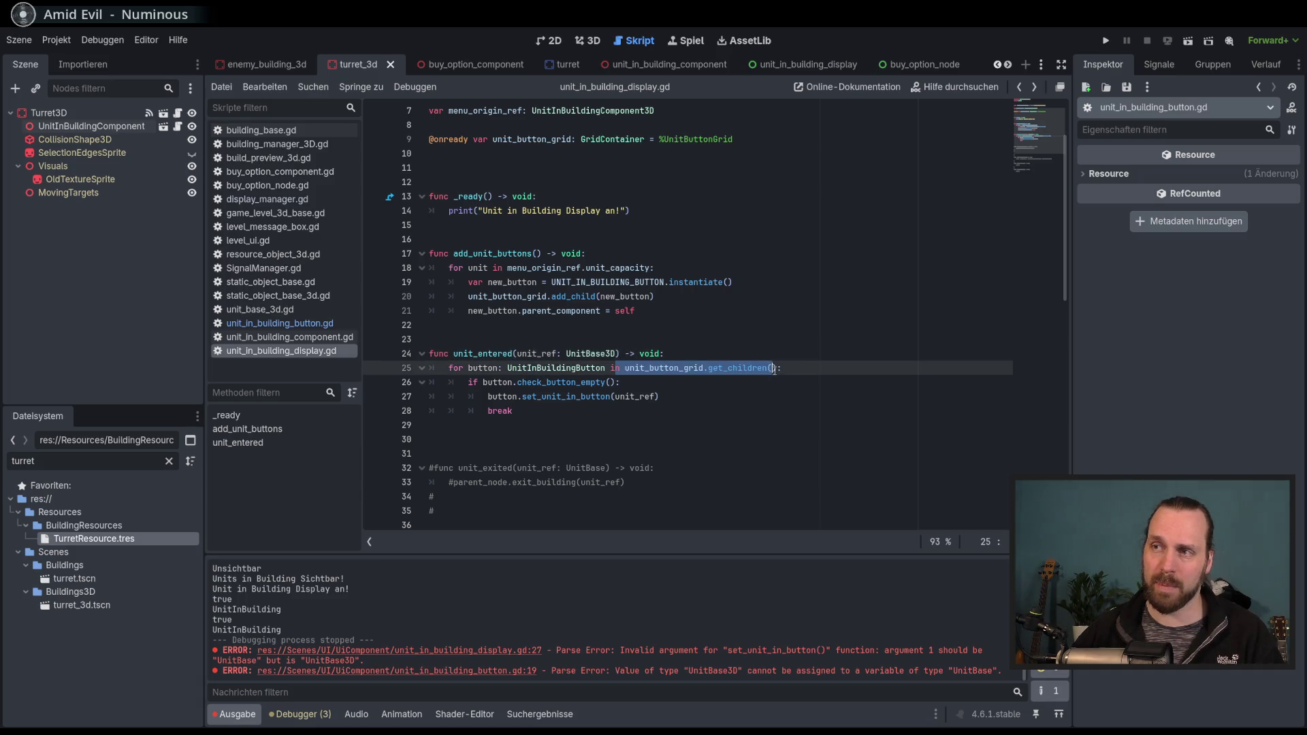
left_click(789, 368)
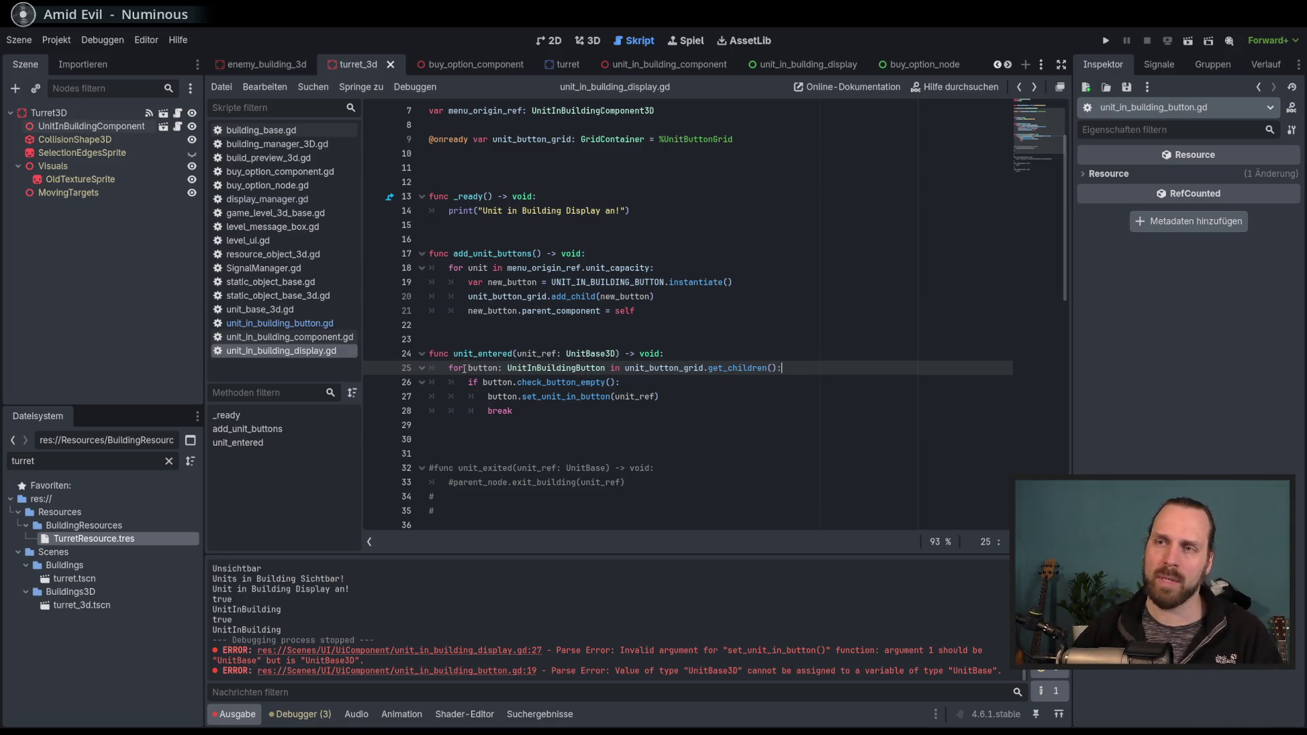
double_click(564, 383)
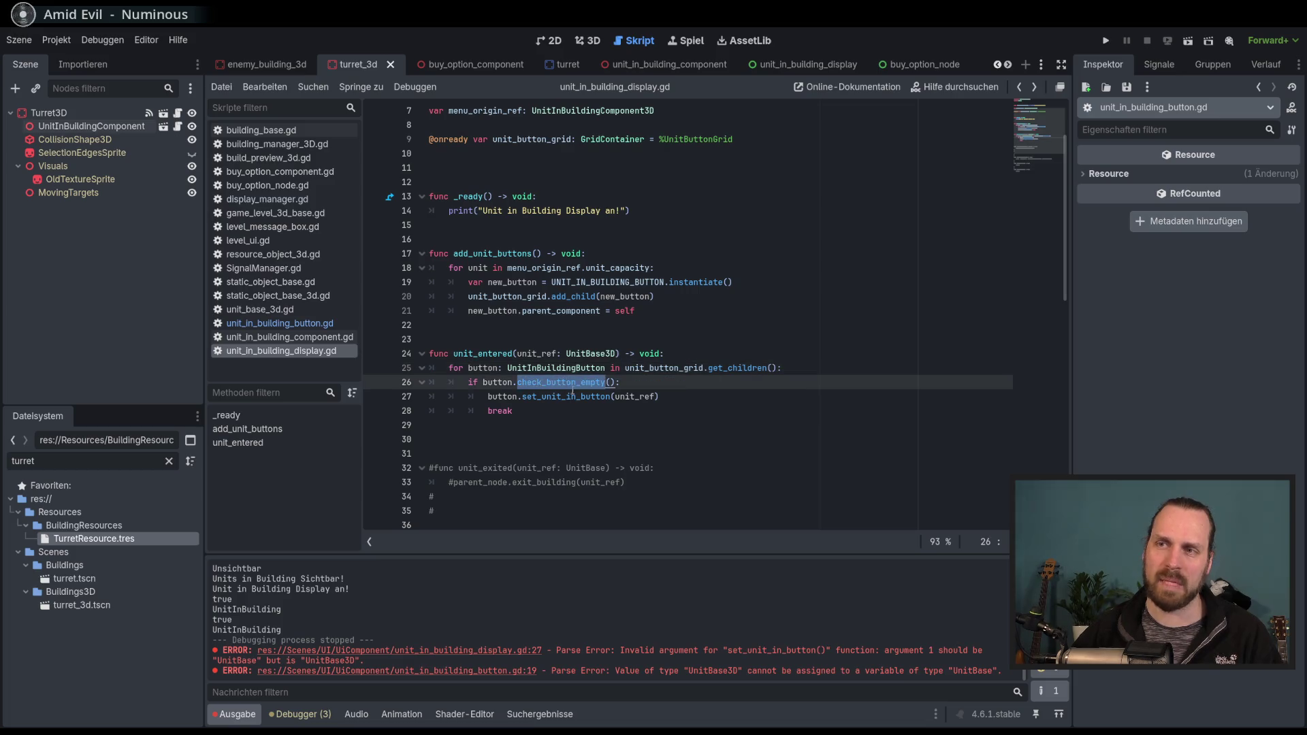
double_click(572, 397)
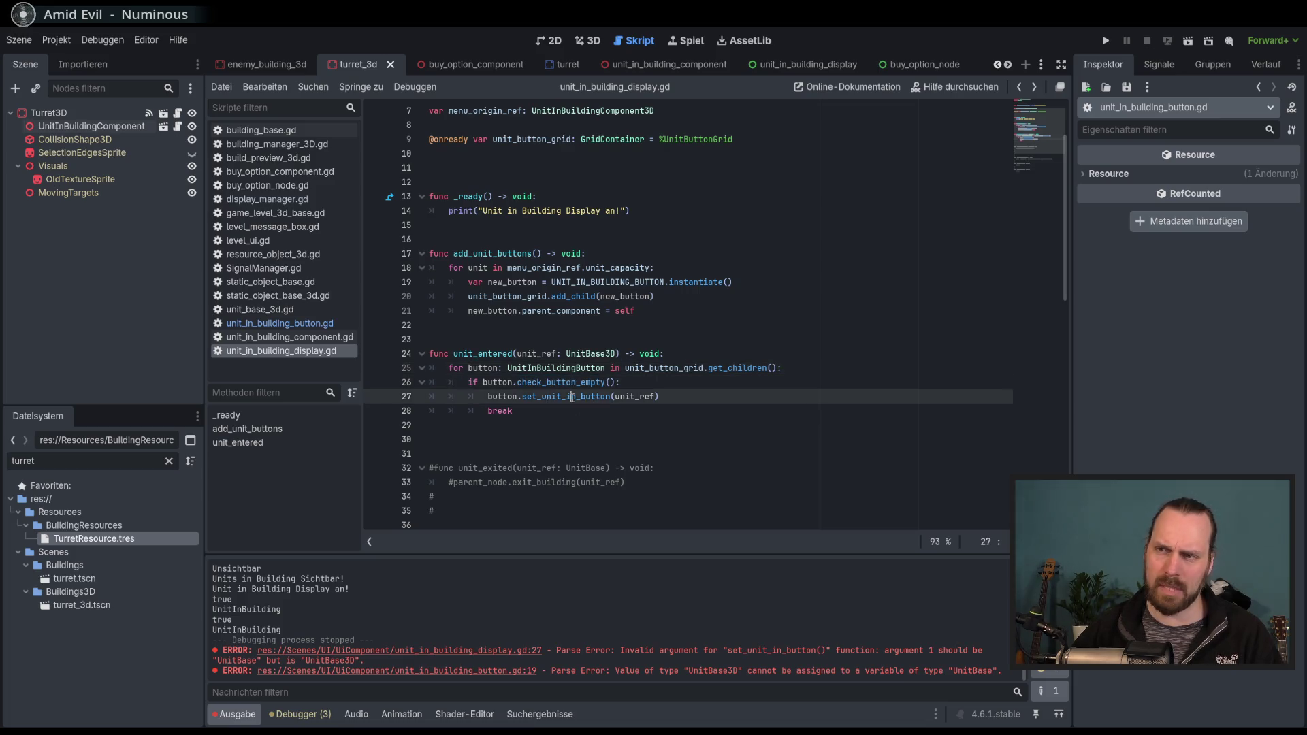
left_click(535, 411)
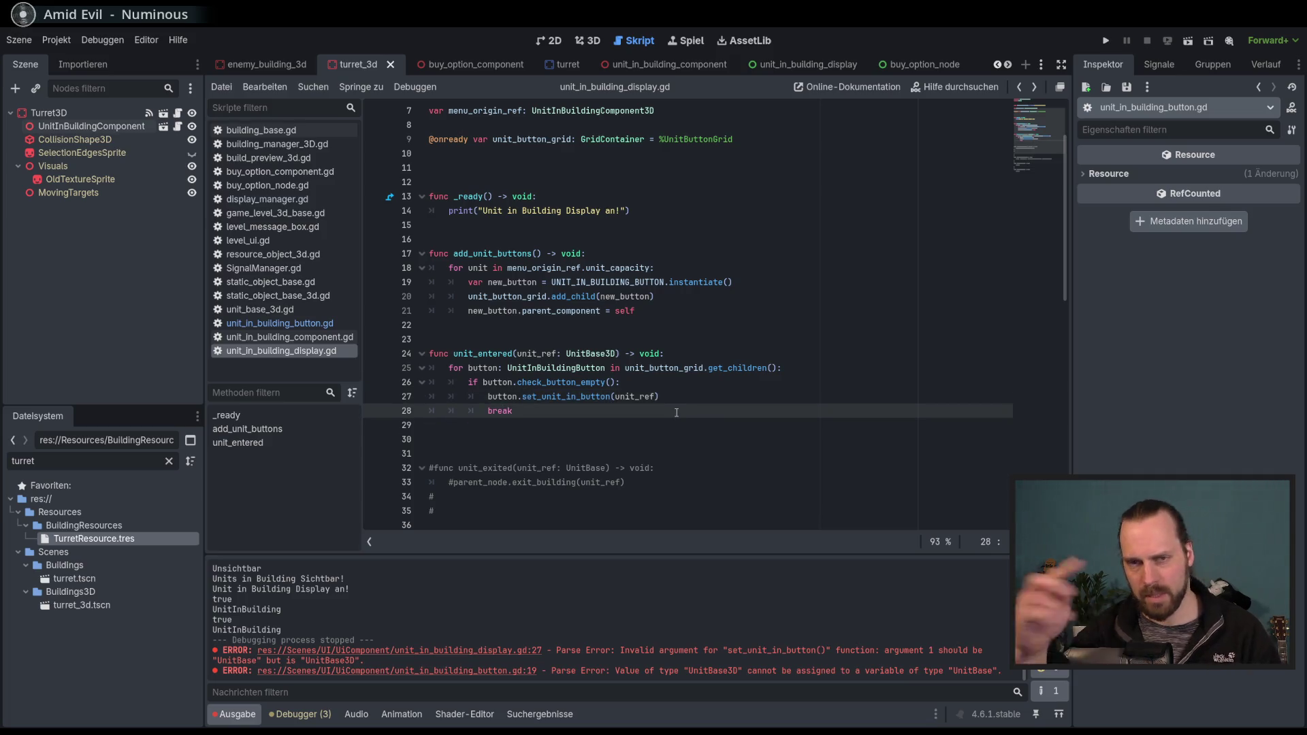
left_click(702, 397)
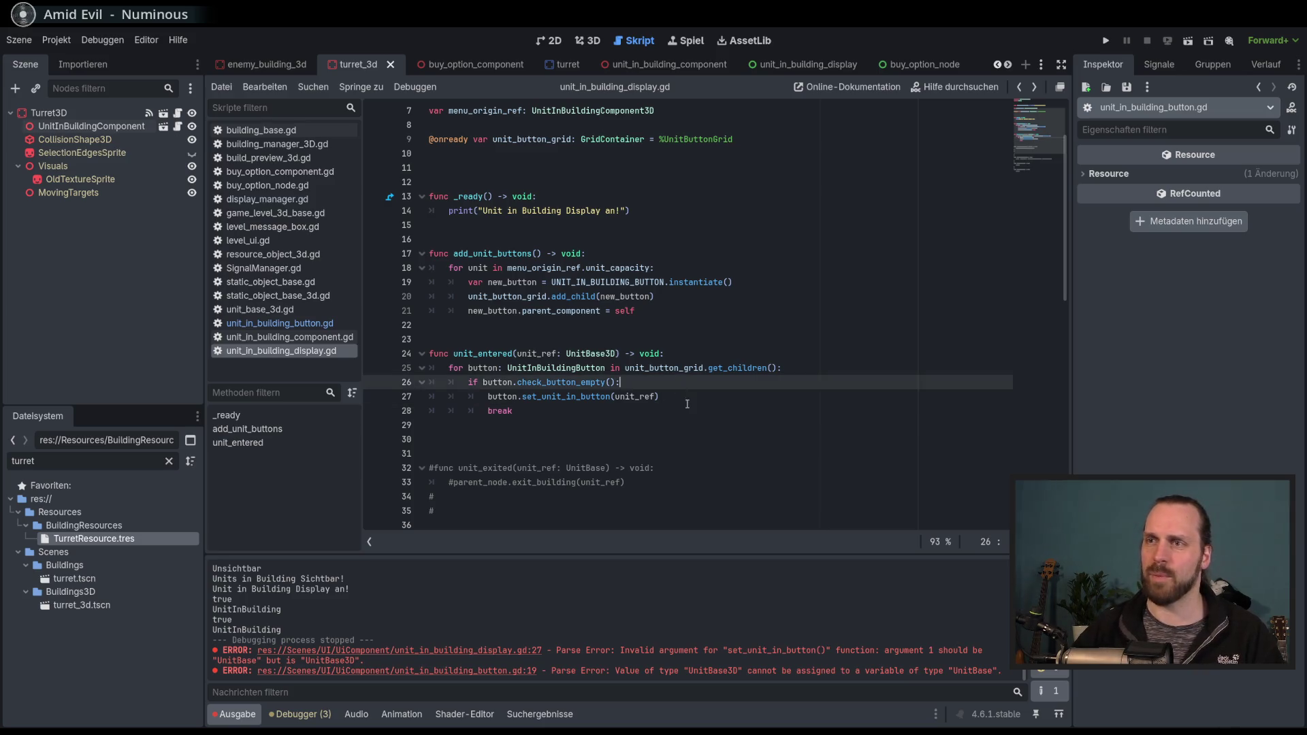
scroll(702, 393, "down", 4)
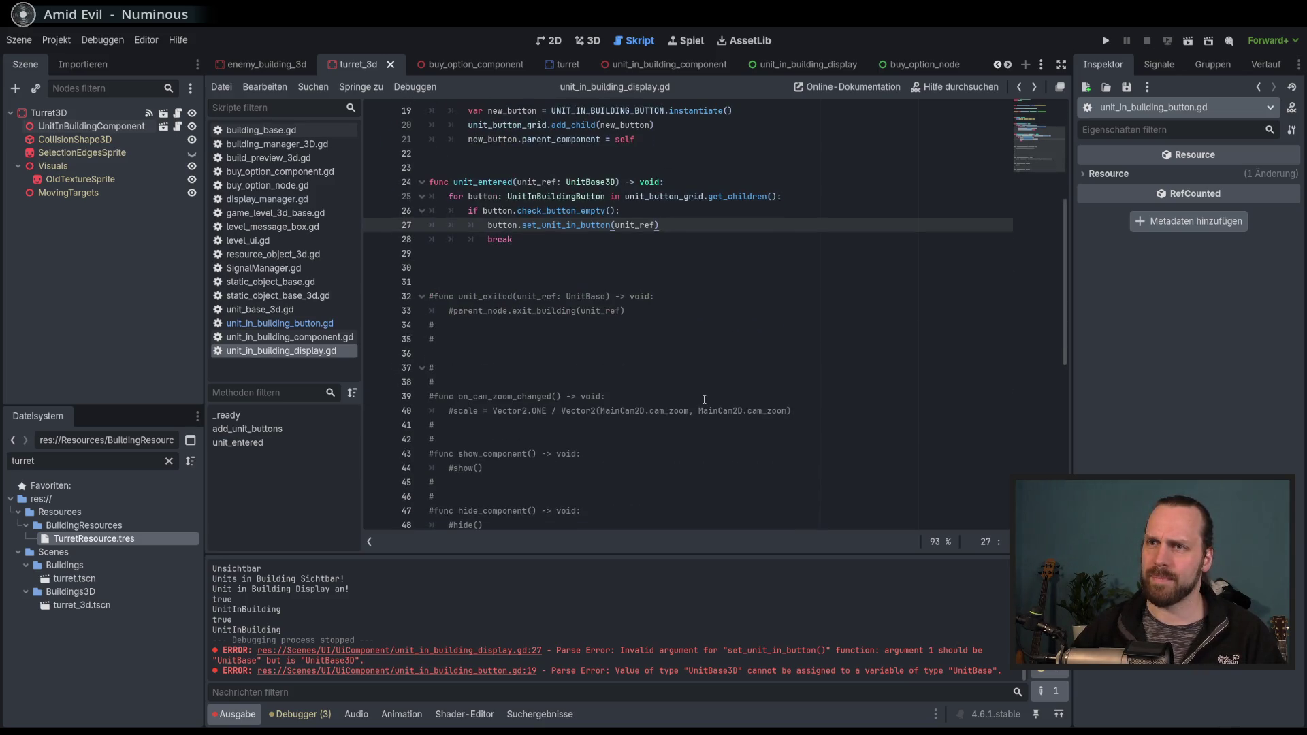
scroll(704, 399, "down", 2)
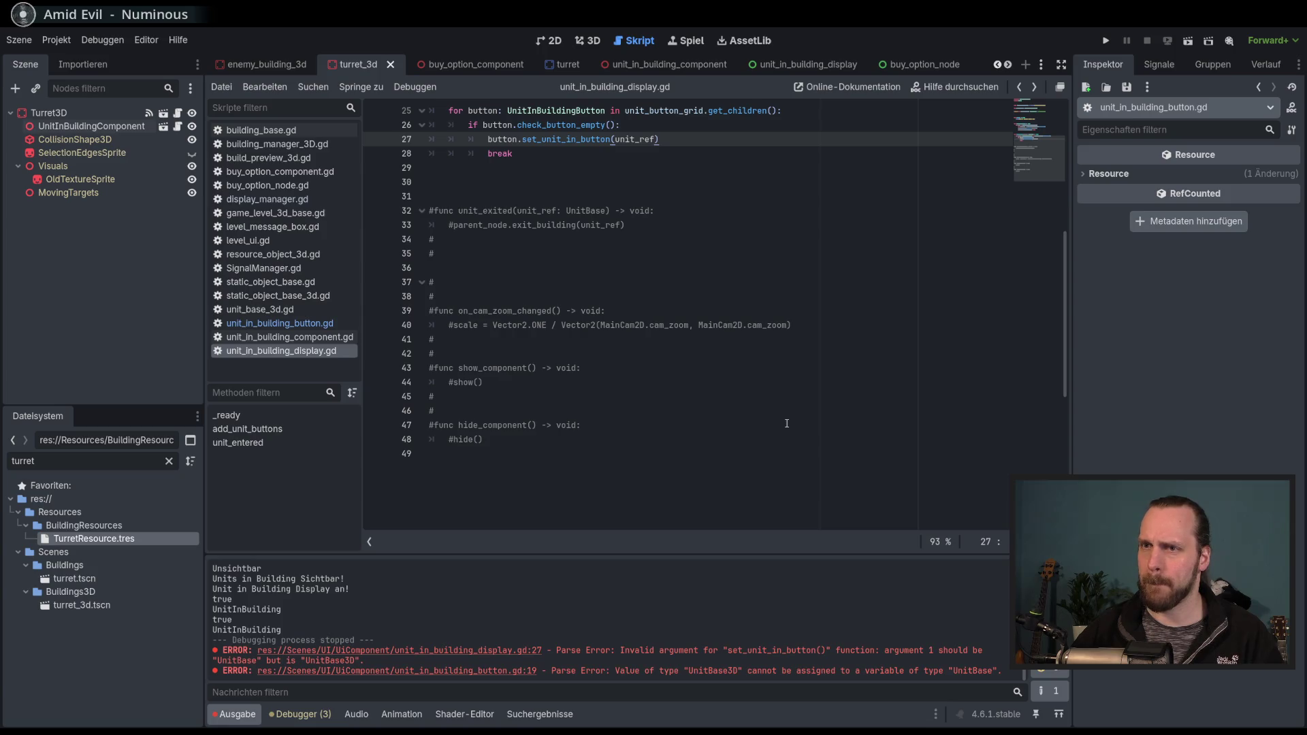
scroll(782, 422, "up", 2)
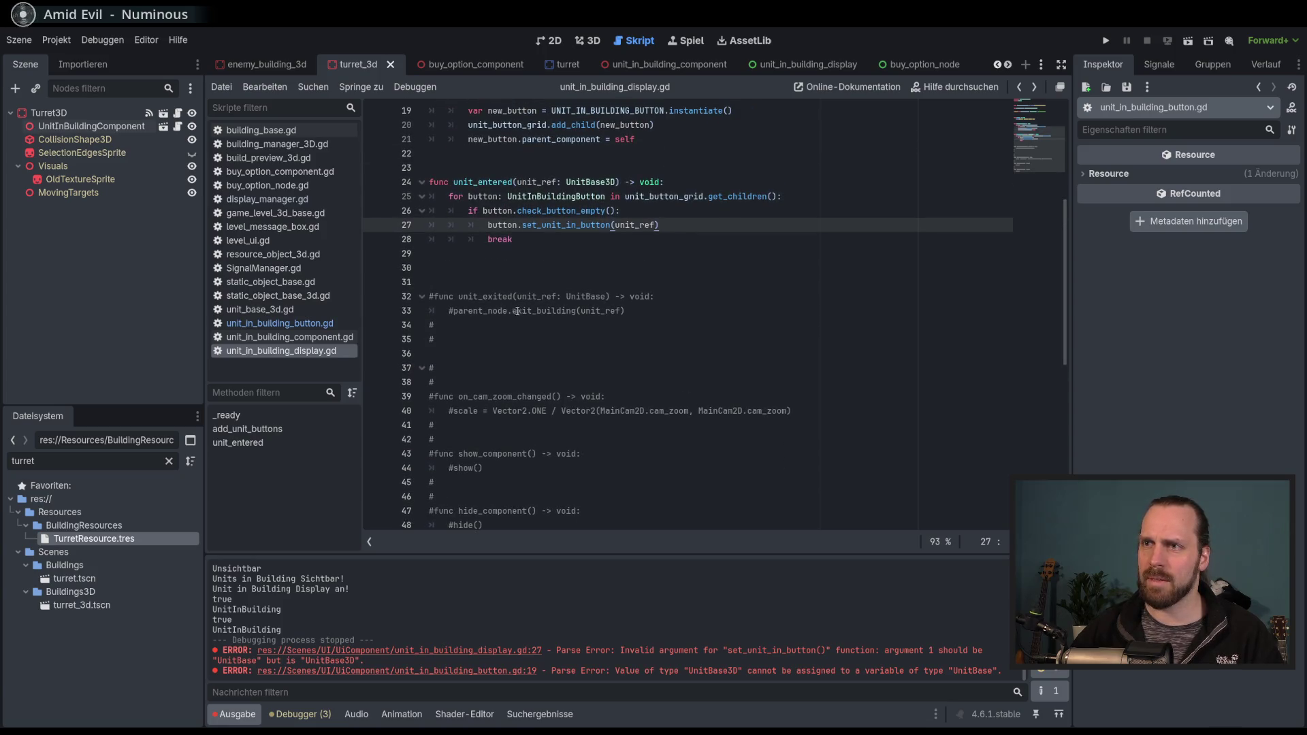
scroll(620, 339, "up", 3)
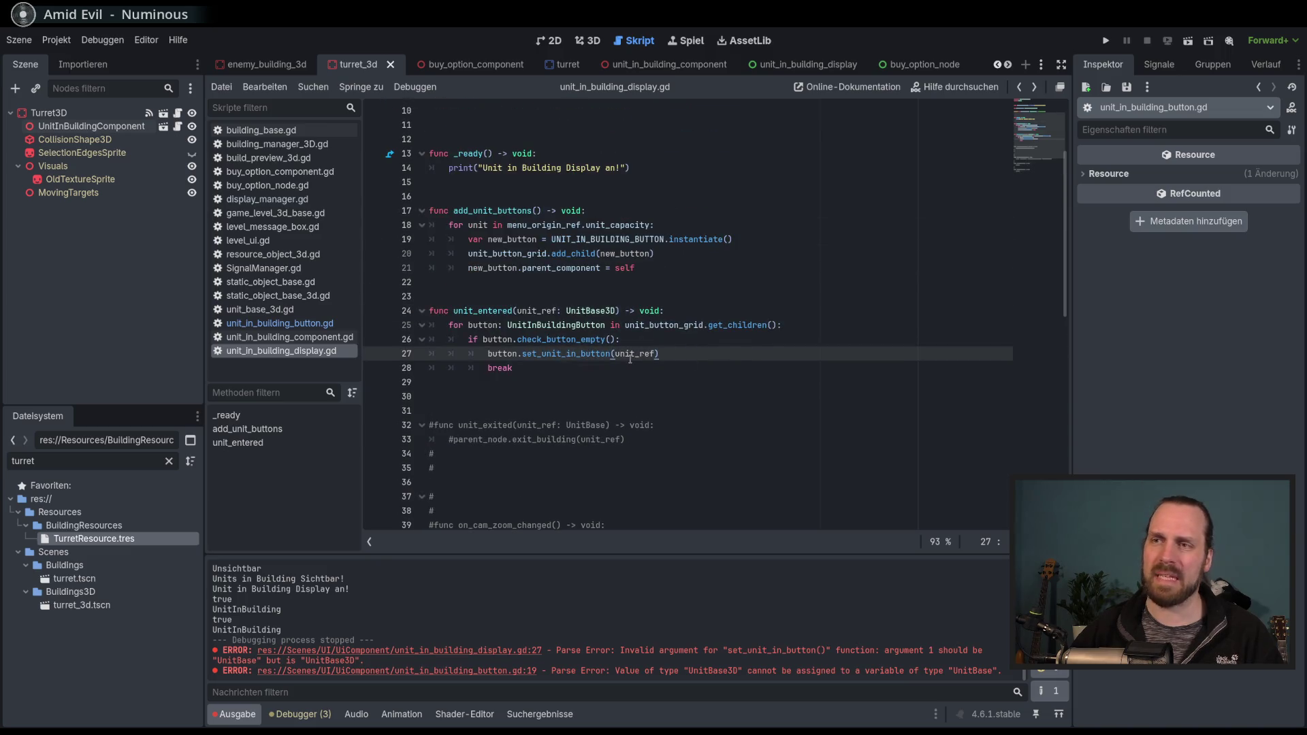
mouse_move(587, 359)
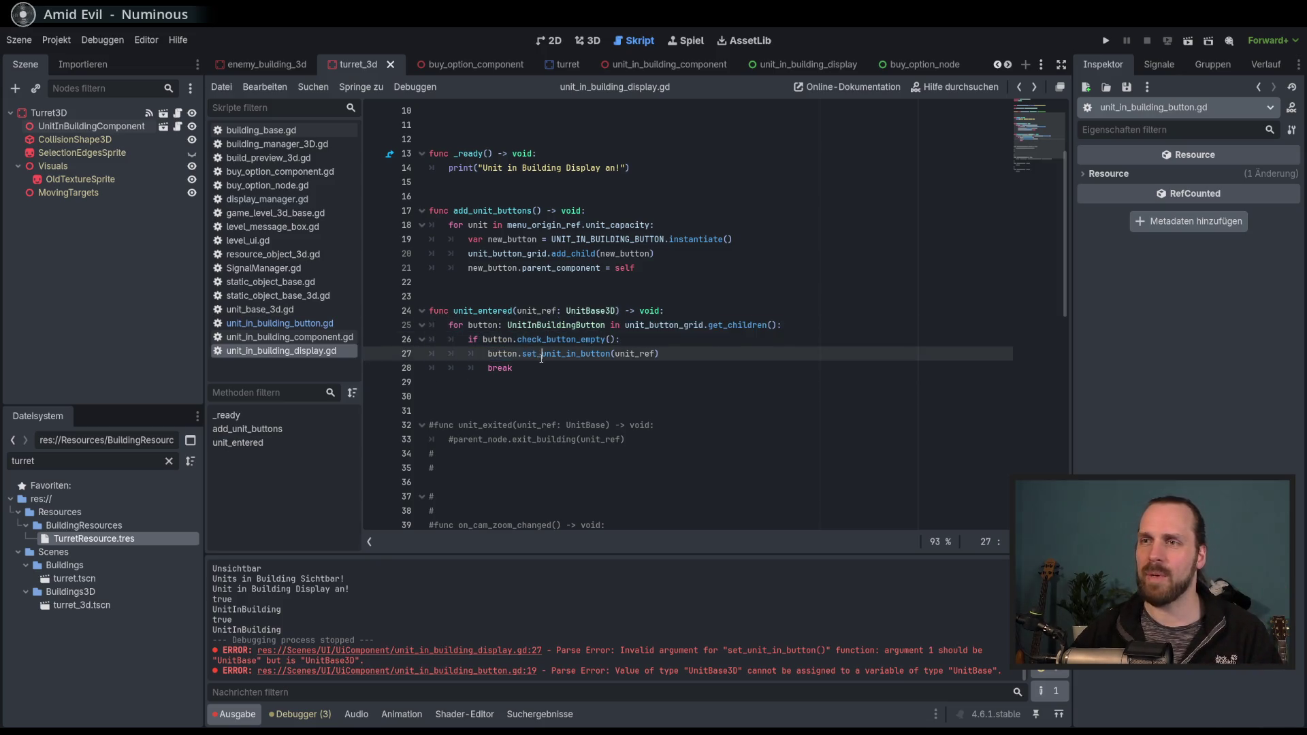
left_click(640, 366)
key("Up")
key("Up")
key("Down")
key("Down")
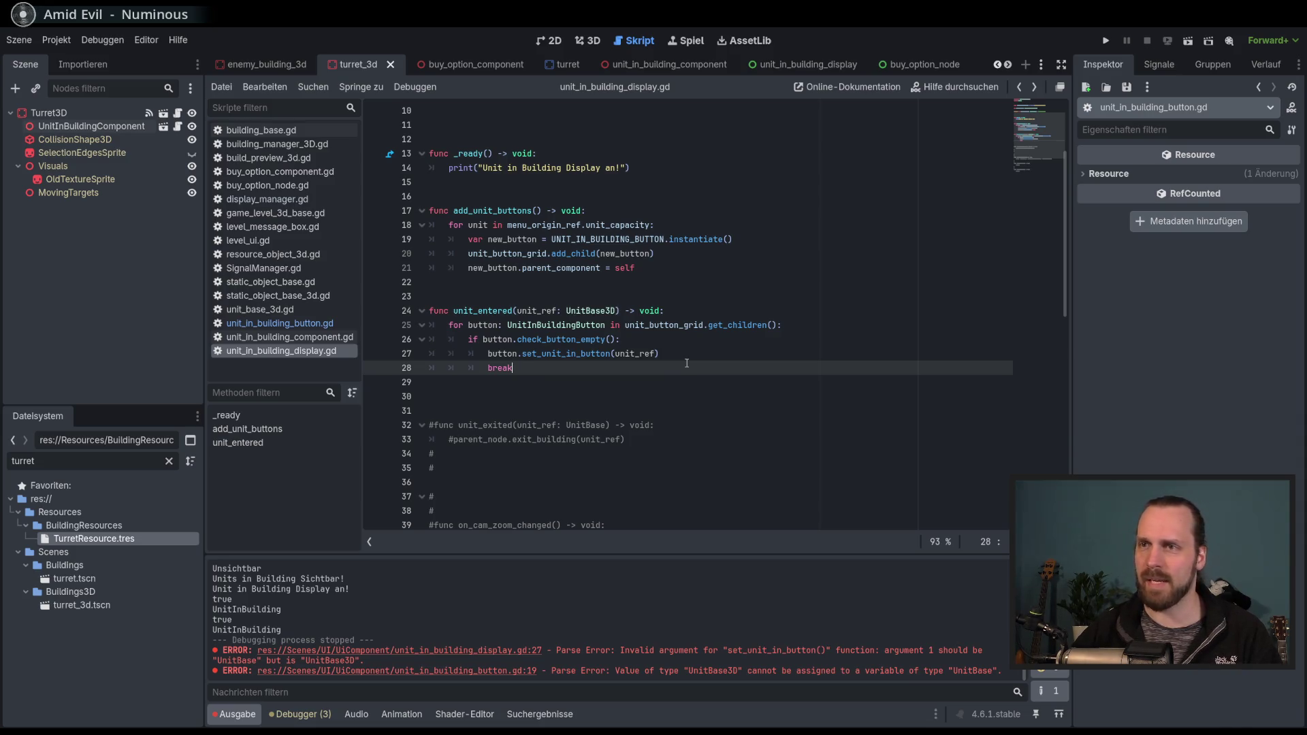
scroll(687, 363, "up", 3)
scroll(687, 363, "down", 2)
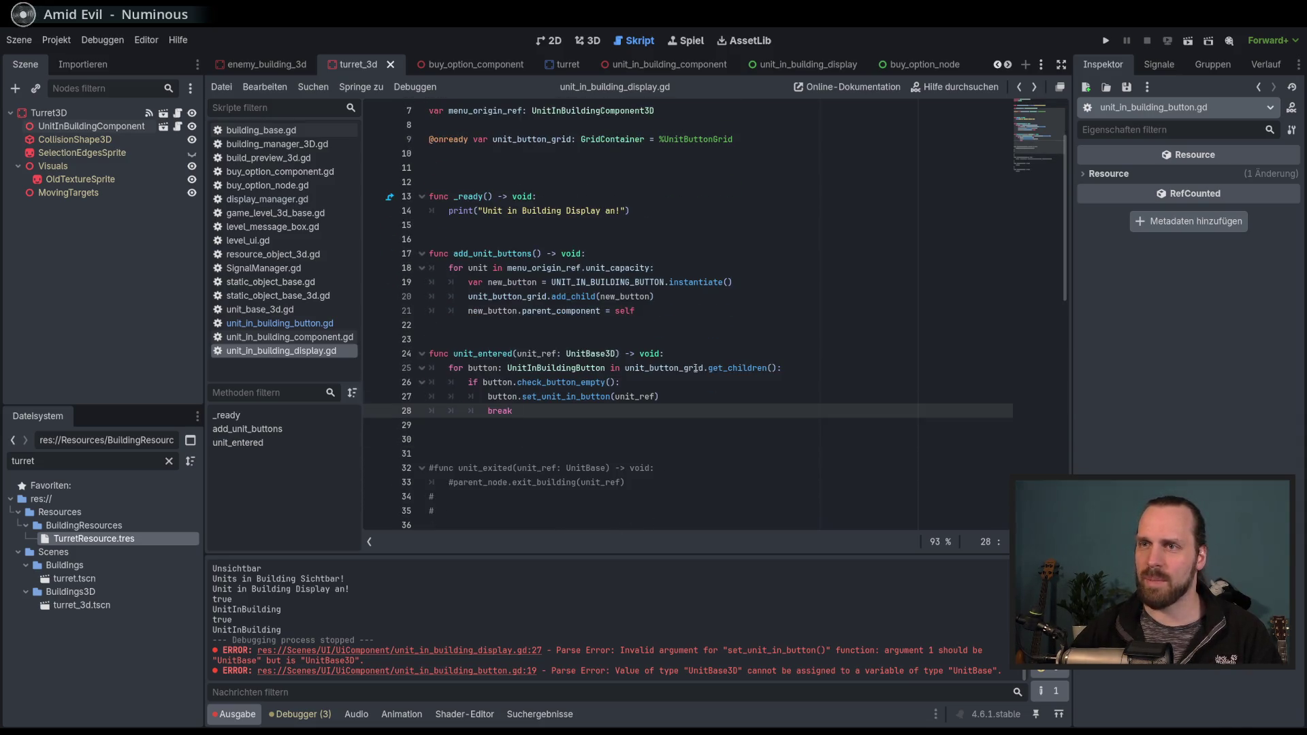
left_click(724, 386)
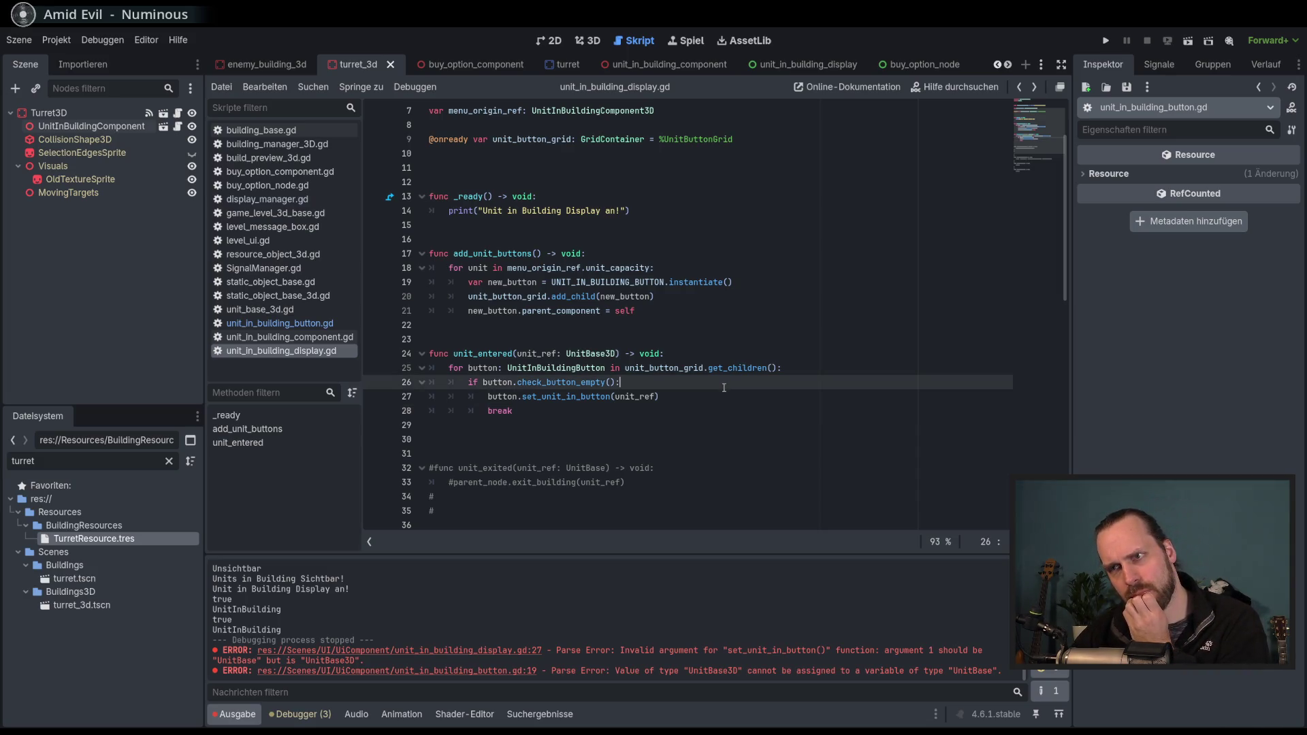
double_click(489, 355)
Search the project for unit_entered and open its line-138 call in static_object_base.gd.
key("ctrl+shift+f")
left_click(620, 440)
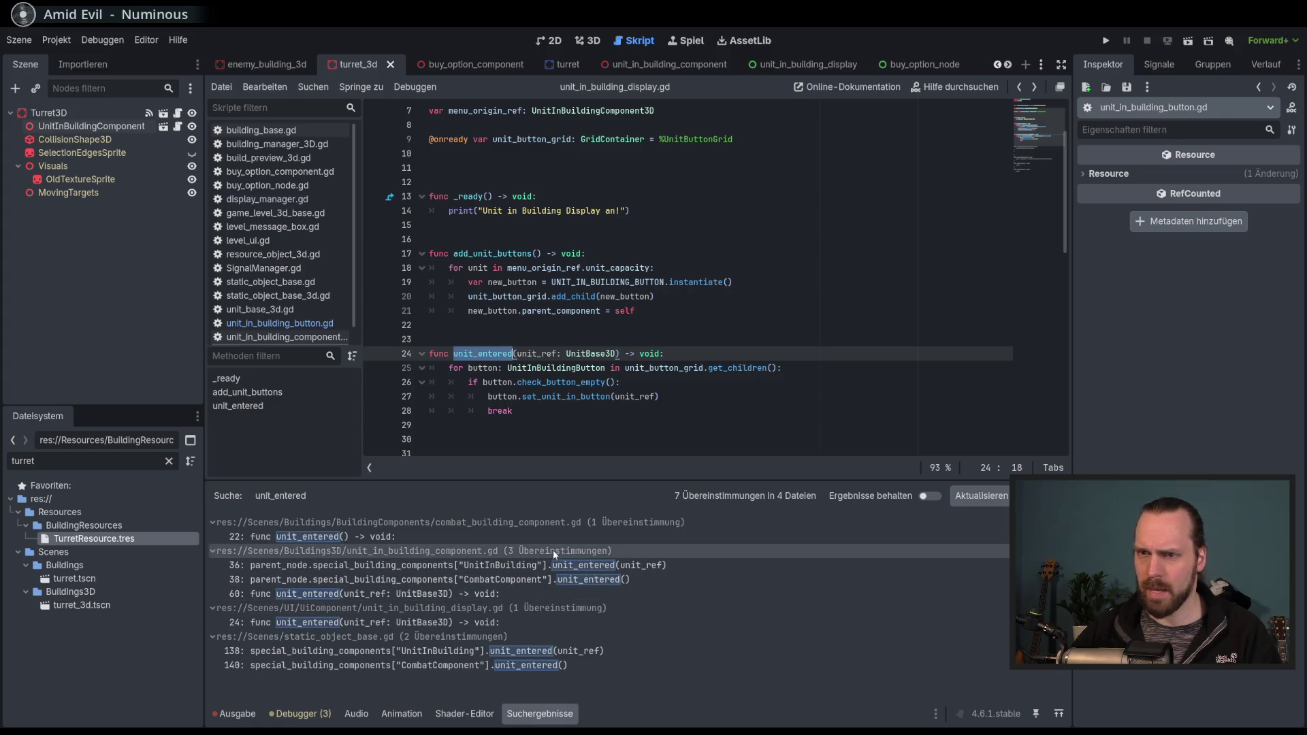
left_click(593, 651)
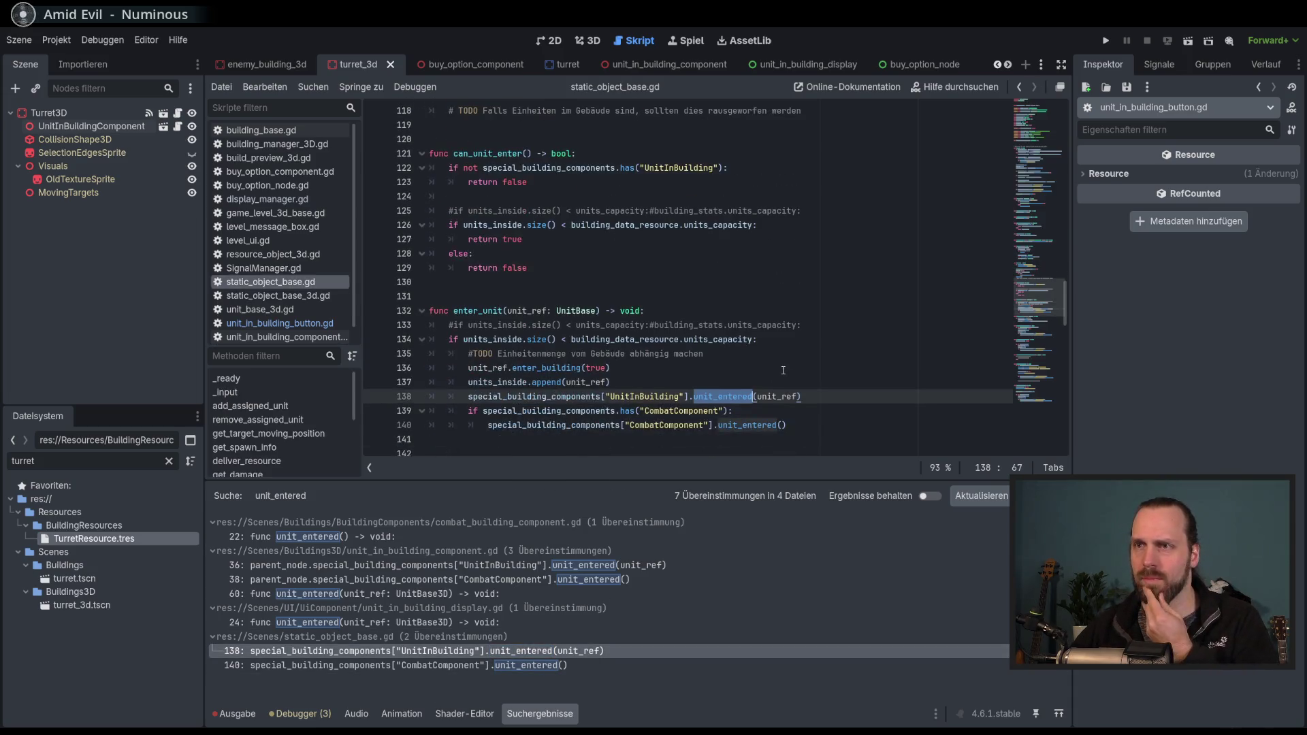
scroll(817, 368, "down", 2)
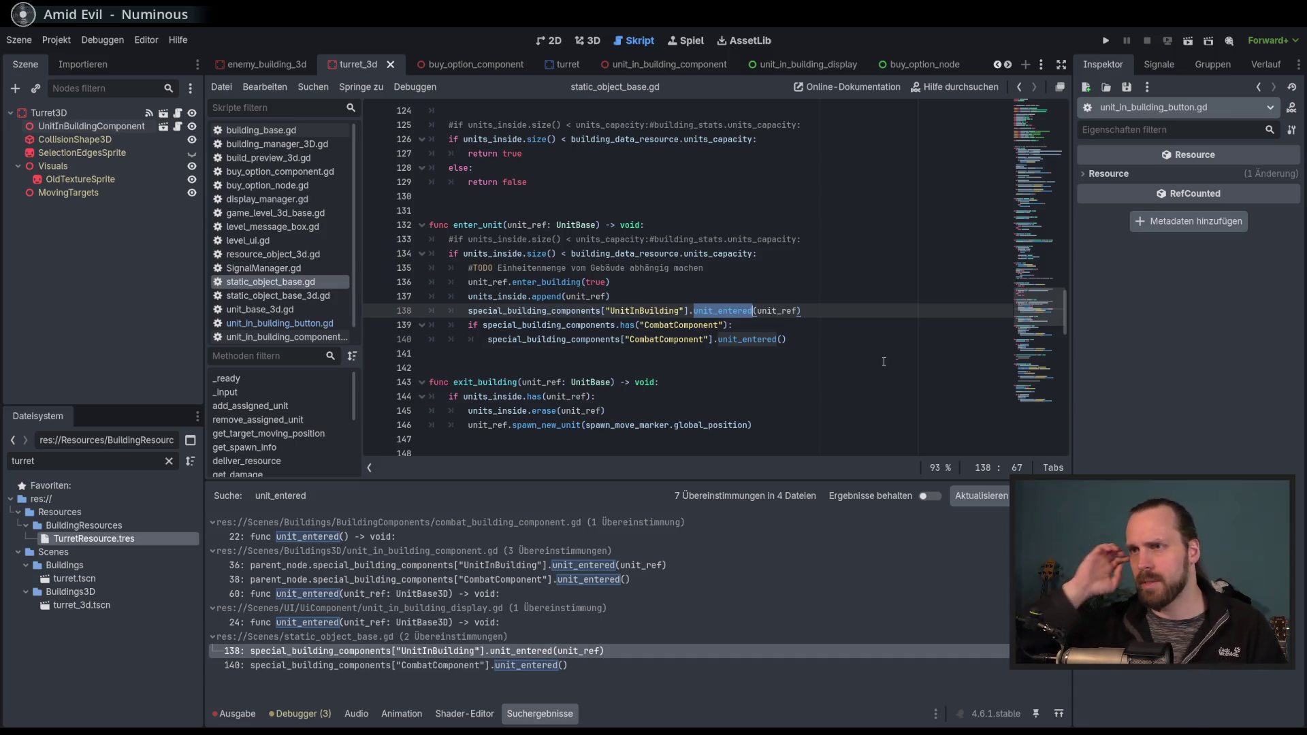
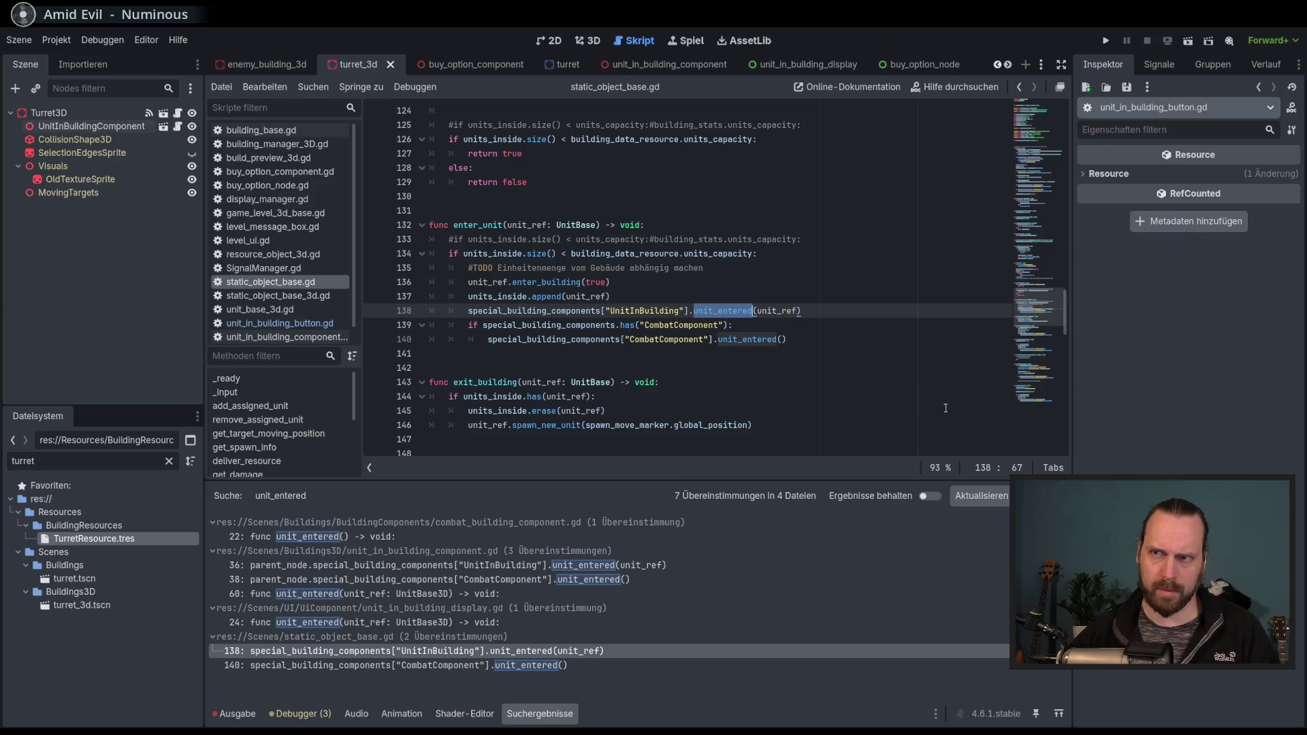
Open static_object_base_3d.gd with its method list filtered to 'enter', placed below unit_base_3d.gd.
mouse_move(1034, 377)
left_mouse_down()
mouse_move(1027, 106)
mouse_move(1032, 147)
mouse_move(1051, 112)
mouse_move(1075, 395)
left_mouse_up()
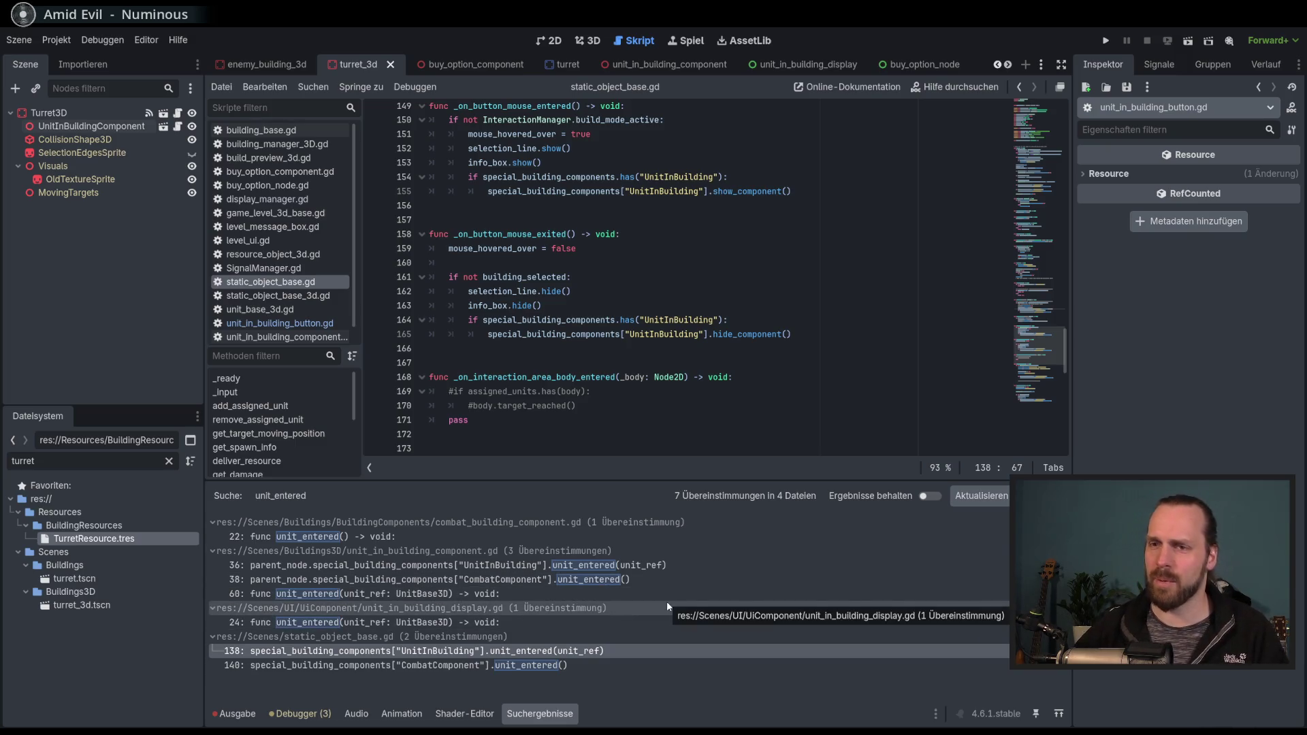
scroll(640, 443, "down", 2)
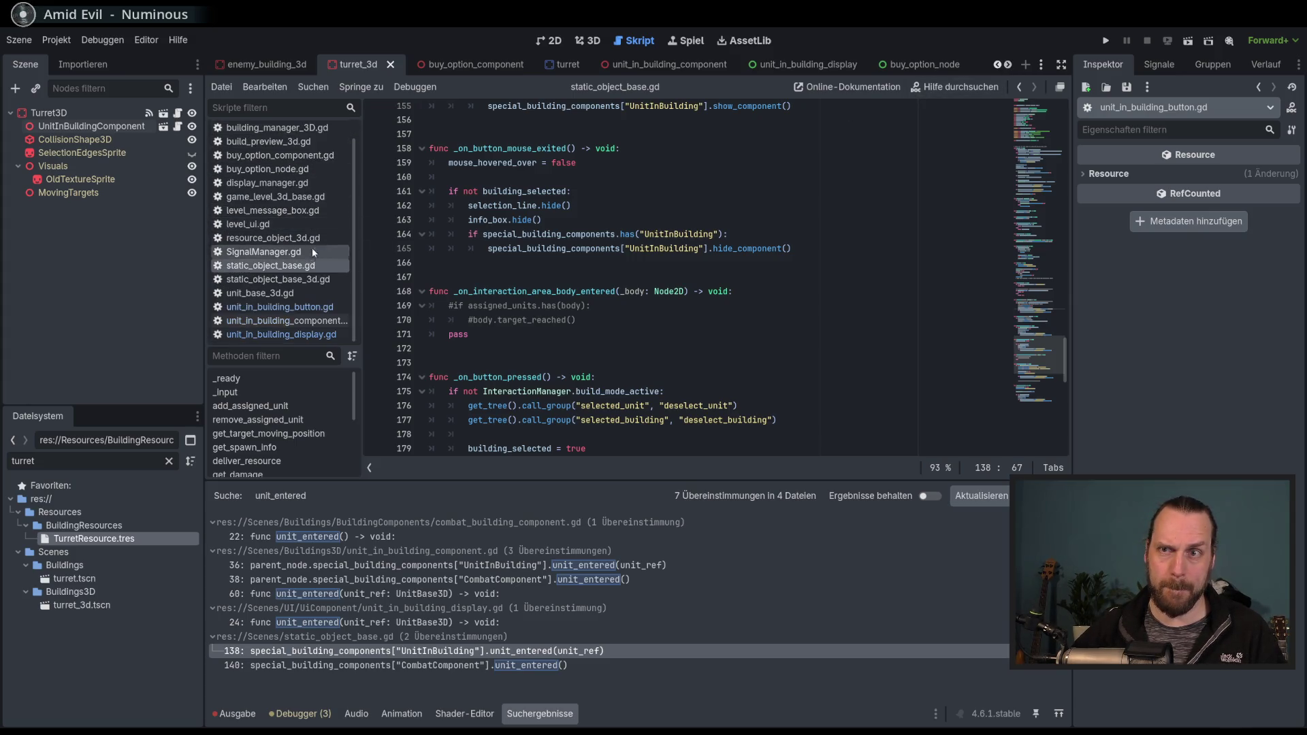
left_click(310, 296)
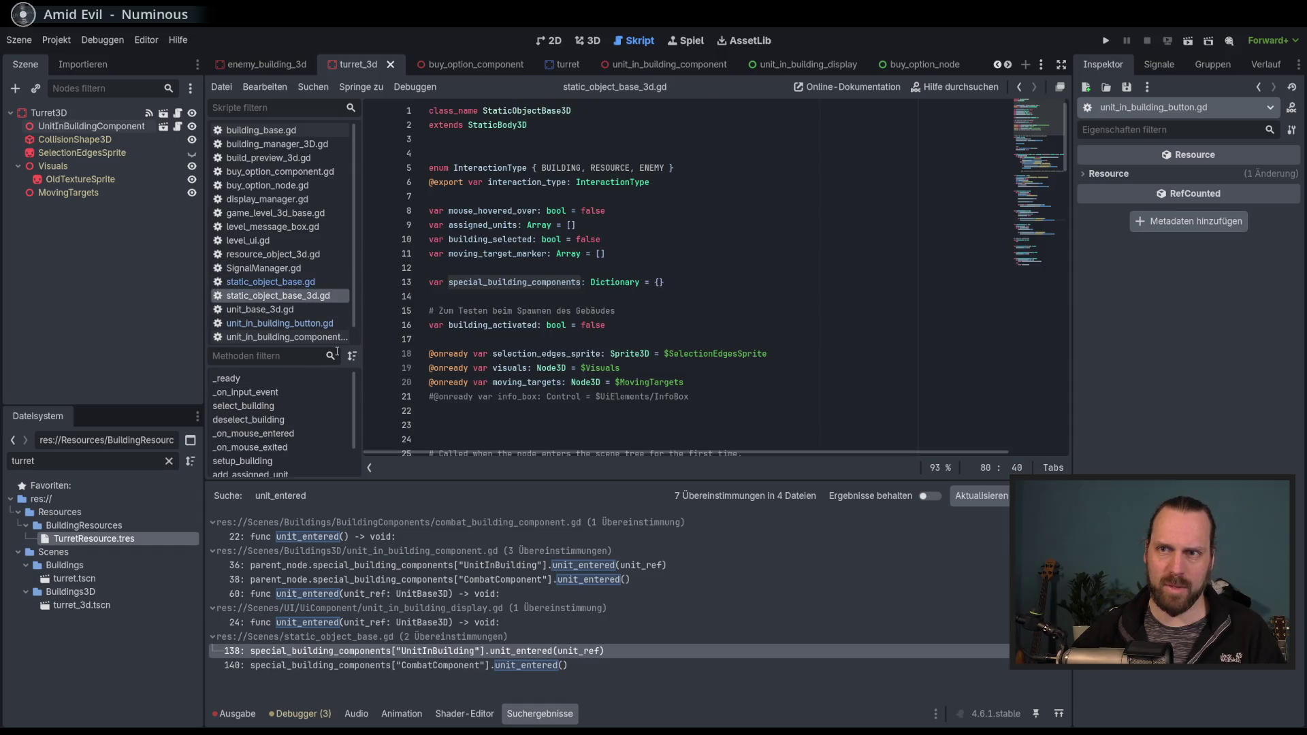
type("enter")
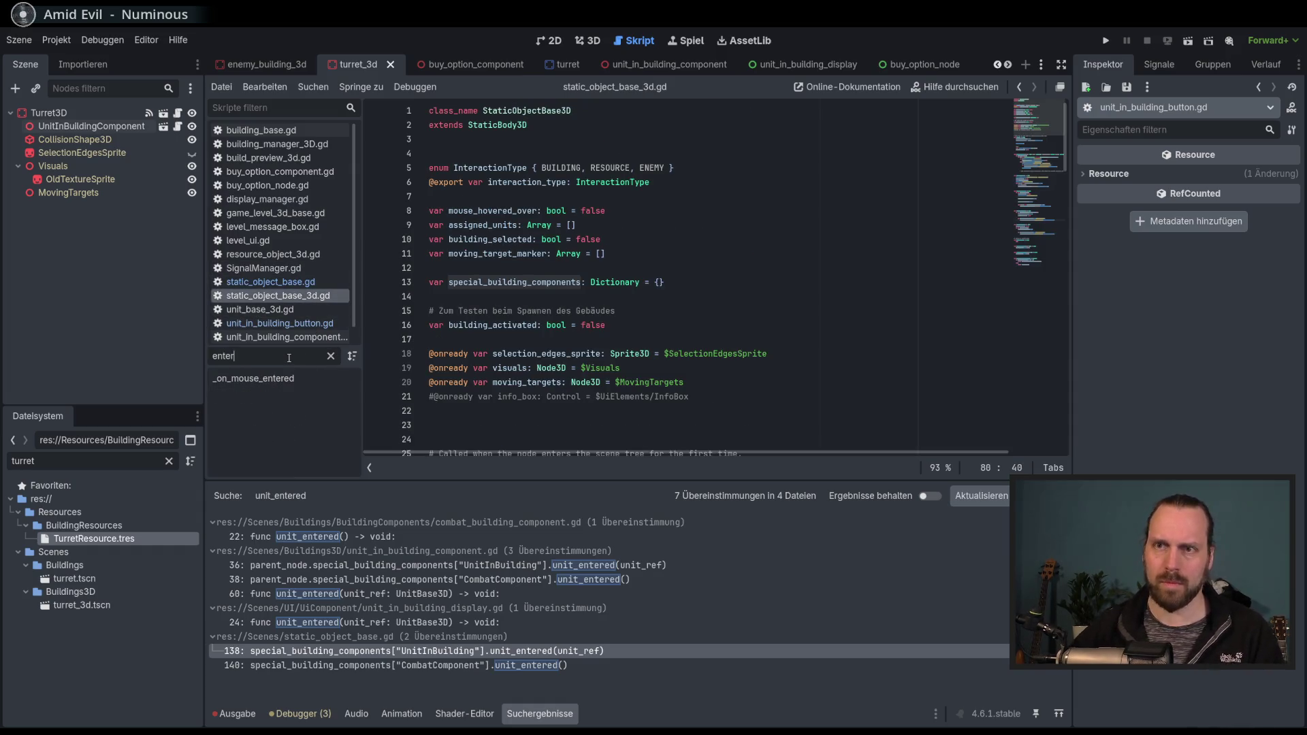
double_click(289, 358)
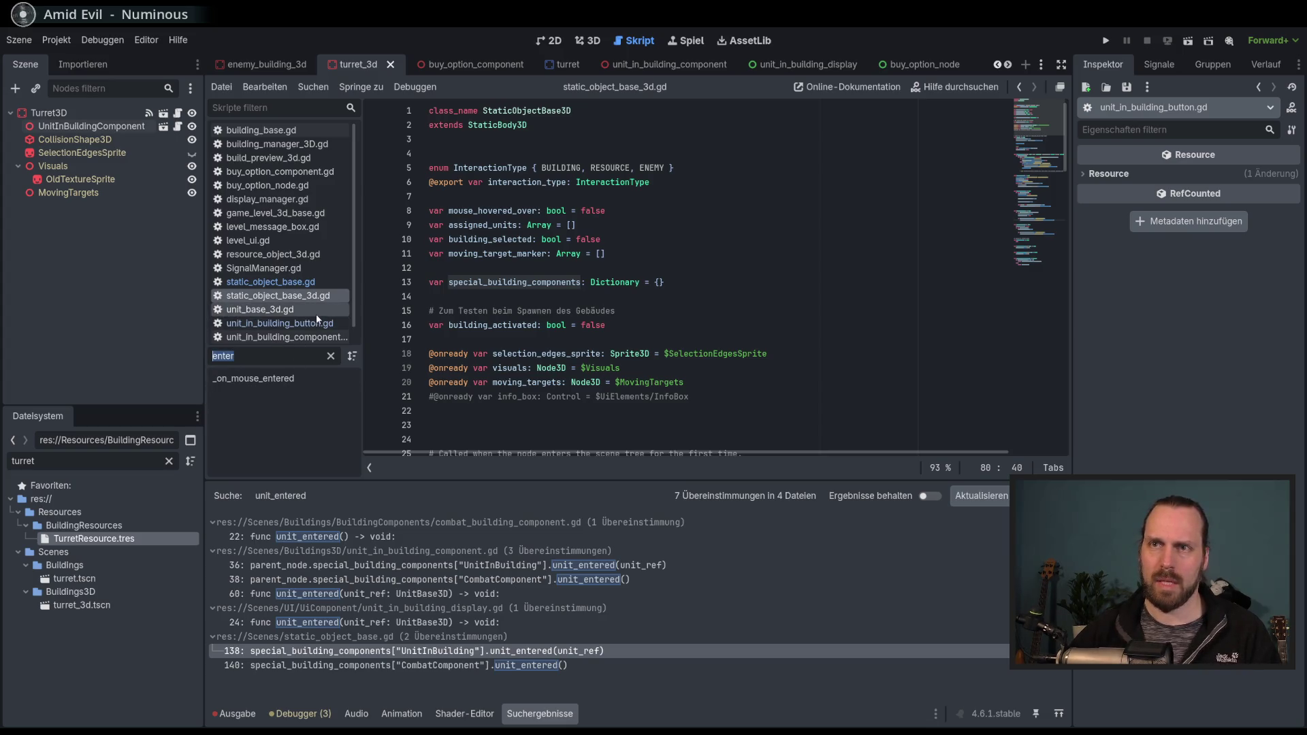
mouse_move(346, 291)
left_mouse_down()
mouse_move(348, 310)
mouse_move(351, 288)
left_mouse_up()
Review enter_unit and can_unit_enter in static_object_base.gd, then return to static_object_base_3d.gd.
scroll(356, 317, "down", 1)
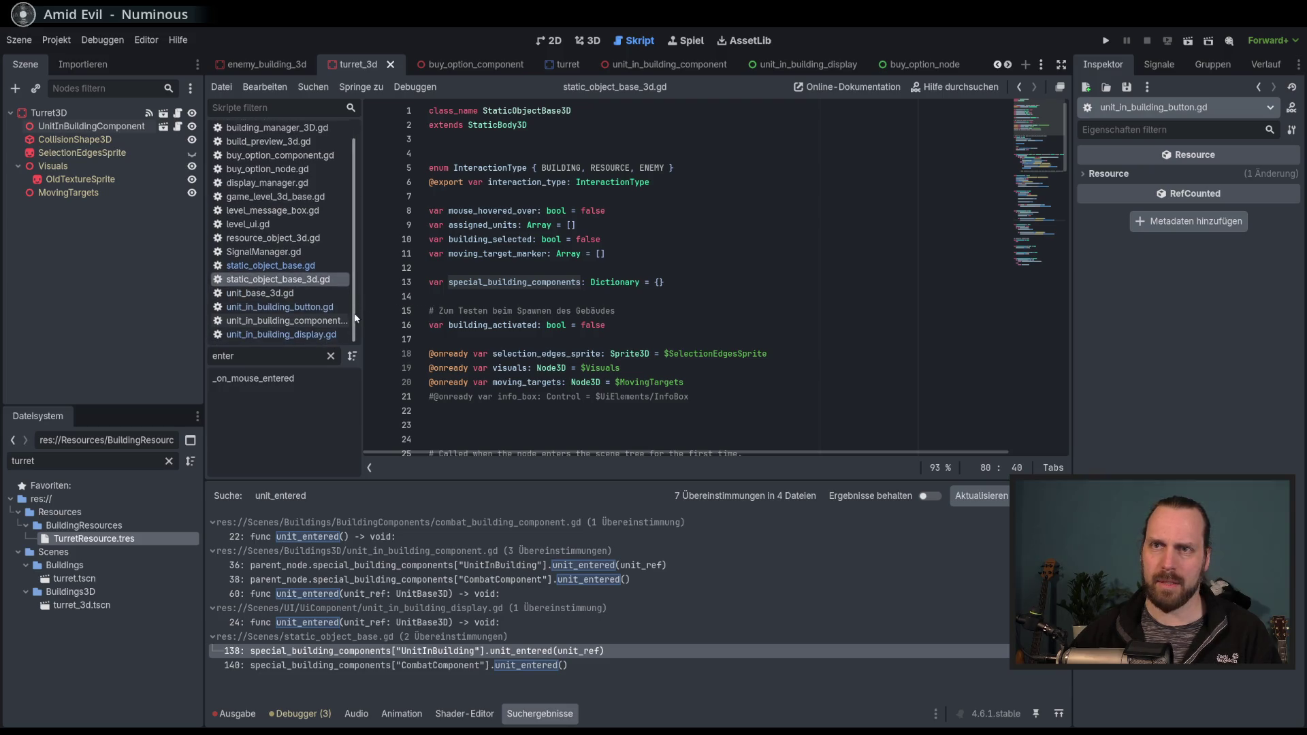
left_click(302, 267)
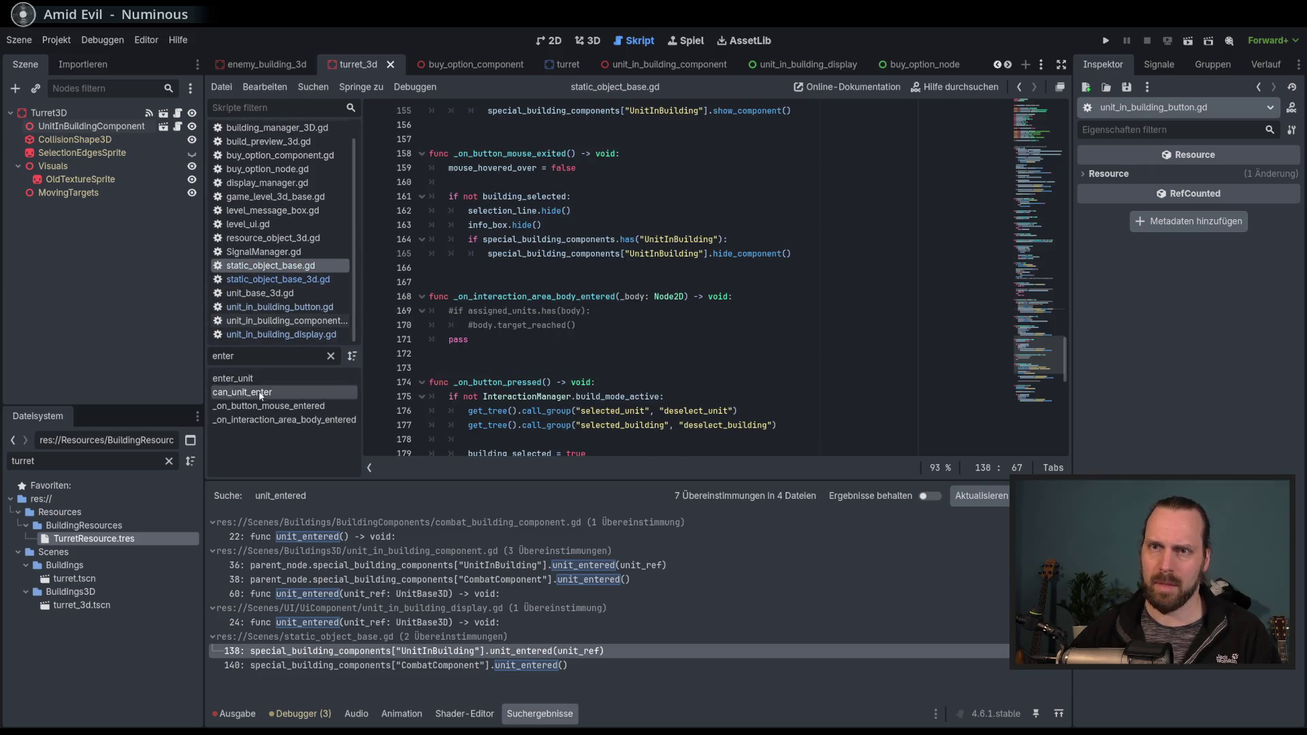
left_click(245, 378)
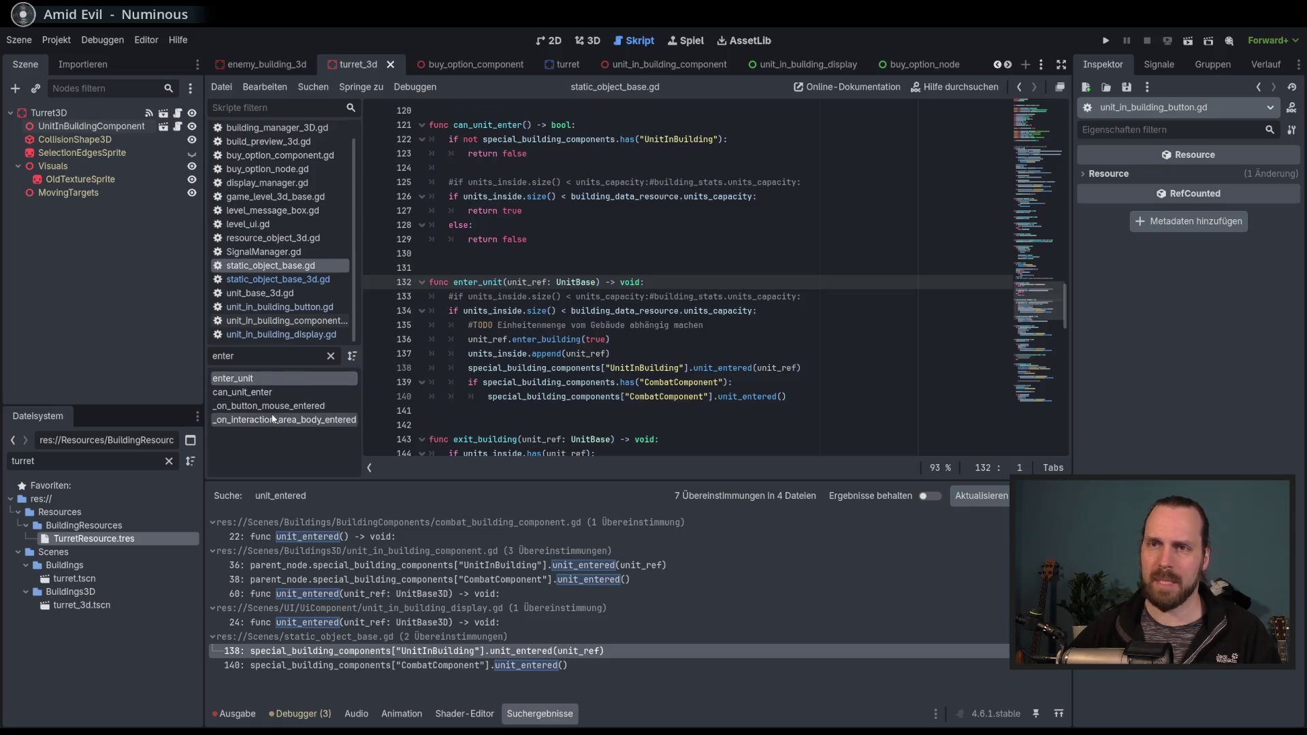
left_click(265, 394)
left_click(249, 379)
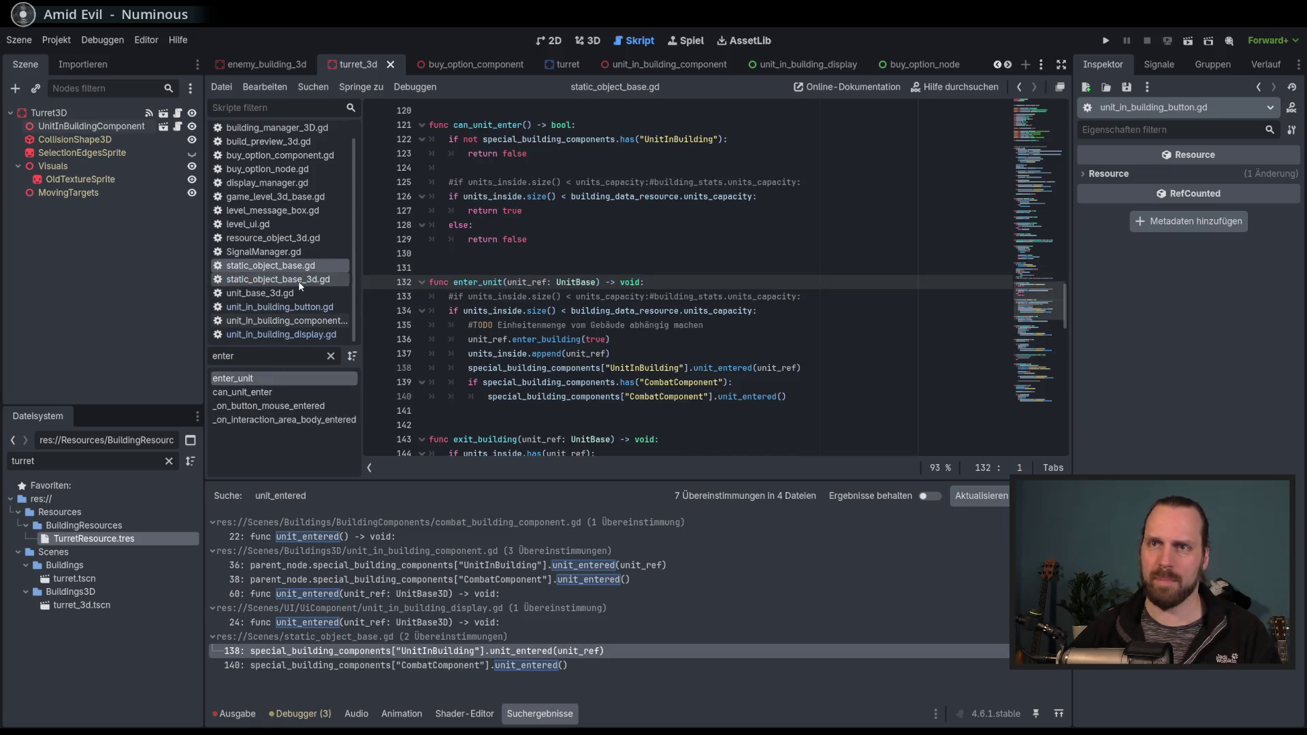
left_click(301, 282)
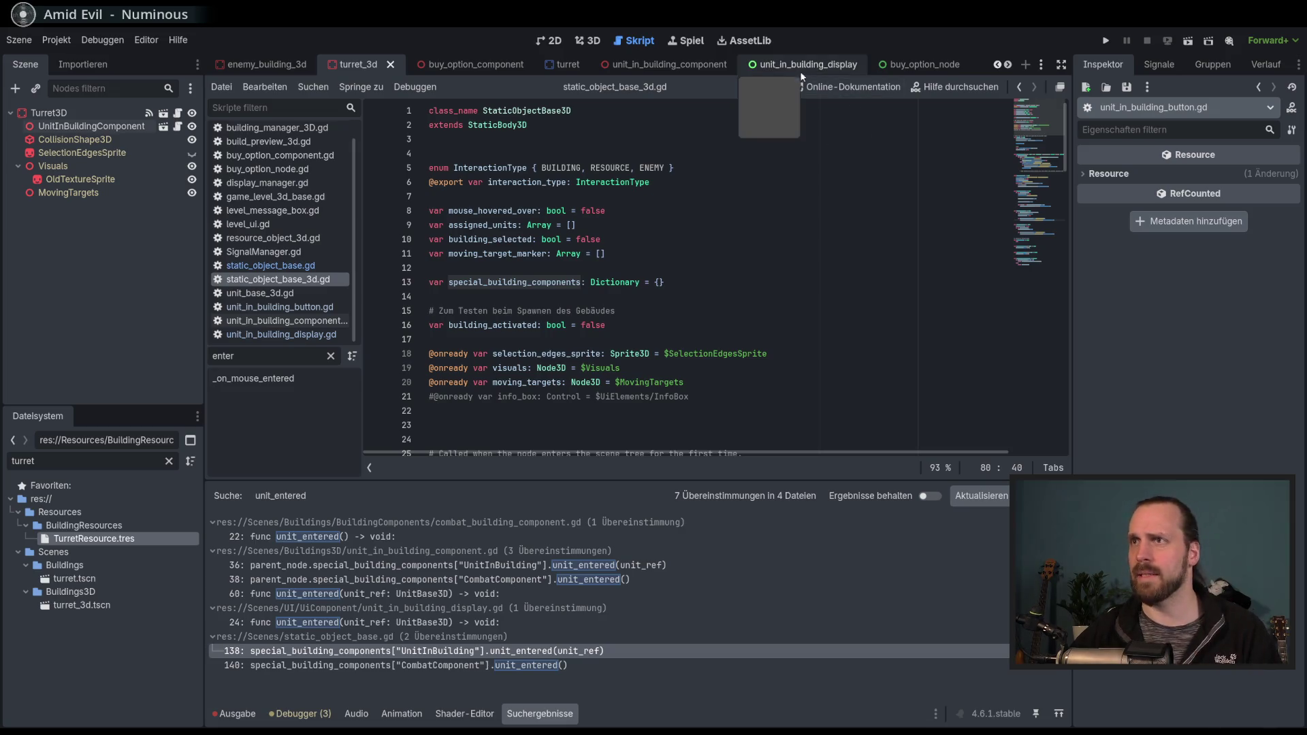
In the unit_in_building_component script, highlight the unit_entered calls inside enter_unit.
left_click(680, 72)
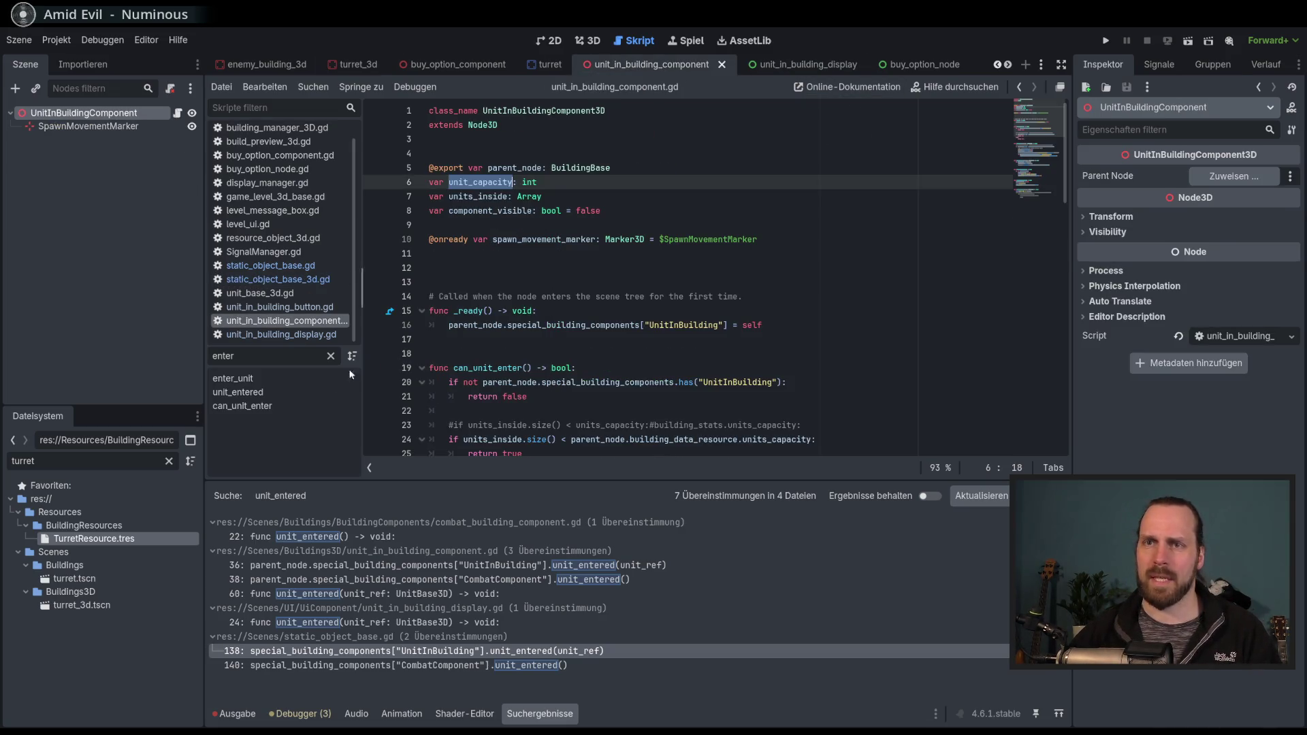
left_click(255, 378)
scroll(671, 321, "down", 1)
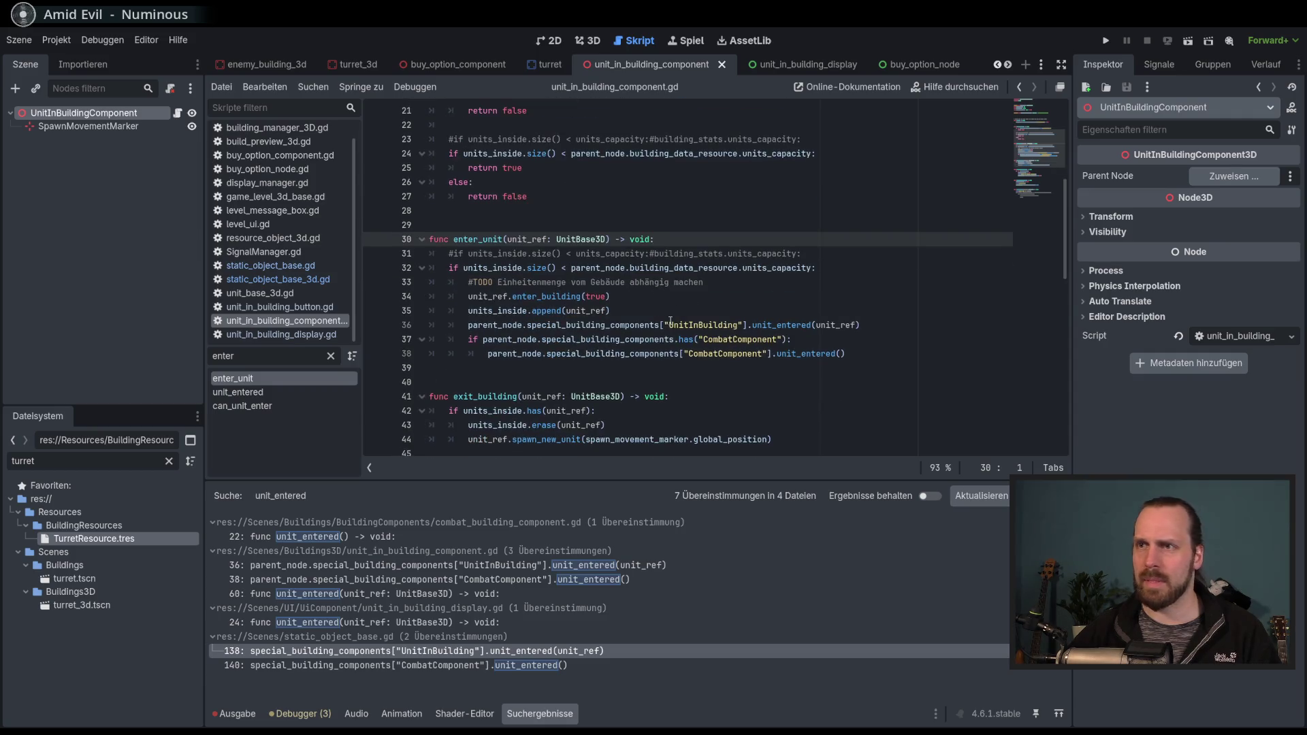
double_click(809, 353)
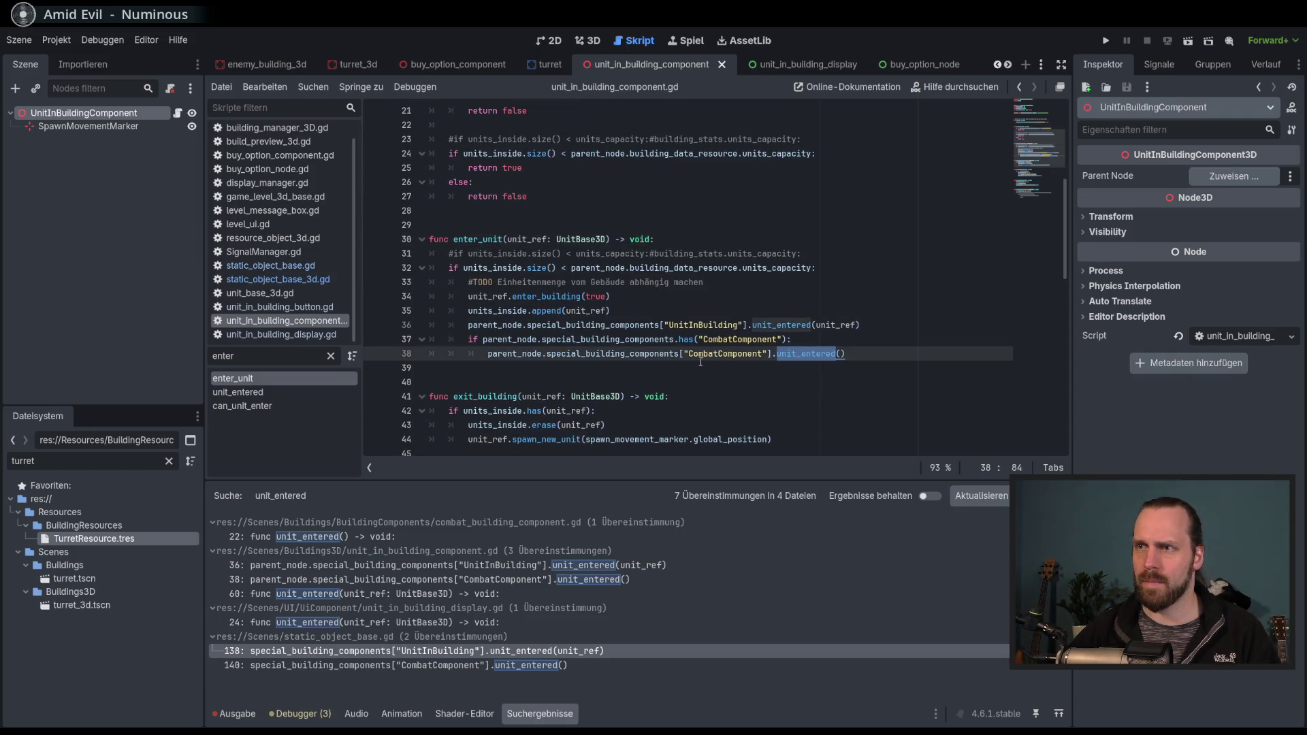
left_click(878, 355)
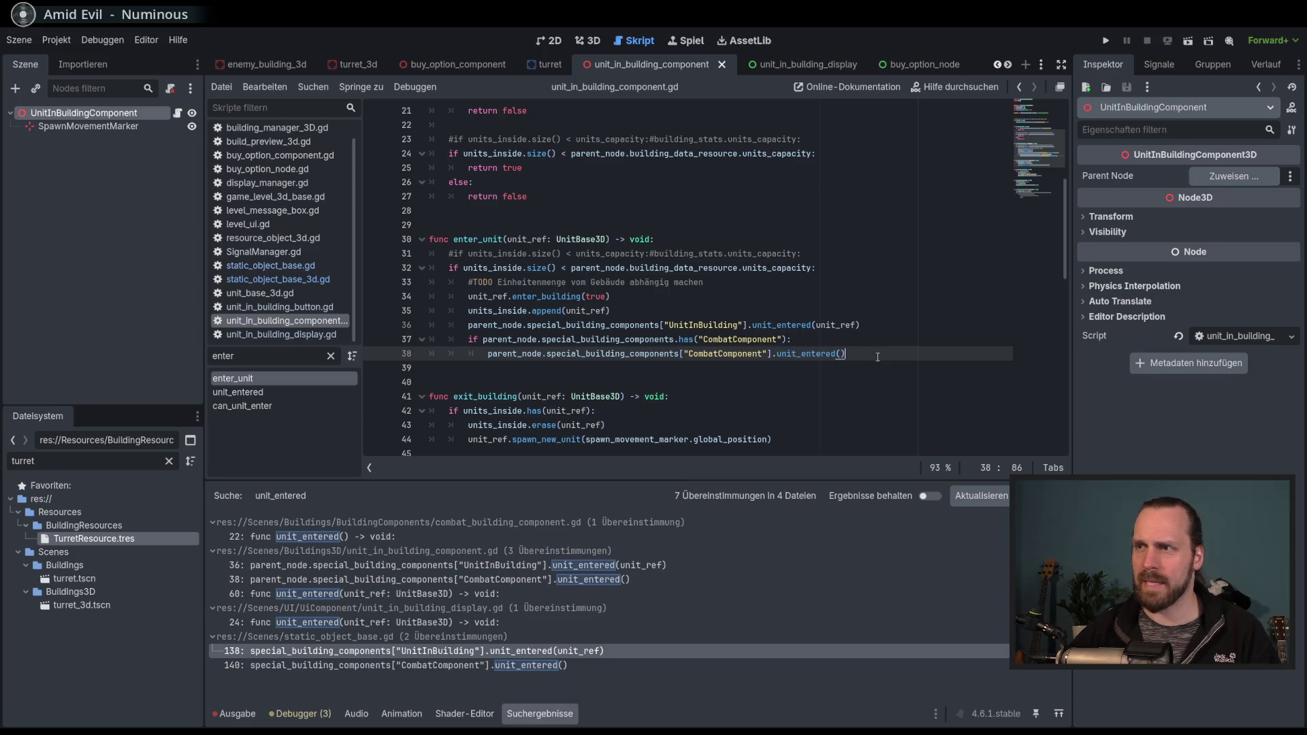
Inspect the unit_ref argument passed to unit_entered on lines 36–38.
double_click(830, 325)
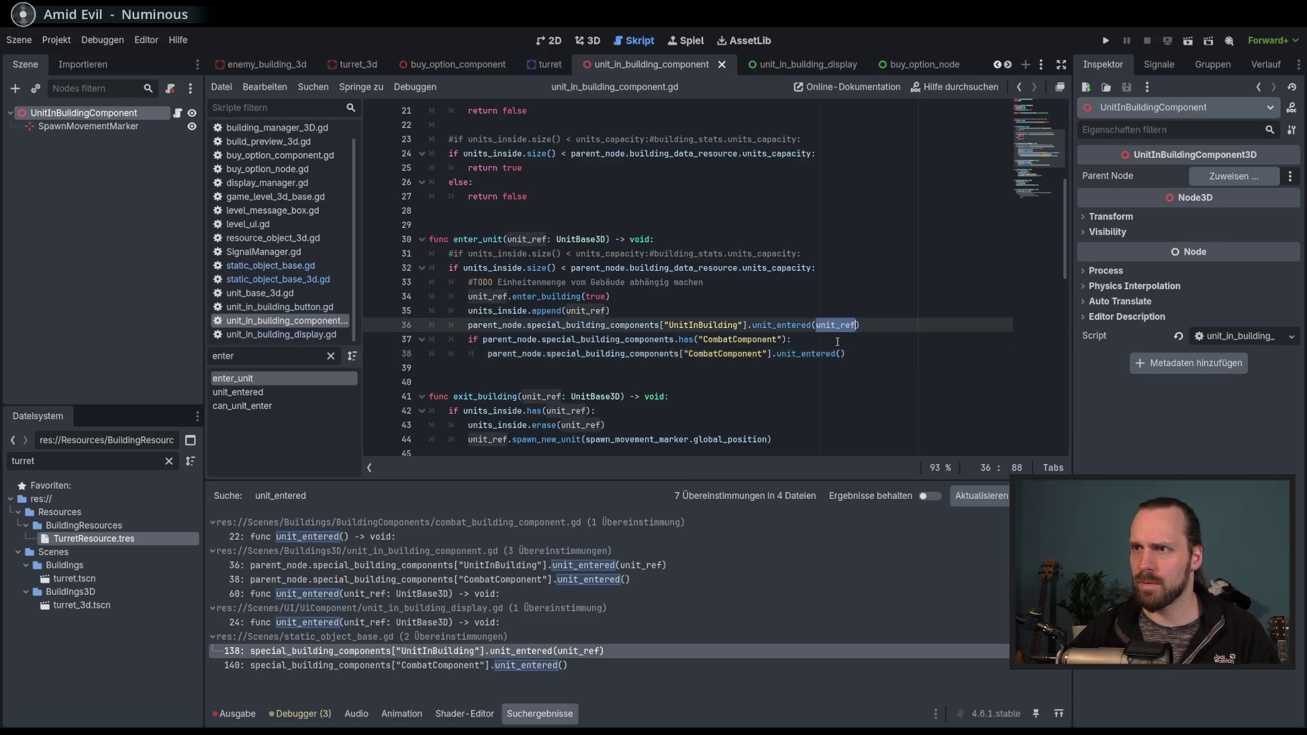
scroll(747, 353, "up", 5)
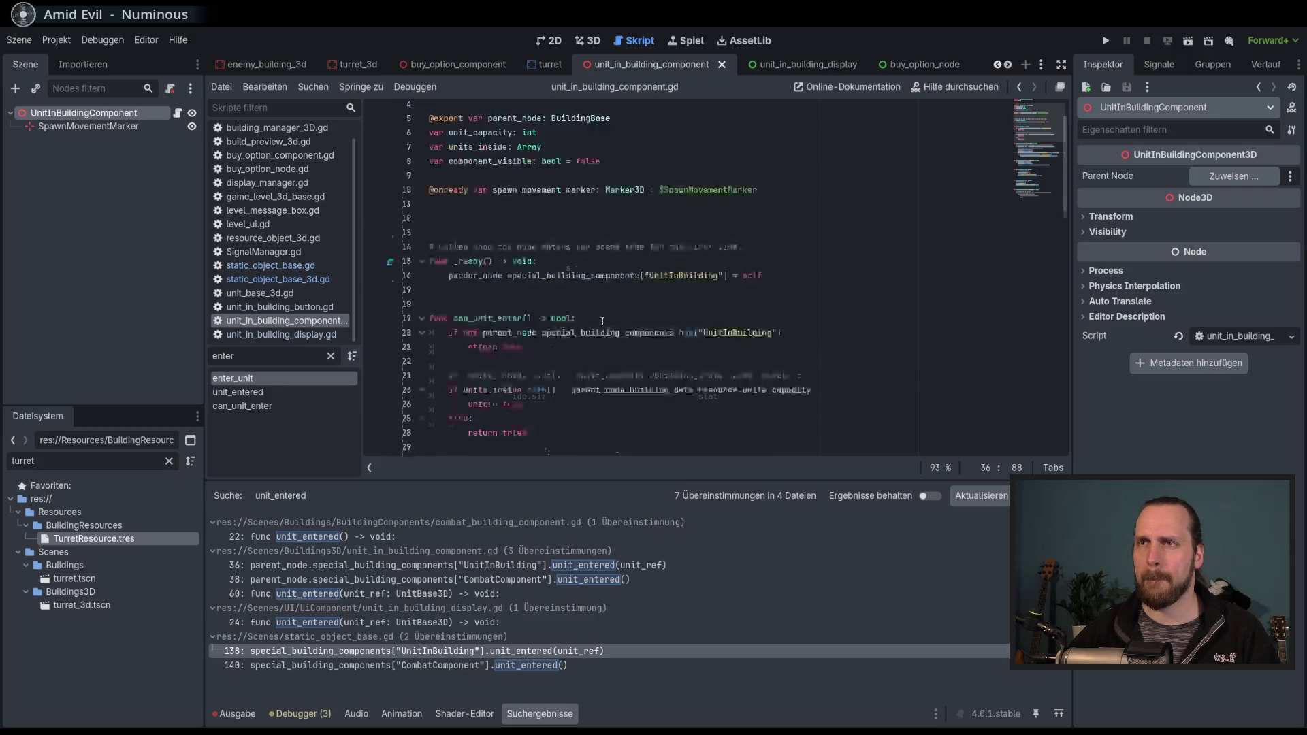
scroll(602, 322, "down", 5)
scroll(764, 346, "down", 1)
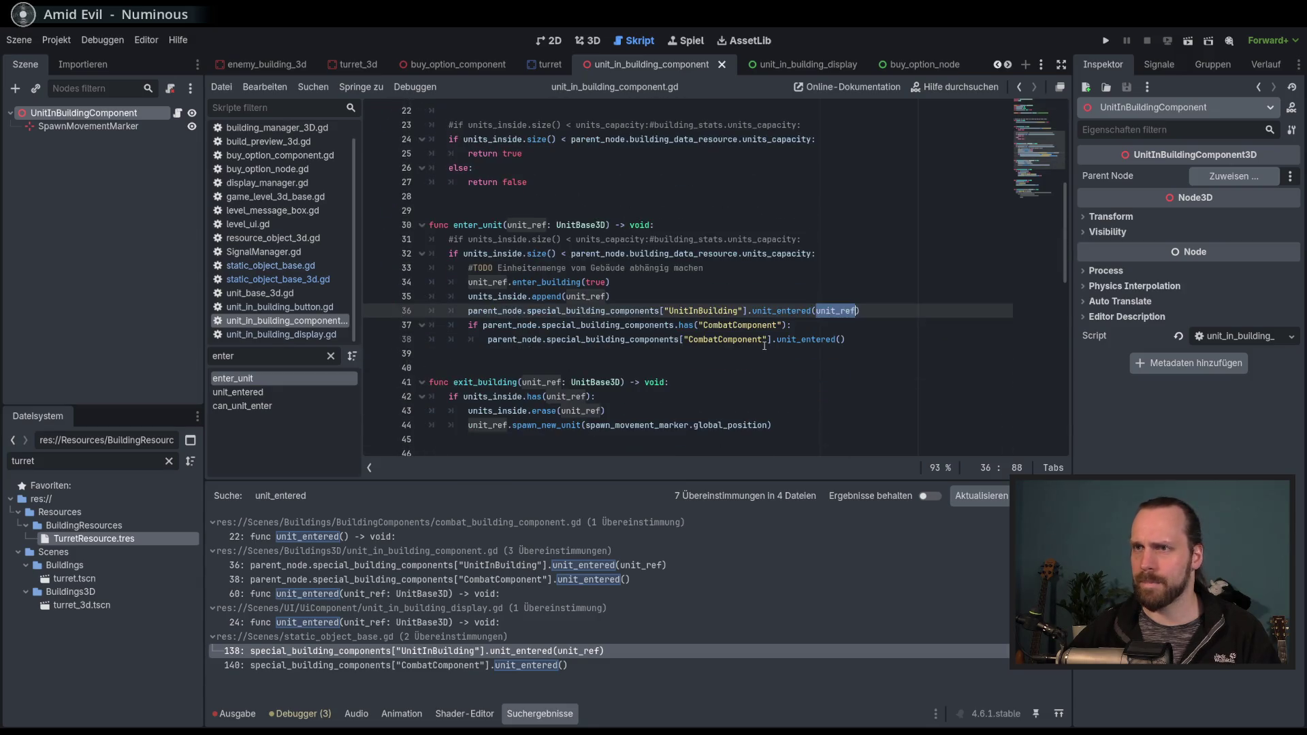
left_click(863, 327)
left_click(877, 340)
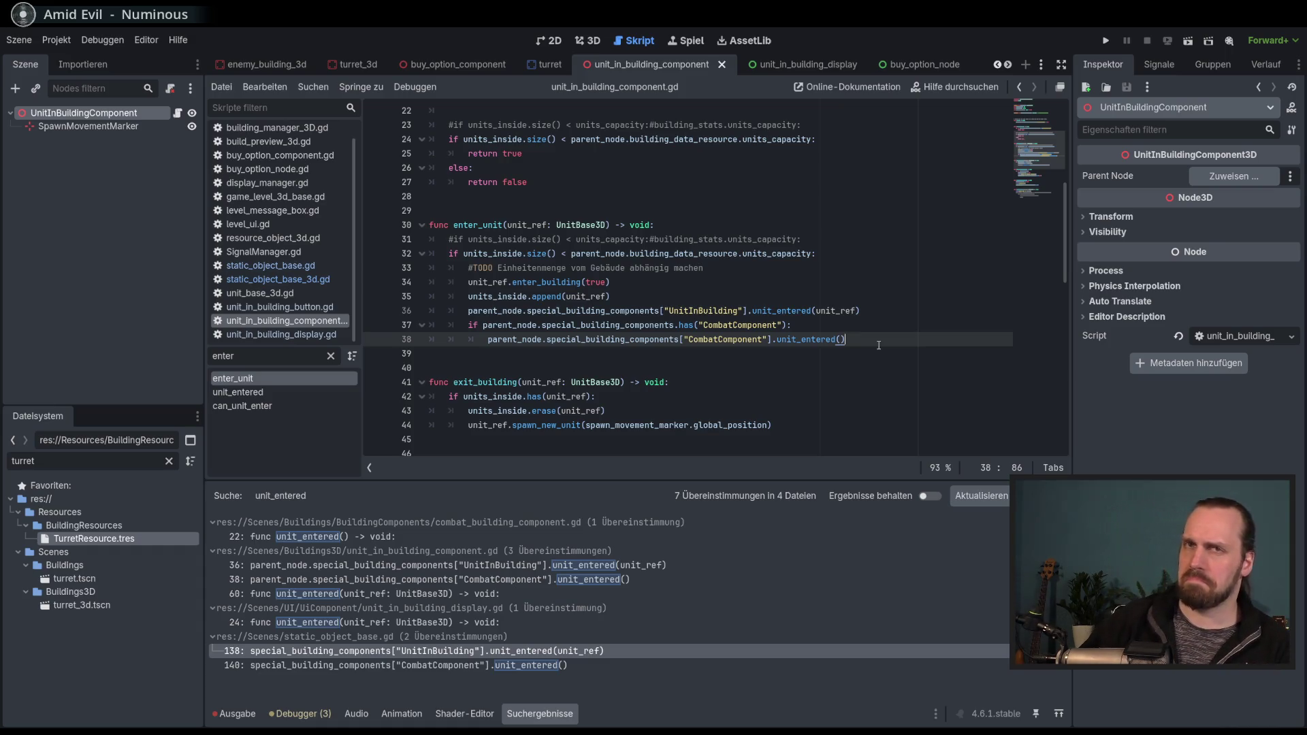
left_click(900, 332)
left_click(902, 344)
scroll(903, 346, "up", 5)
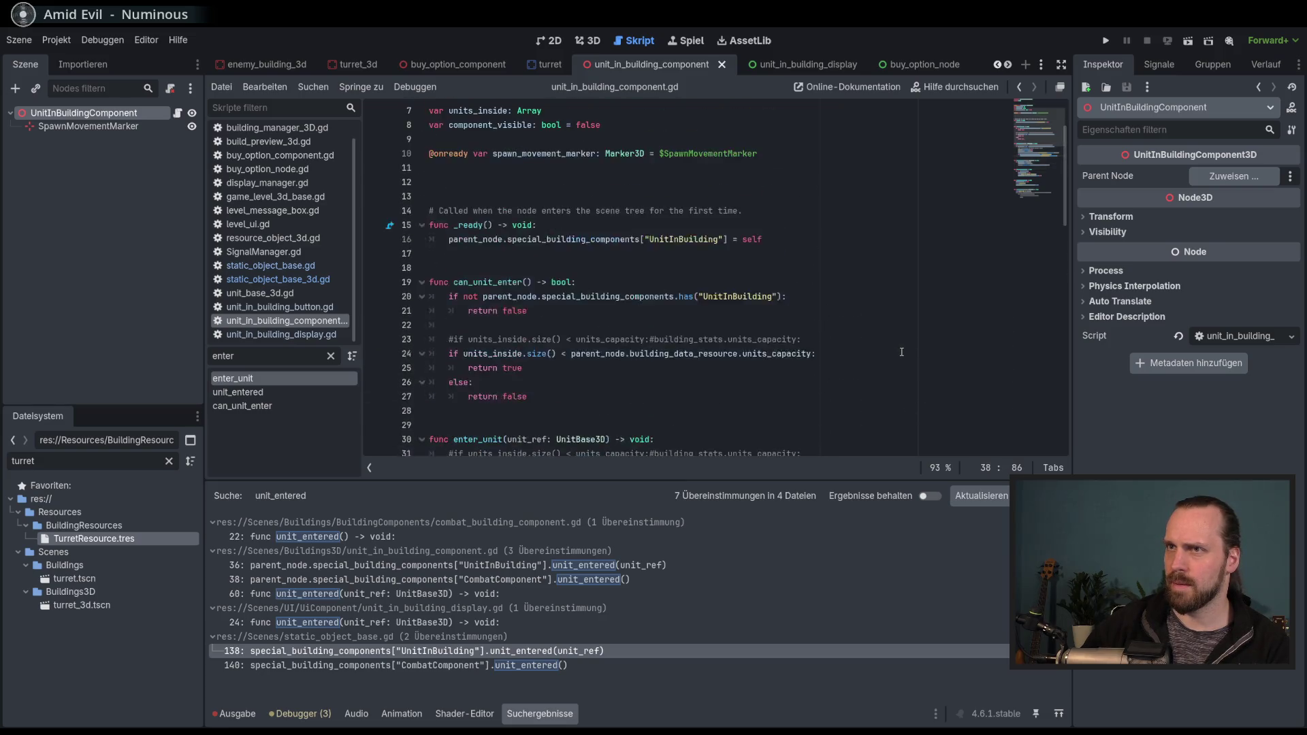
Run Test Mission - 3D, send a unit into the turret building, then stop the game.
key("F5")
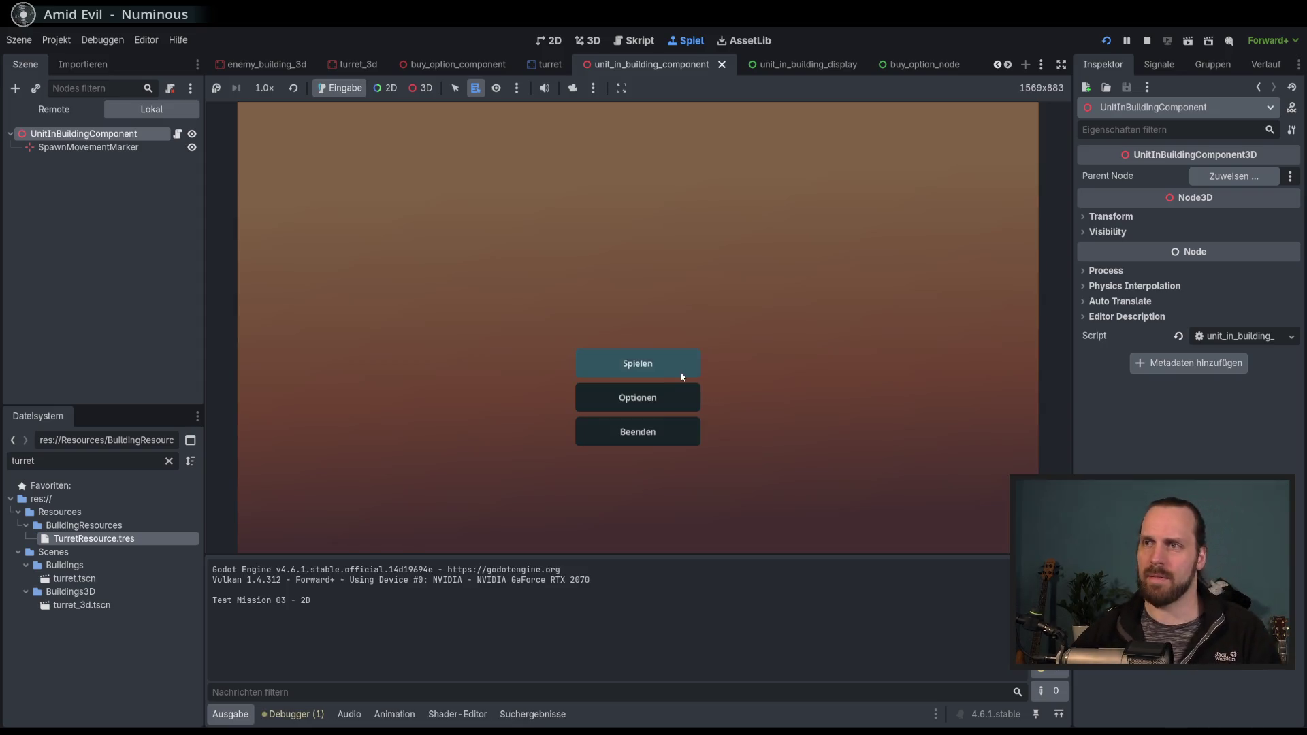
left_click(680, 370)
left_click(431, 291)
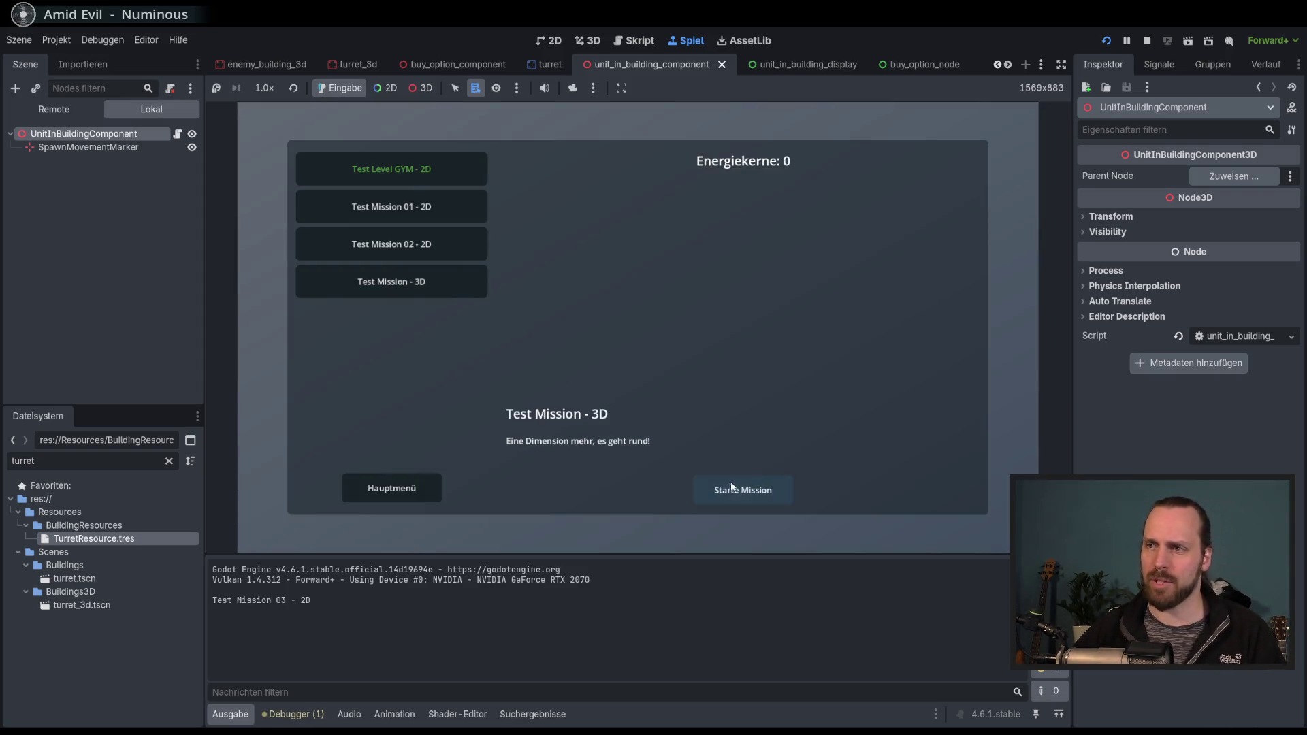
left_click(730, 487)
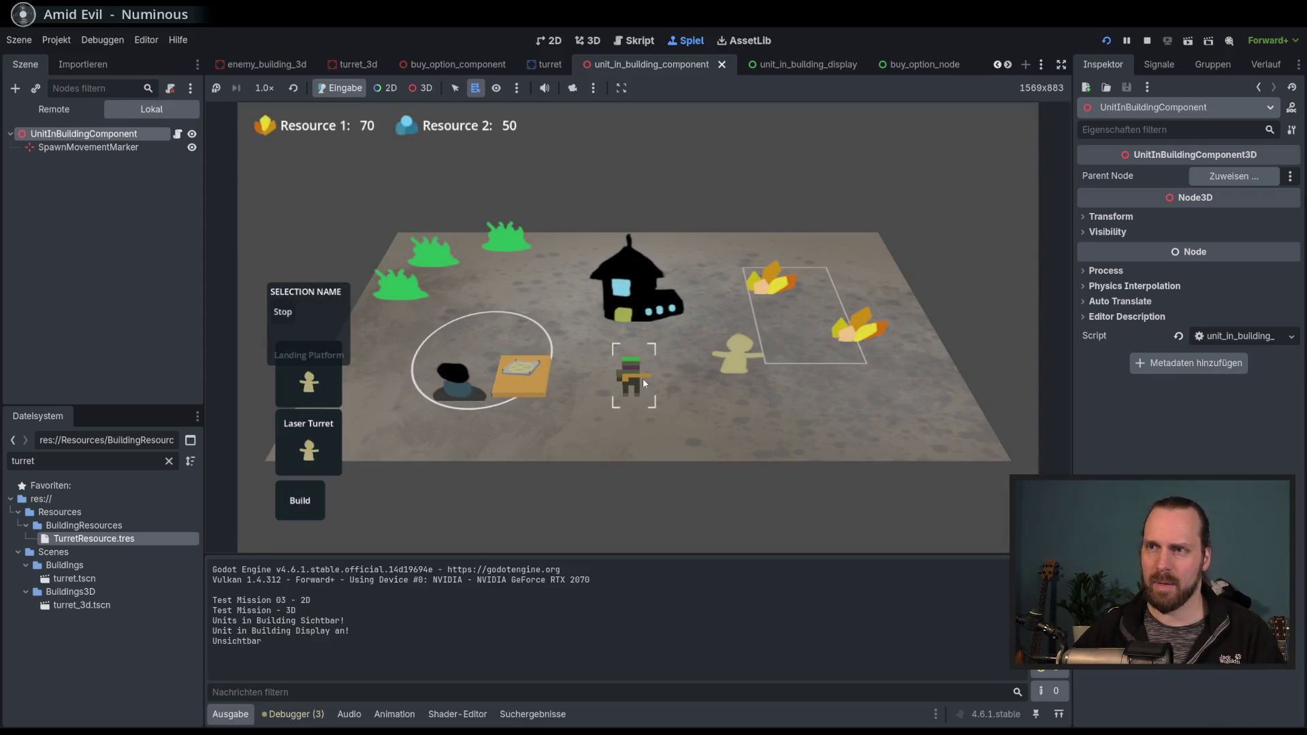
left_click(451, 380)
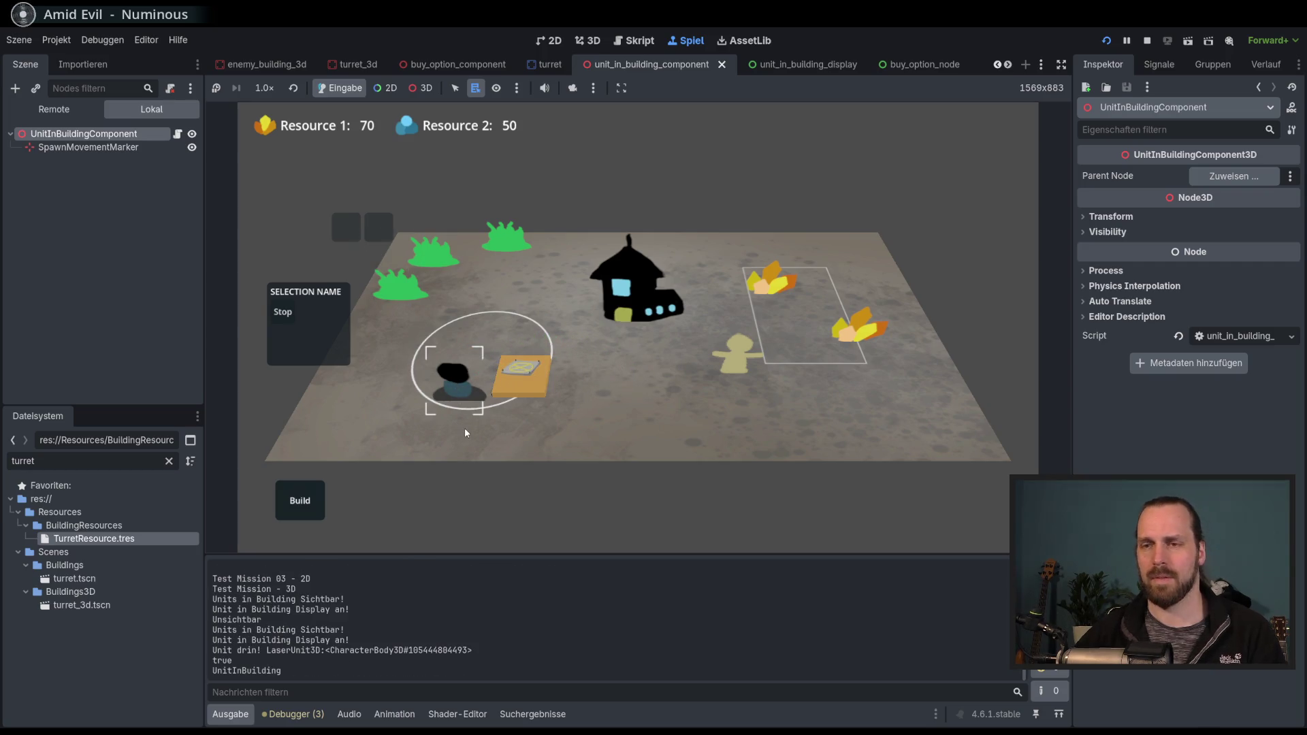
key("F8")
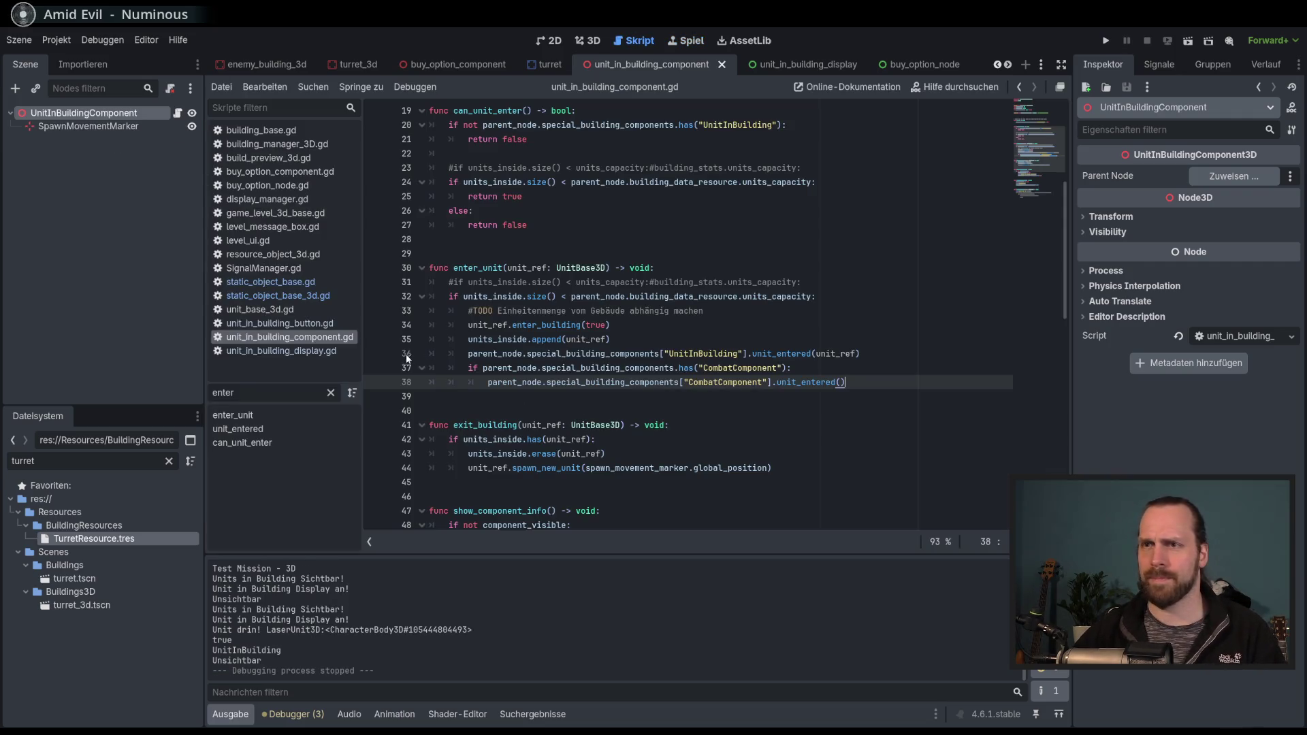
Search the current script for enter_unit from its line 30 definition.
left_click(470, 267)
double_click(470, 268)
key("ctrl+f")
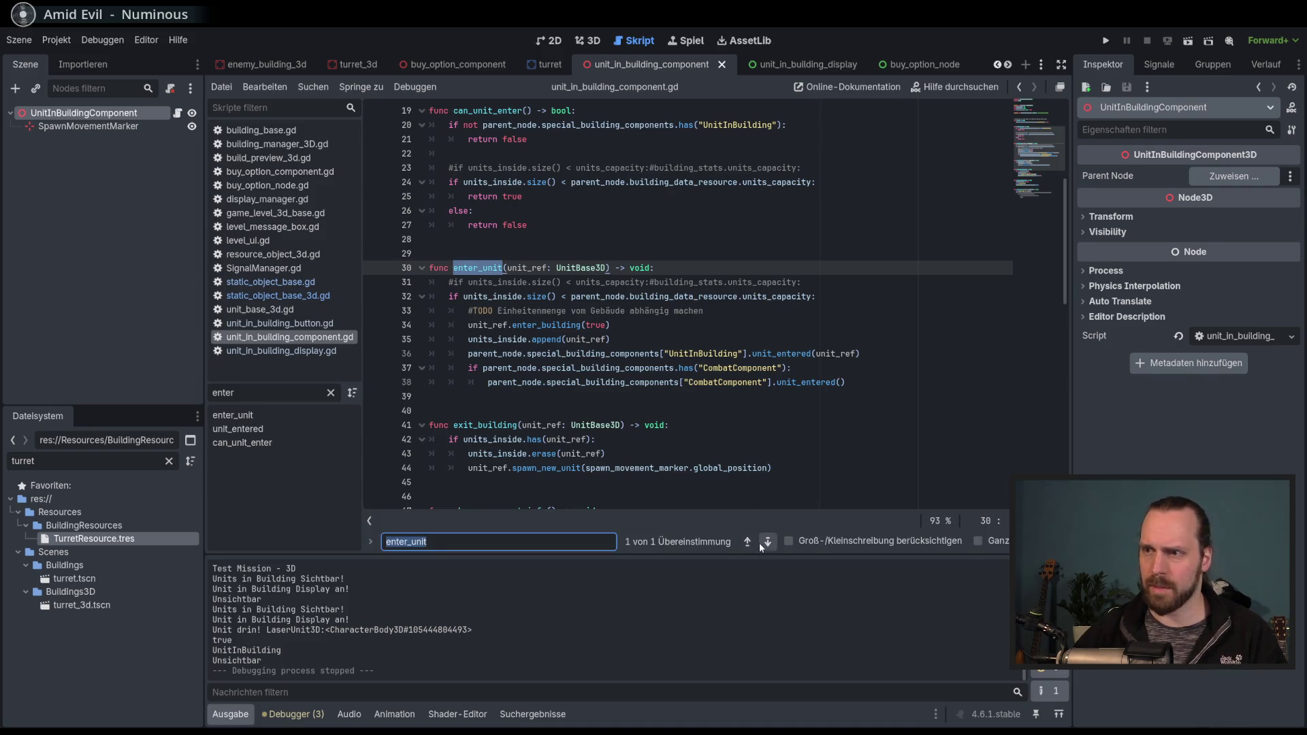
left_click(761, 544)
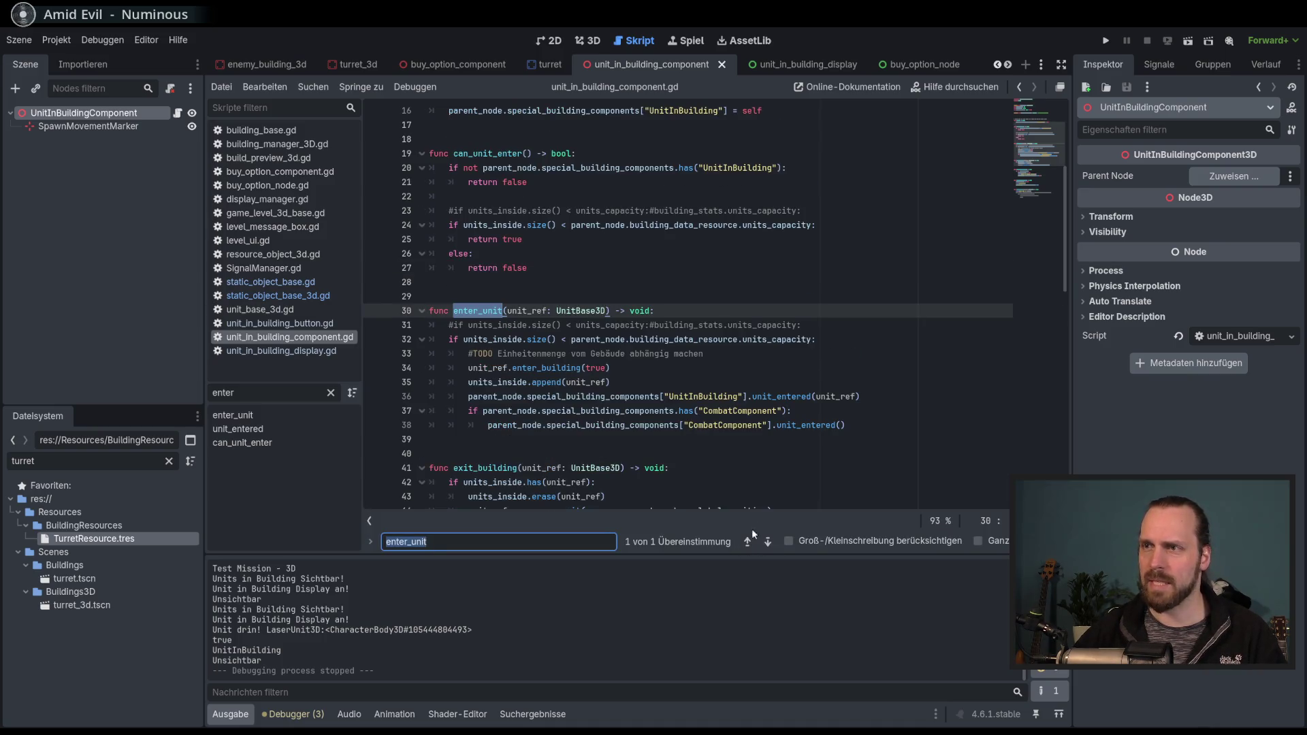
scroll(854, 372, "down", 3)
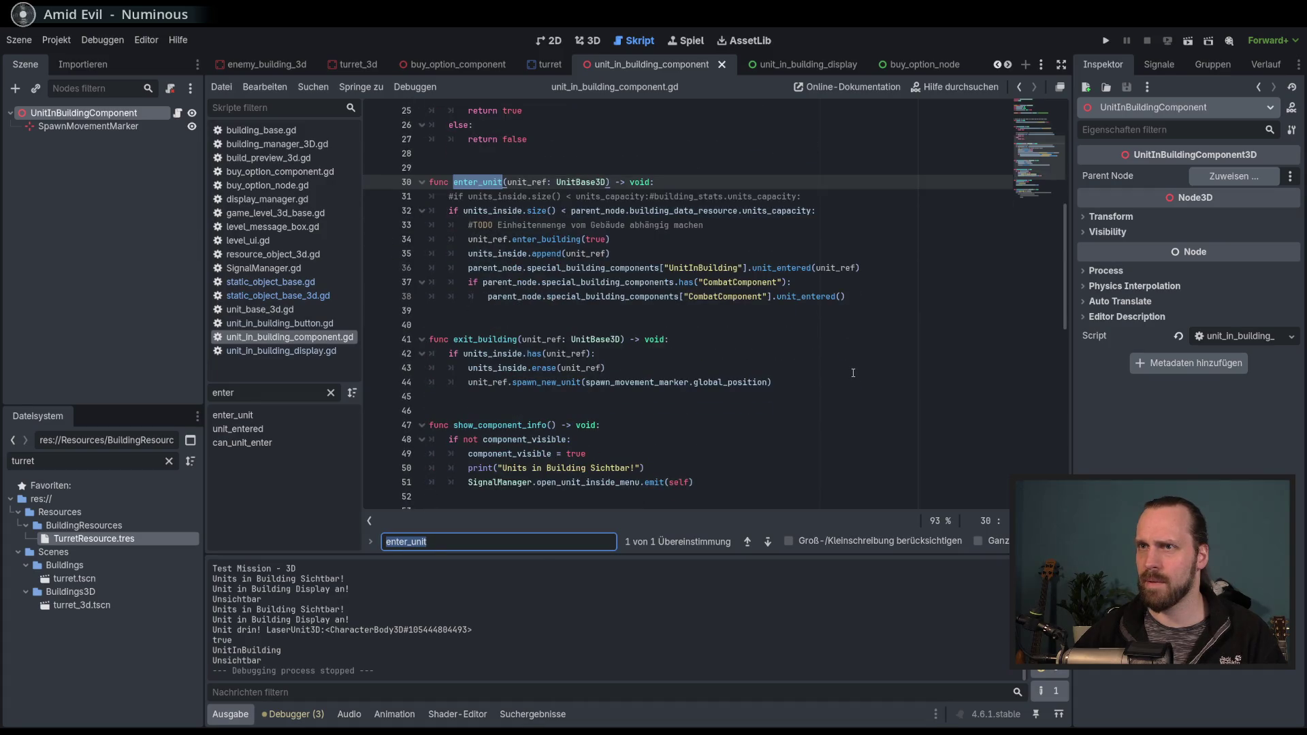
scroll(853, 373, "up", 7)
scroll(639, 465, "down", 3)
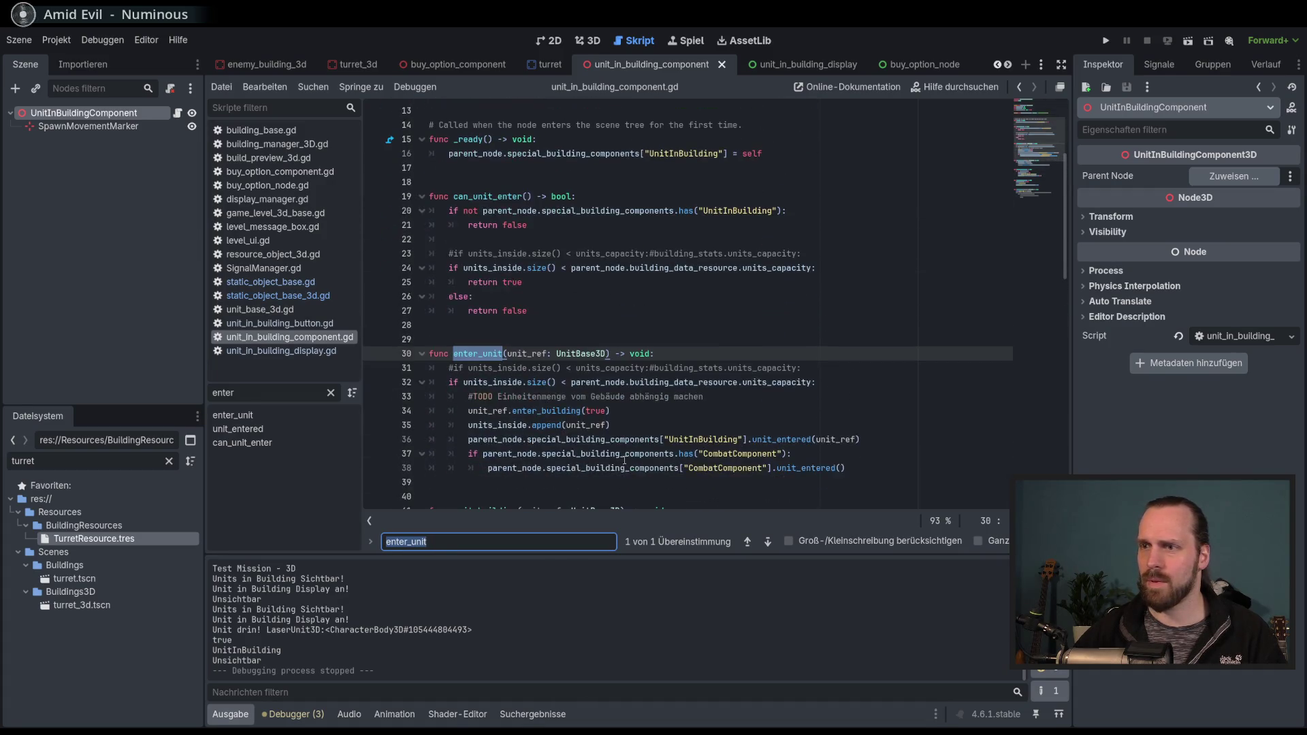
left_click(504, 354)
Find enter_unit in all project files and open its call in unit_base_3d.gd.
key("ctrl+shift+f")
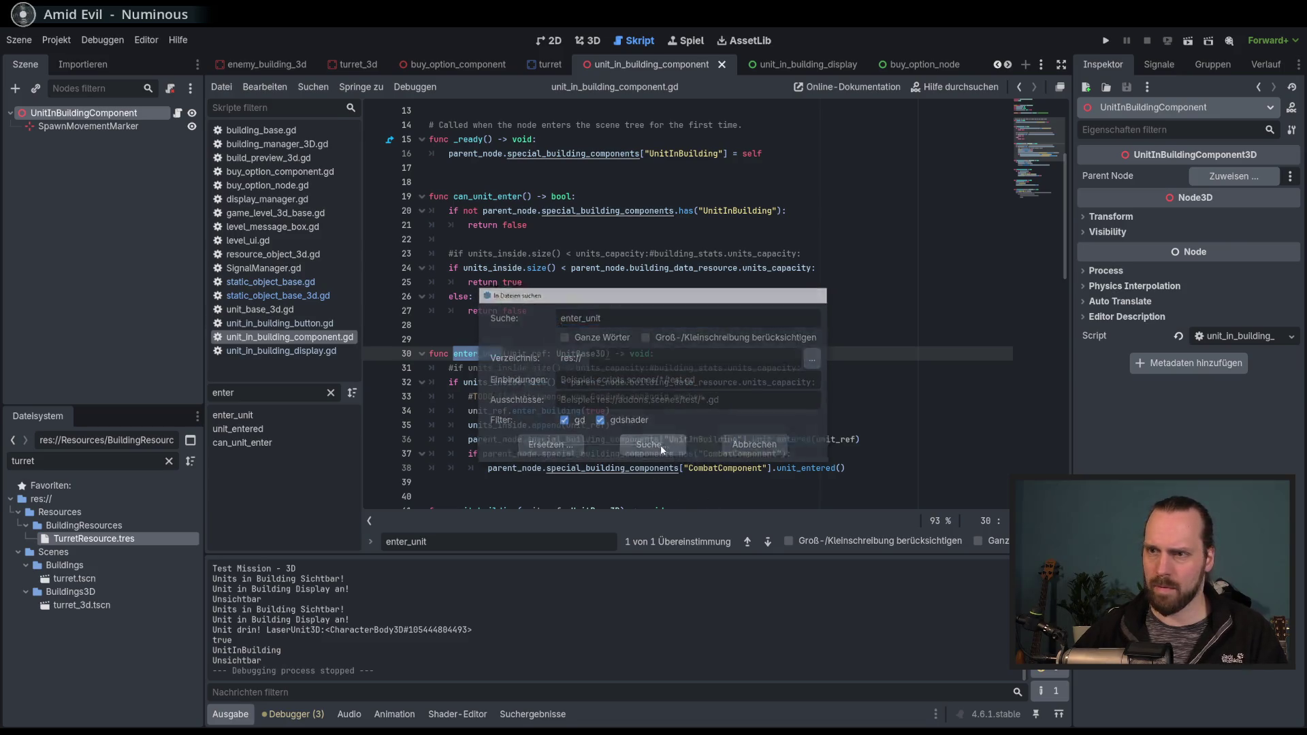
left_click(660, 444)
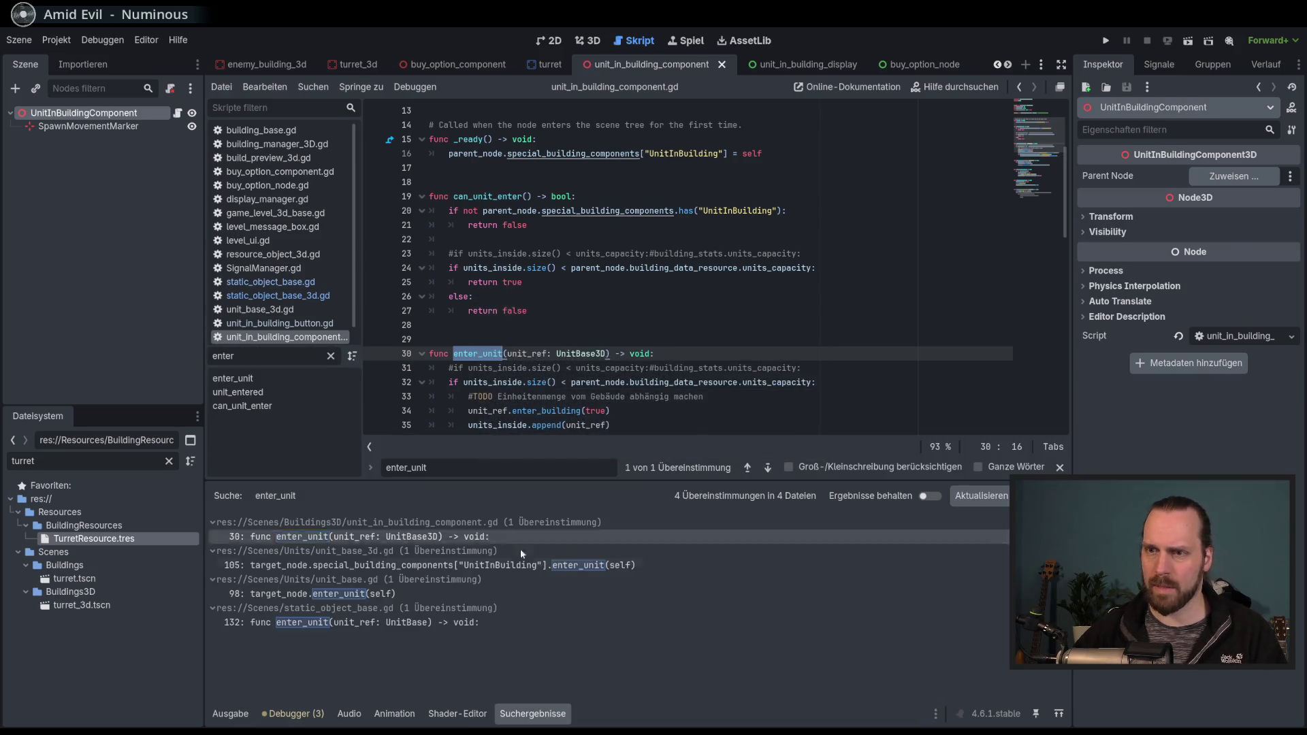
left_click(379, 566)
Breakpoint the line 105 enter_unit call, run until it pauses, resume, then stop the game.
key("F9")
key("F5")
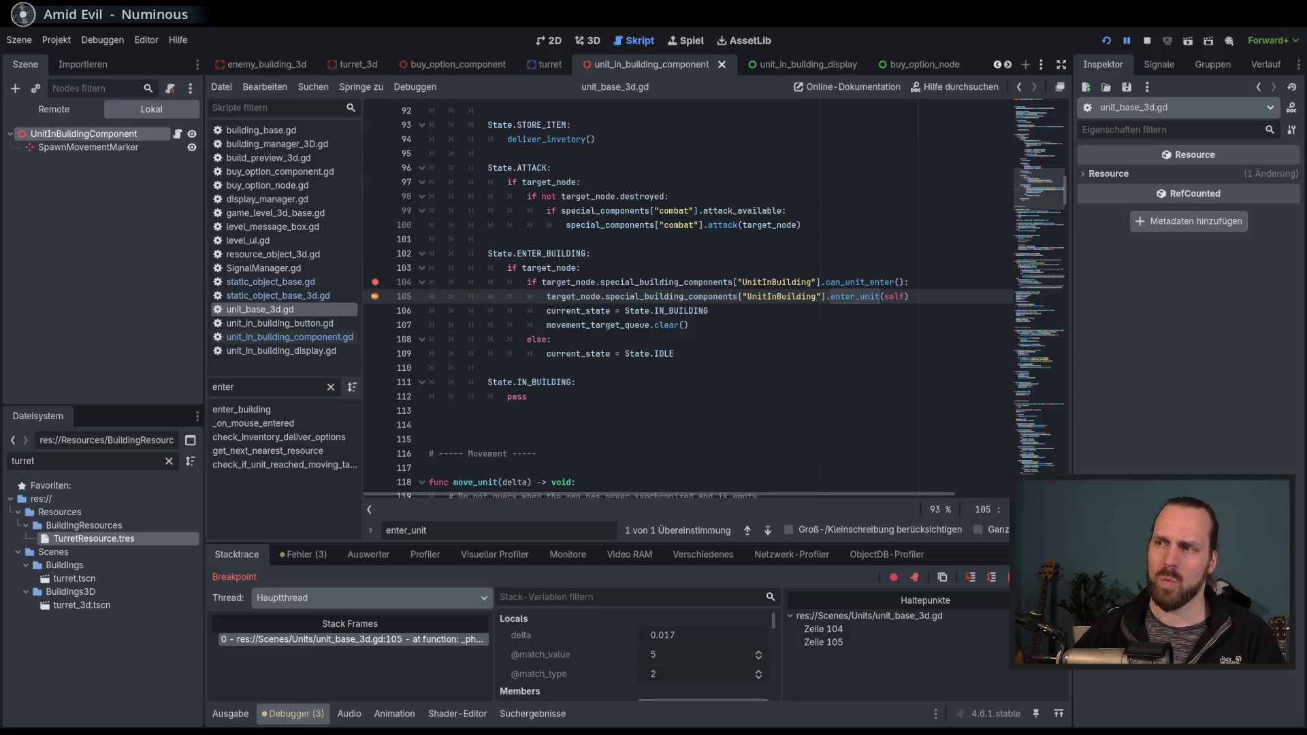
key("Escape")
key("F12")
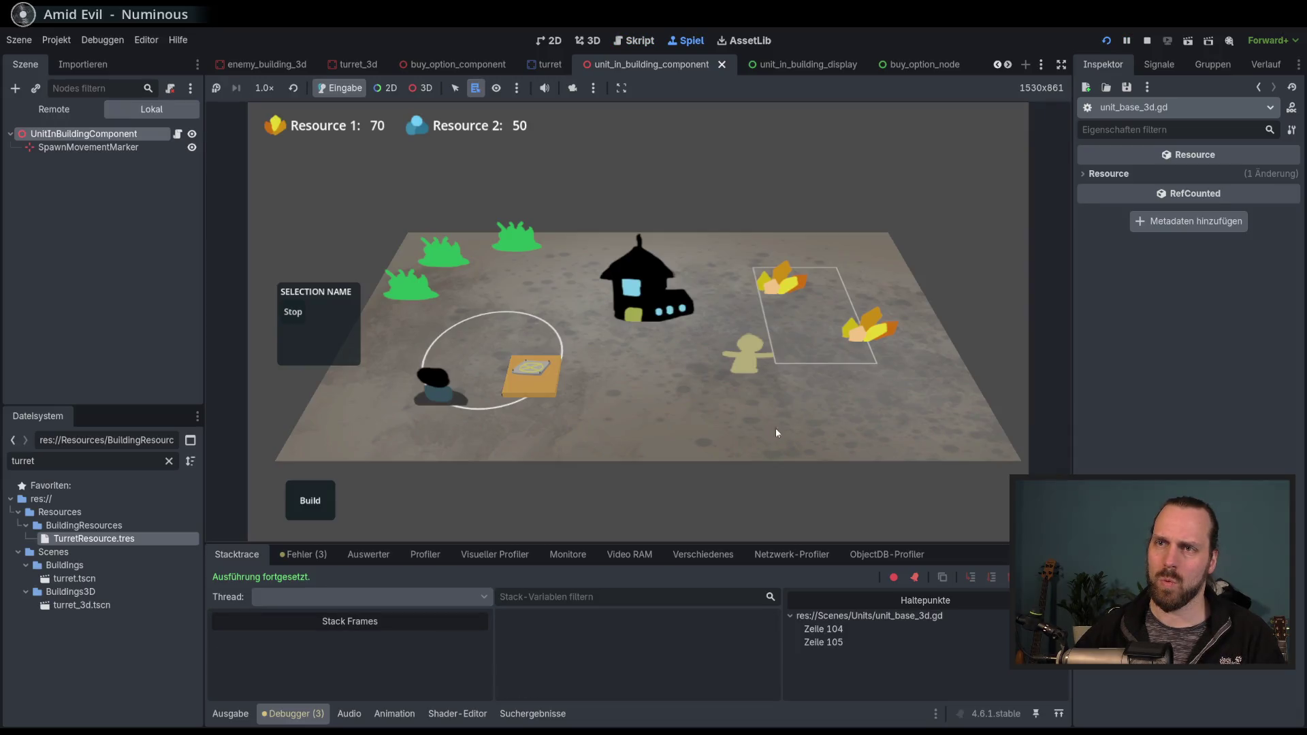
left_click(1147, 40)
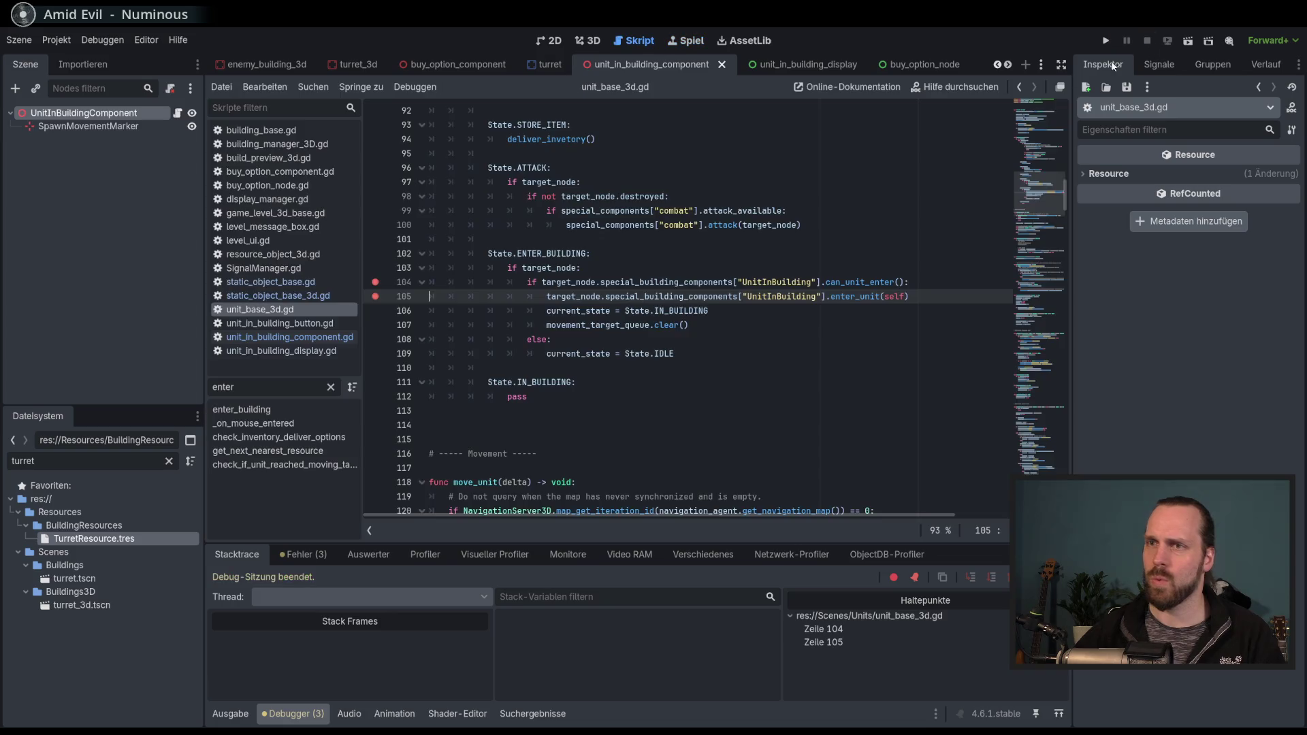
Remove the line 104 and 105 breakpoints and open static_object_base_3d.gd.
left_click(374, 296)
double_click(856, 296)
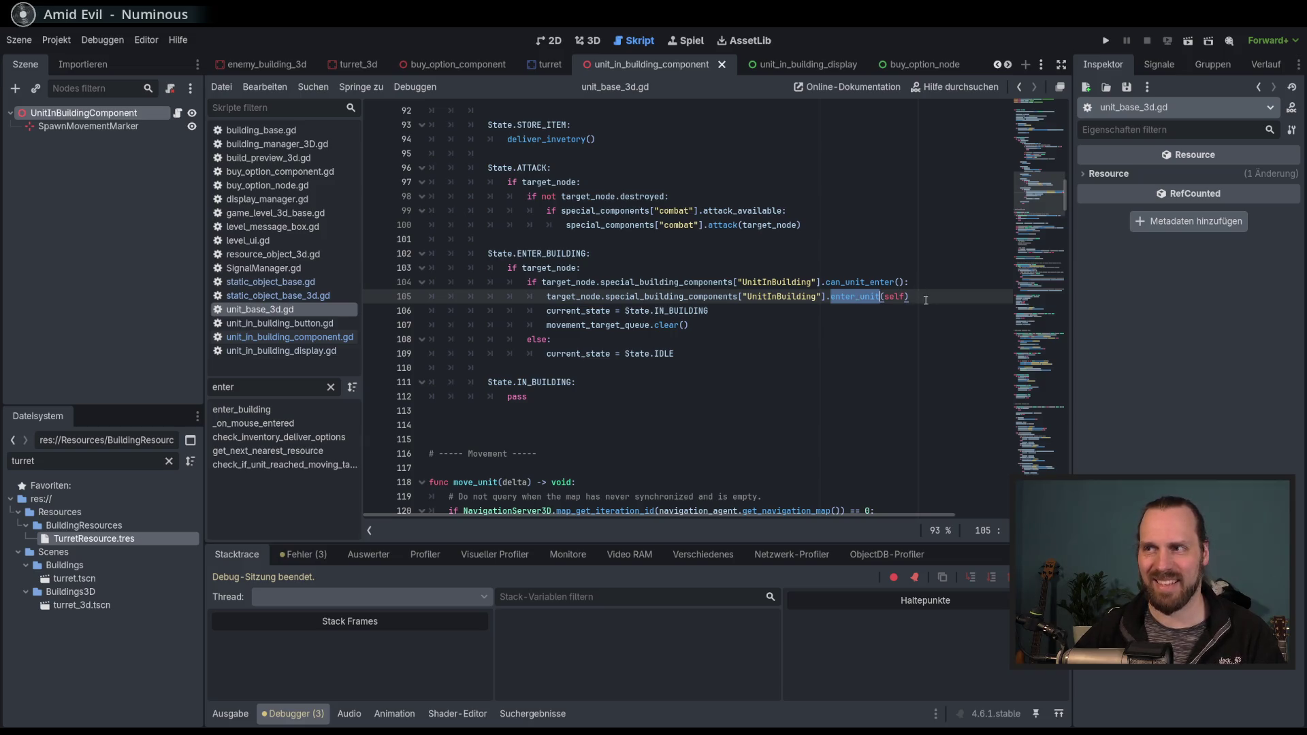
left_click(279, 295)
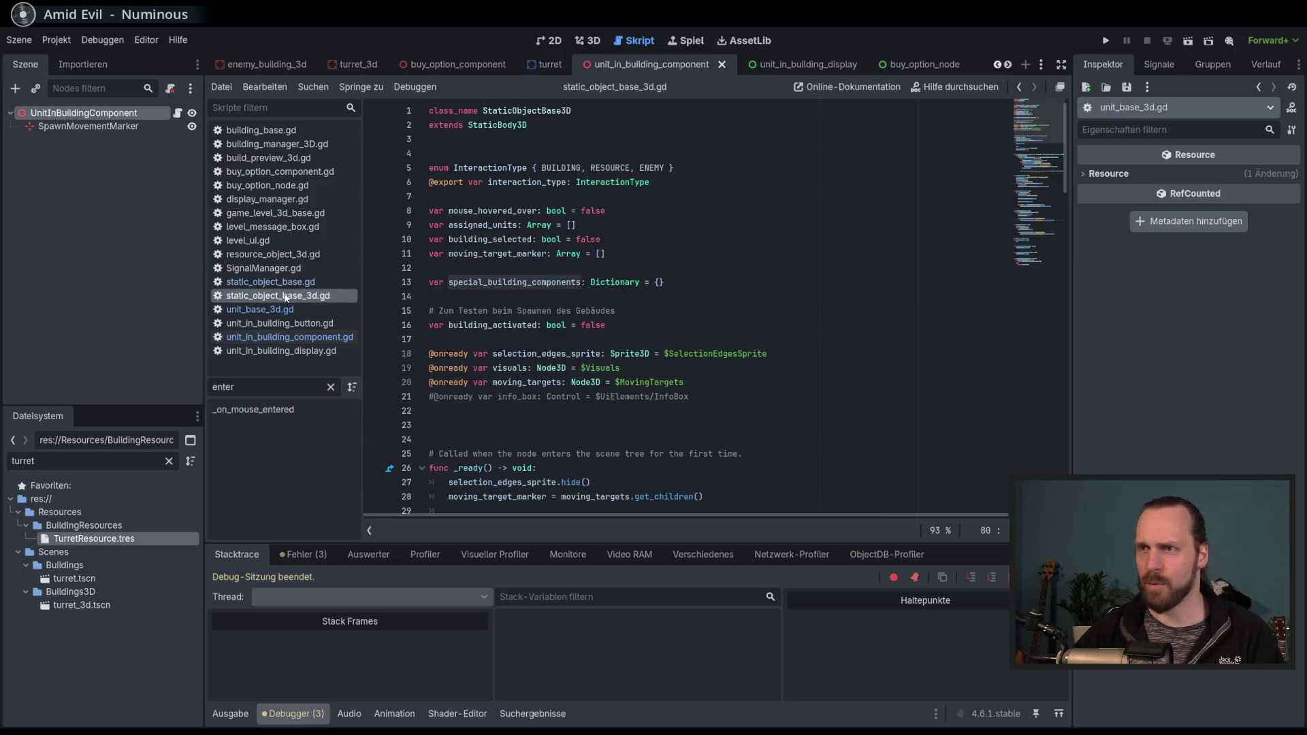
Add a breakpoint on line 30 (enter_unit) of unit_in_building_component.gd and run the game.
left_click(271, 282)
left_click(276, 296)
left_click(286, 337)
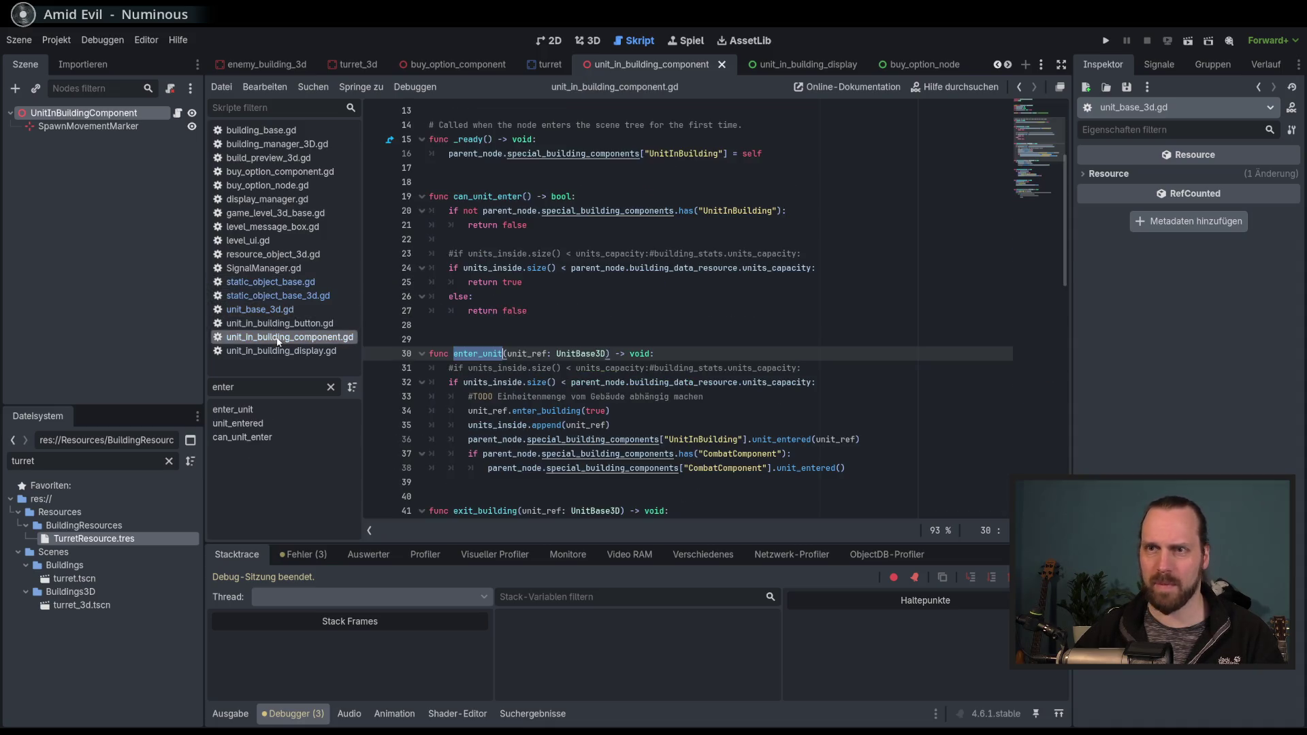
scroll(719, 315, "down", 3)
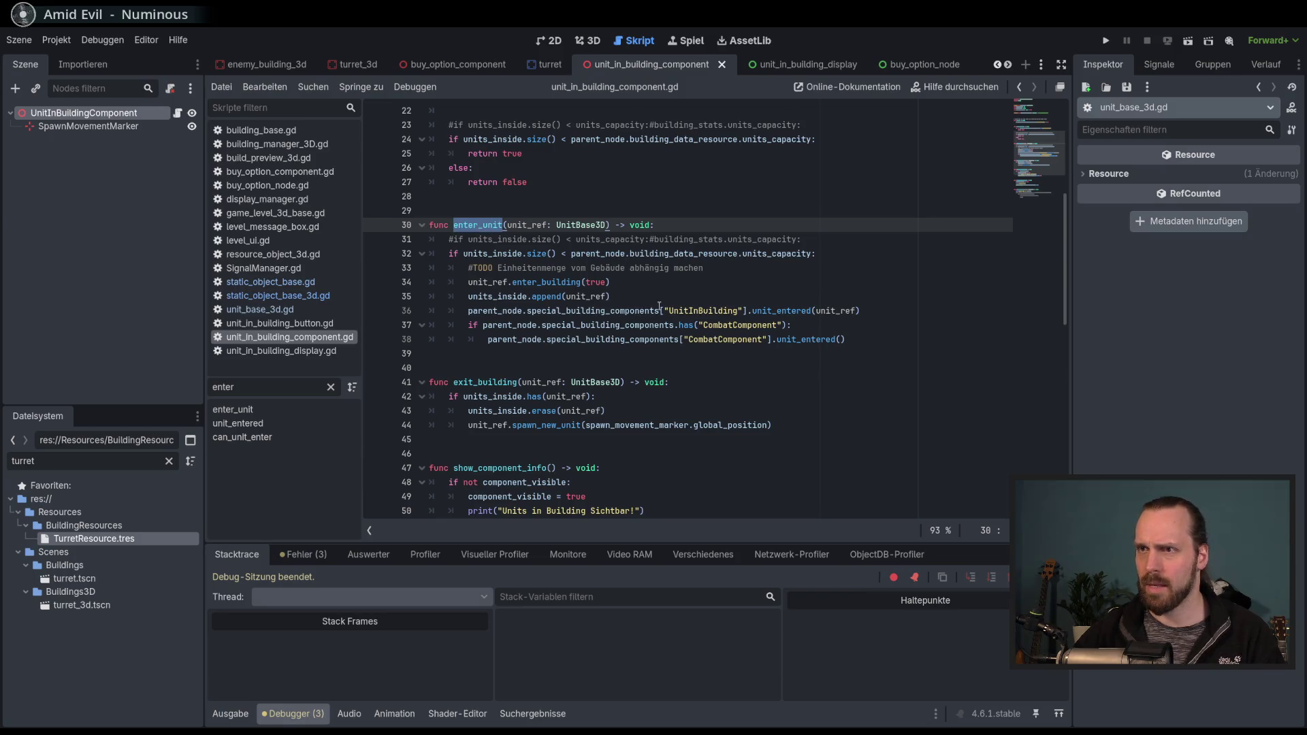
mouse_move(659, 307)
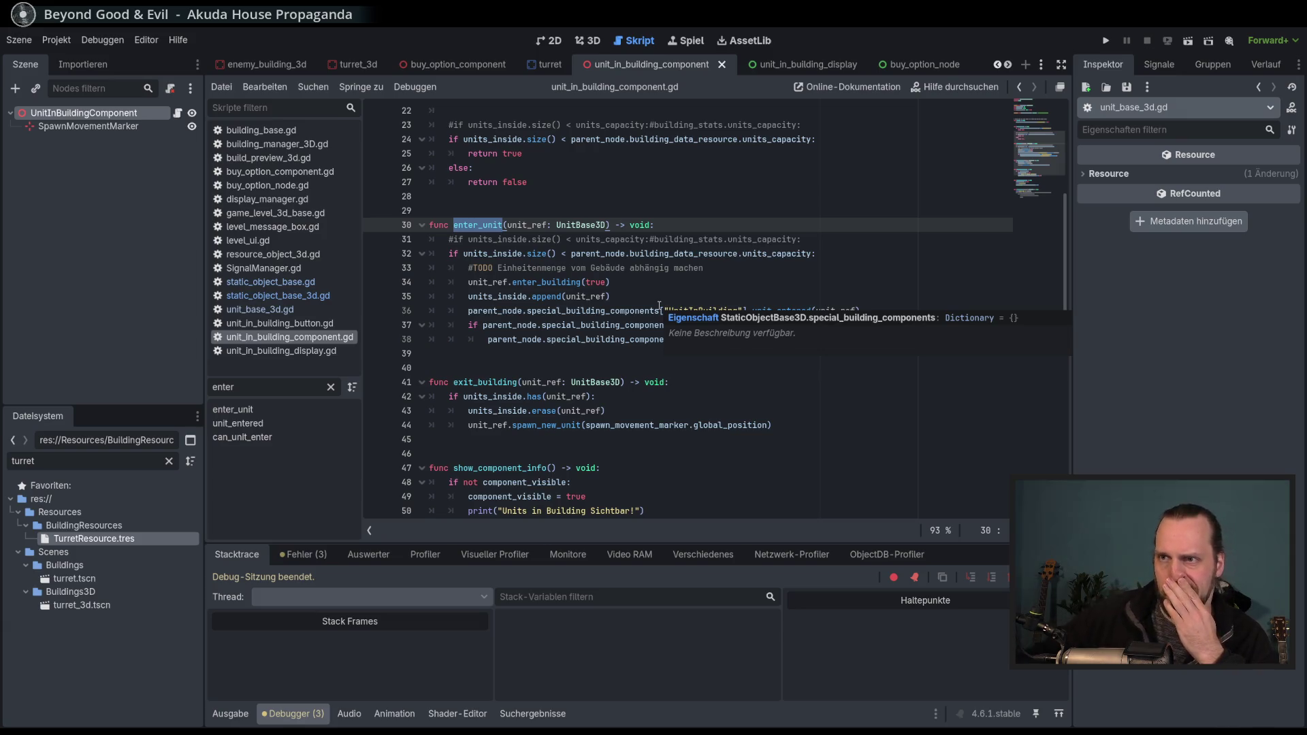
left_click(374, 226)
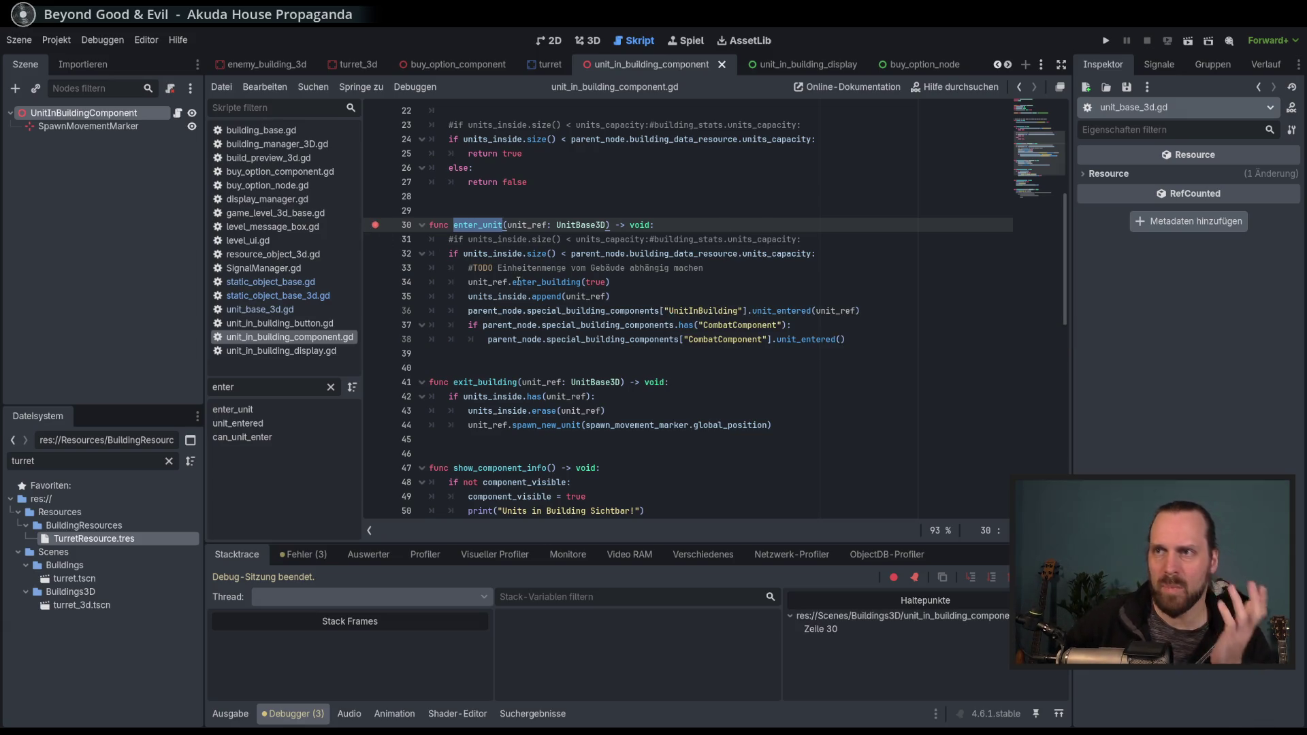
key("F5")
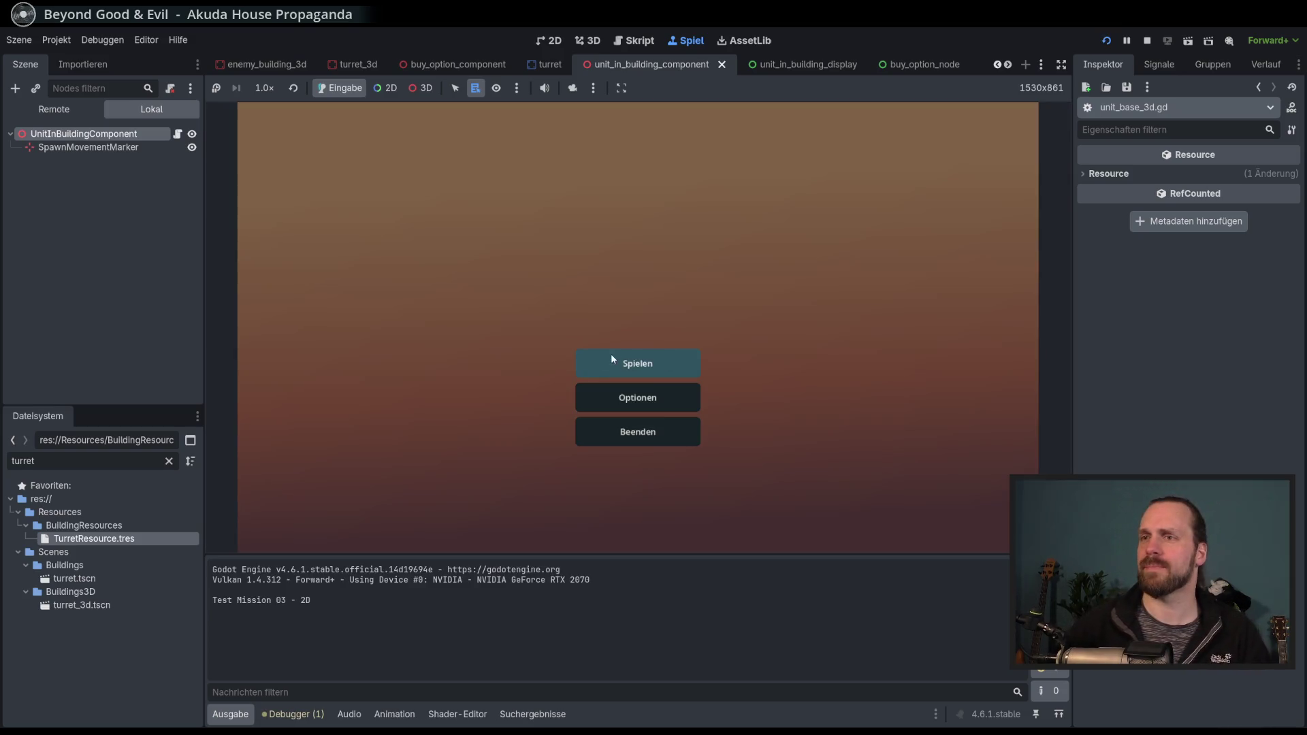
Start Test Mission - 3D, place a turret on the map, then stop the game.
left_click(613, 358)
left_click(388, 282)
left_click(729, 499)
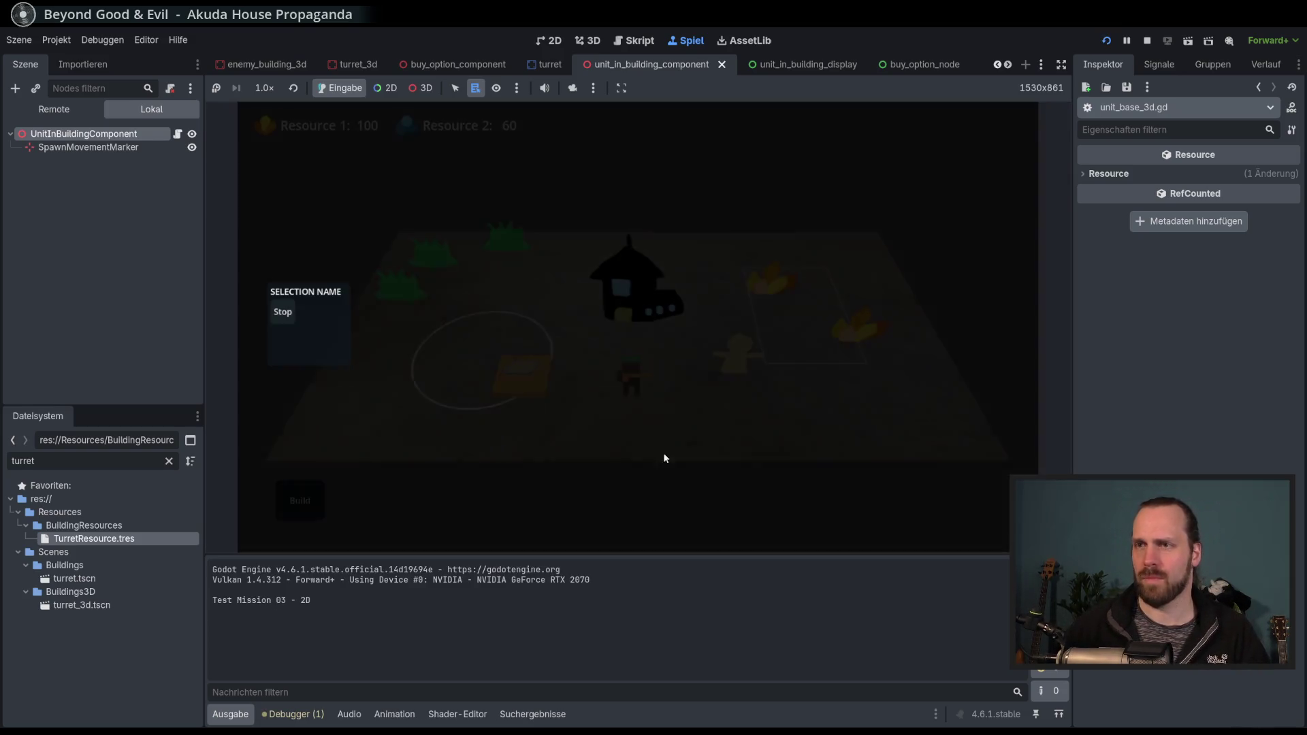
left_click(309, 480)
left_click(313, 424)
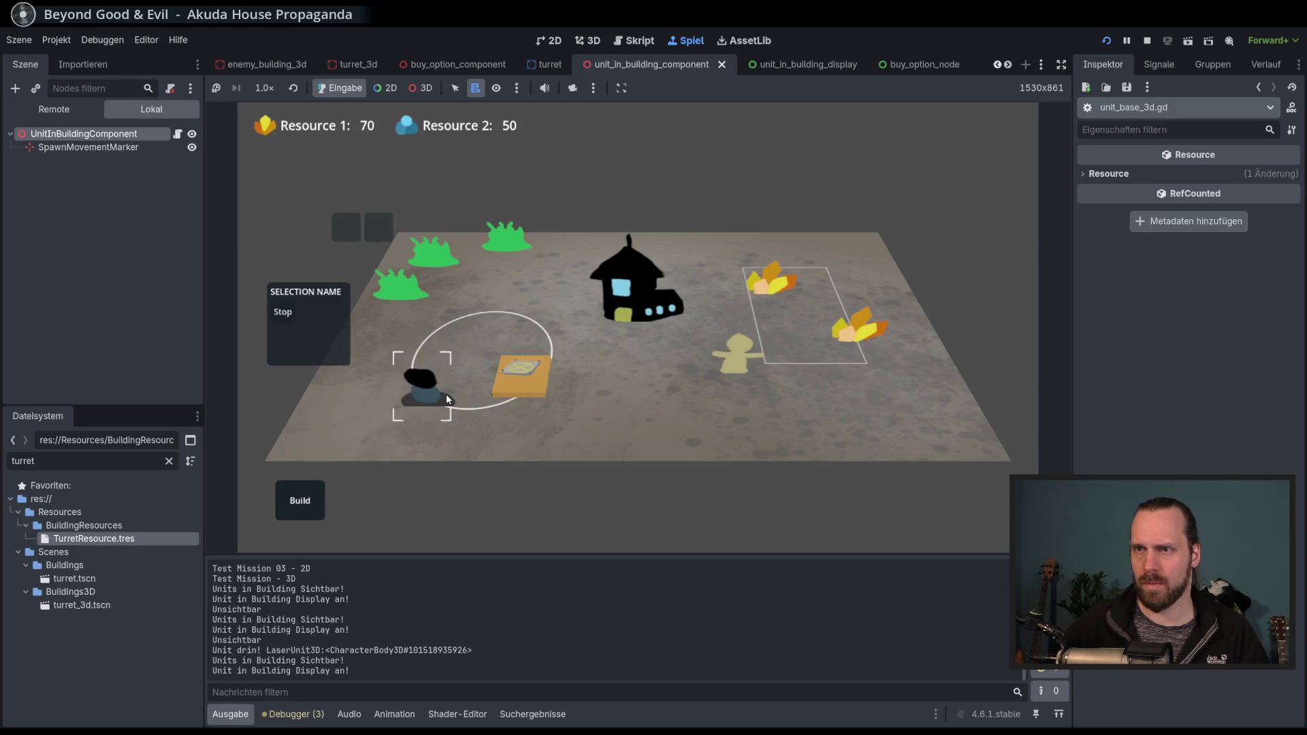
key("F8")
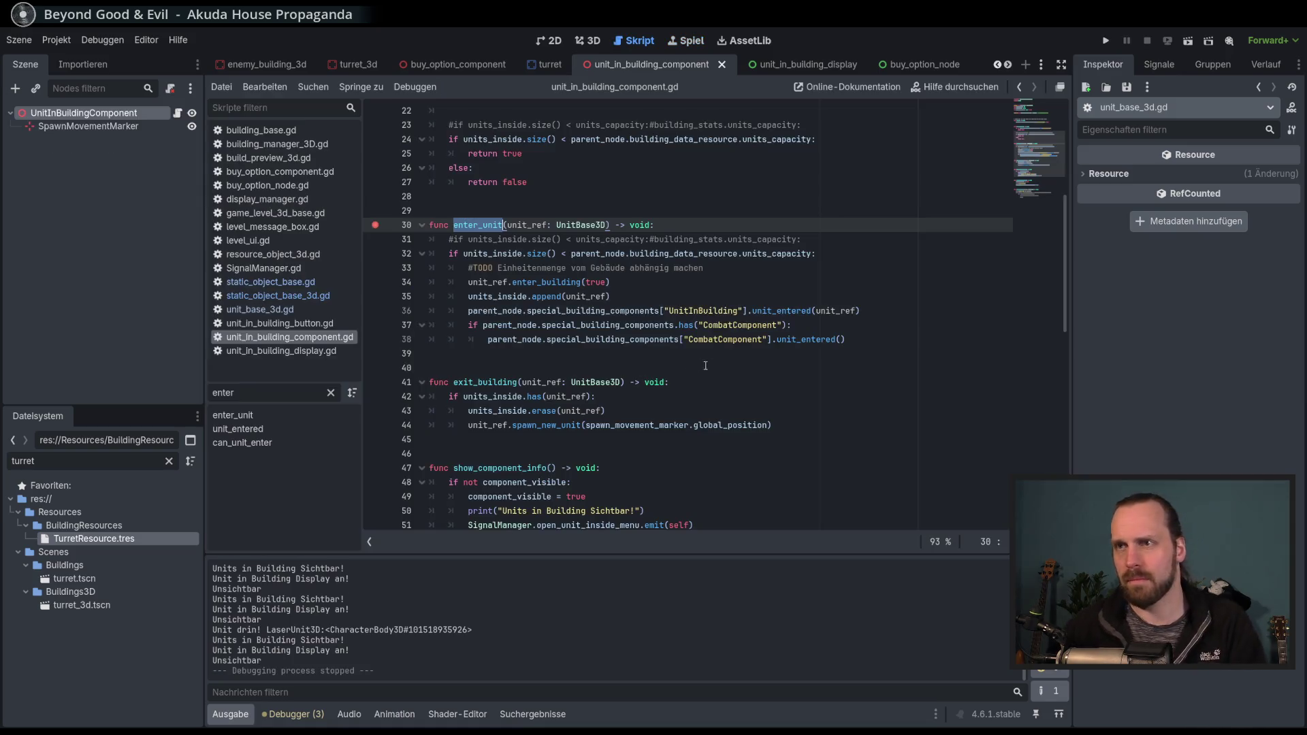
Open static_object_base_3d.gd from the script list.
scroll(686, 376, "up", 6)
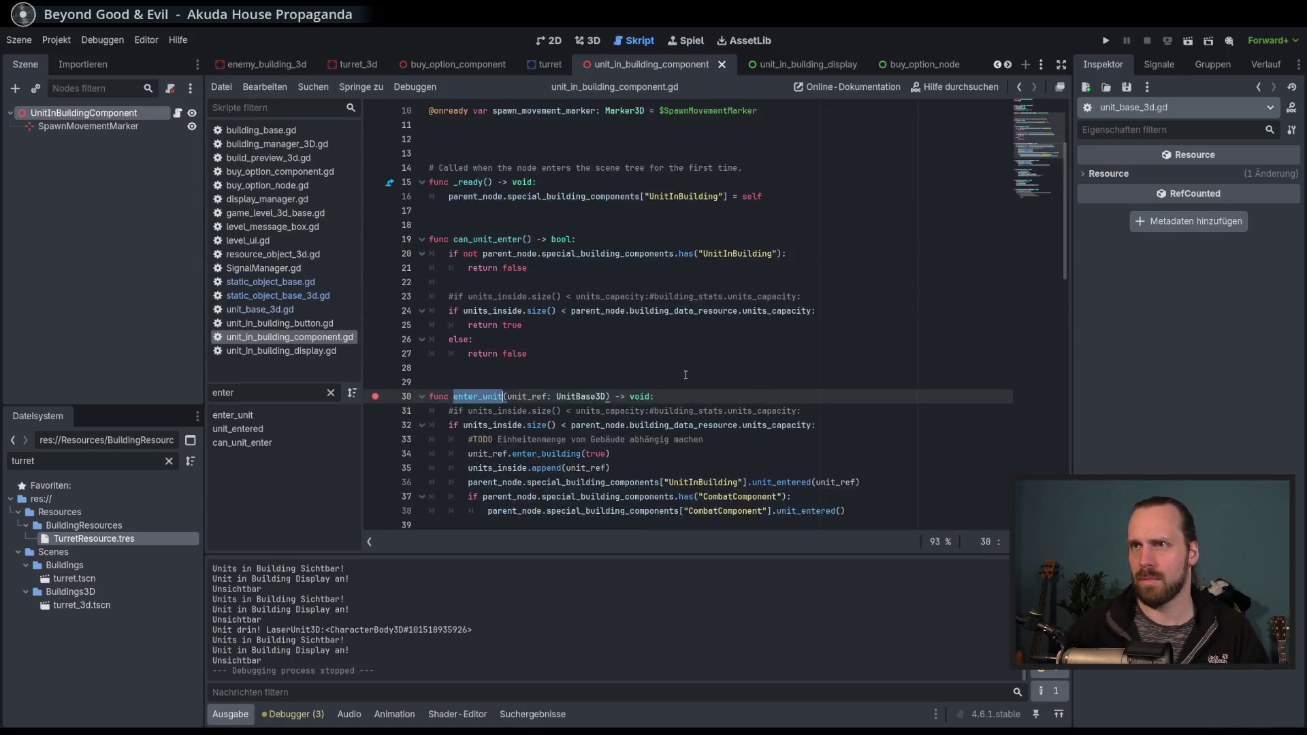
scroll(686, 375, "down", 4)
left_click(293, 296)
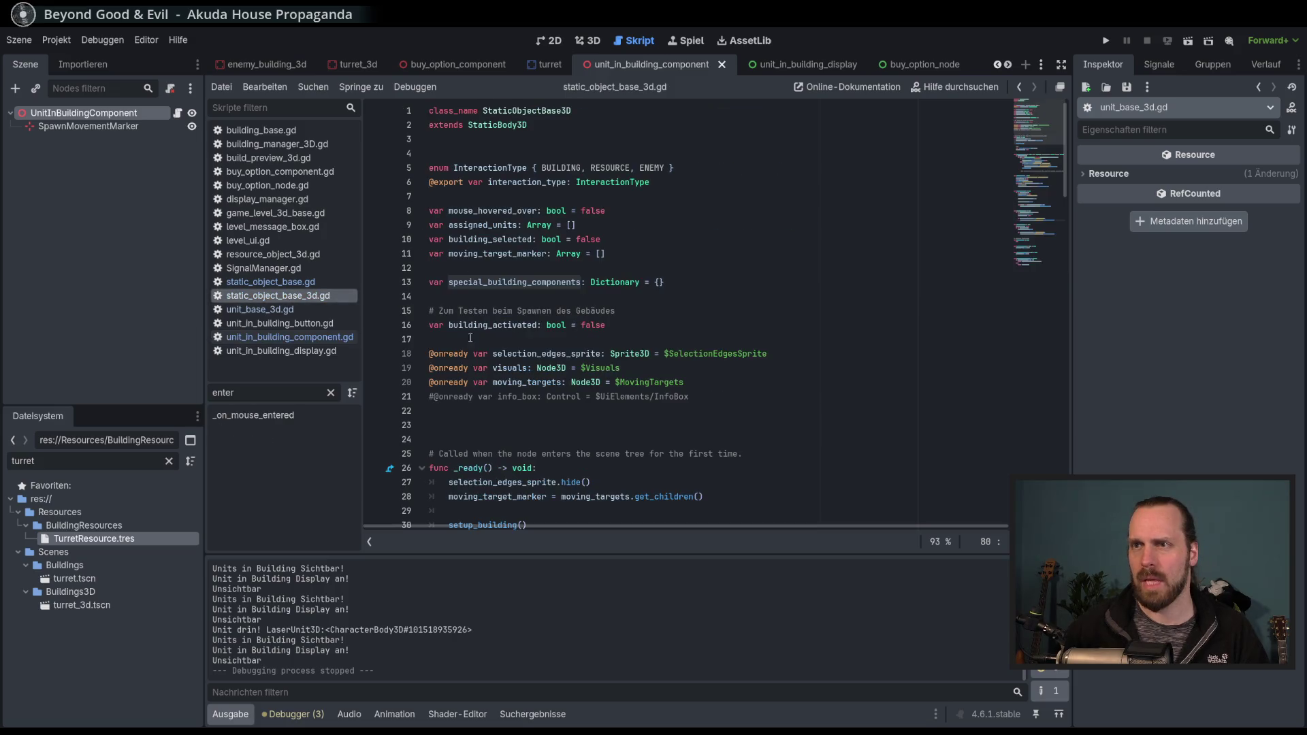
Navigate back to the enter_unit call in unit_base_3d.gd.
scroll(664, 386, "down", 10)
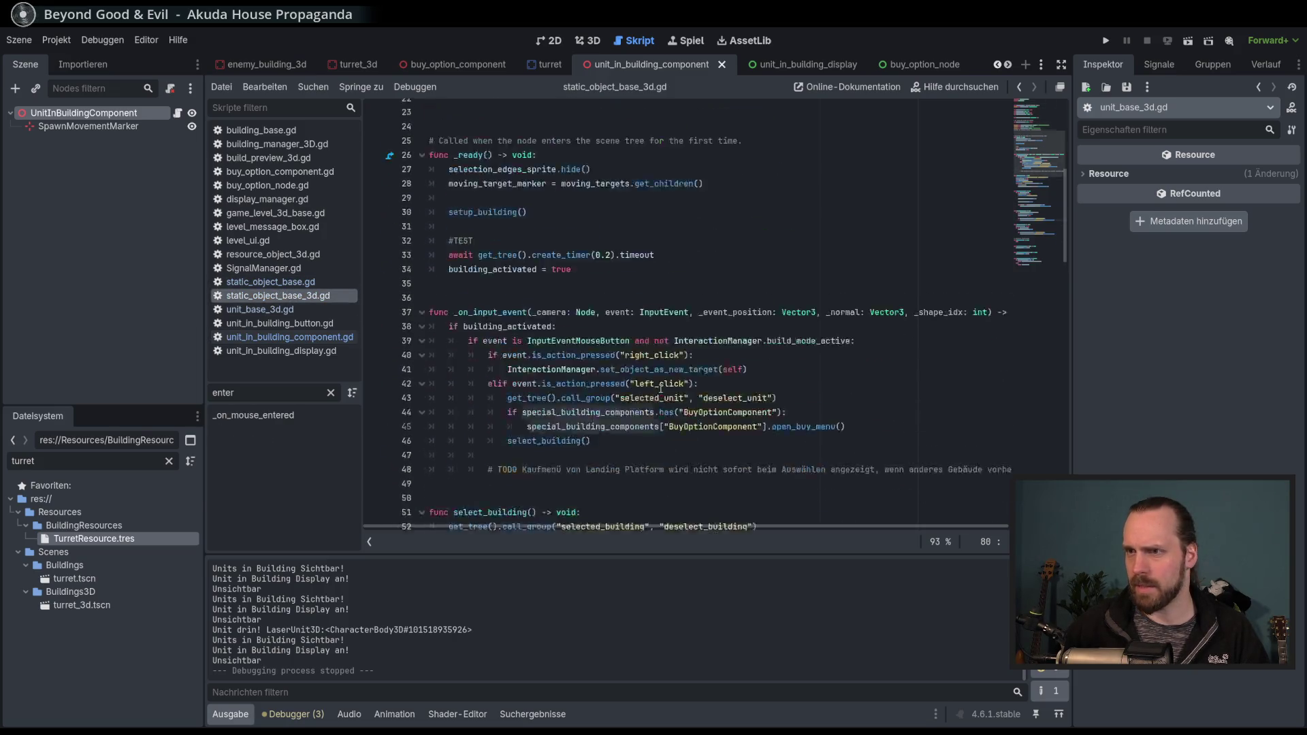
scroll(818, 414, "up", 3)
scroll(689, 354, "down", 6)
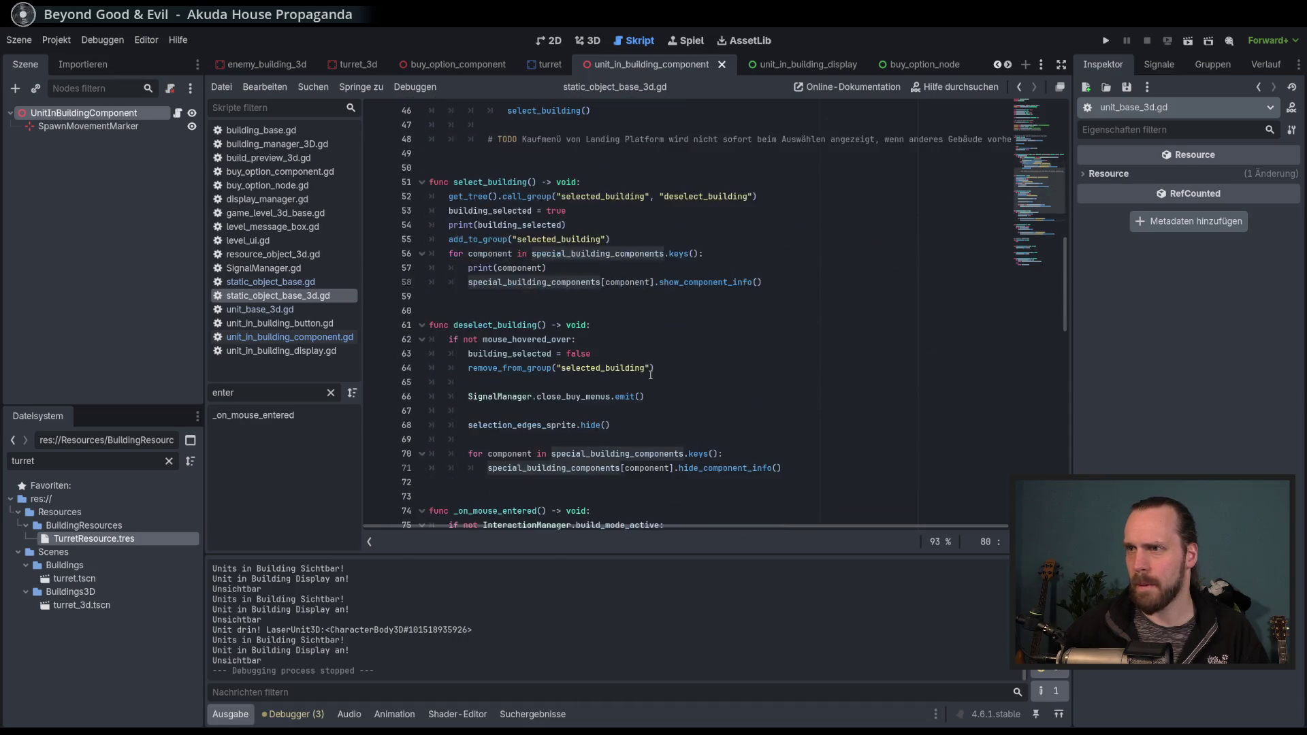
scroll(651, 375, "down", 12)
scroll(651, 375, "up", 4)
scroll(651, 375, "down", 2)
scroll(651, 376, "down", 10)
scroll(650, 375, "up", 20)
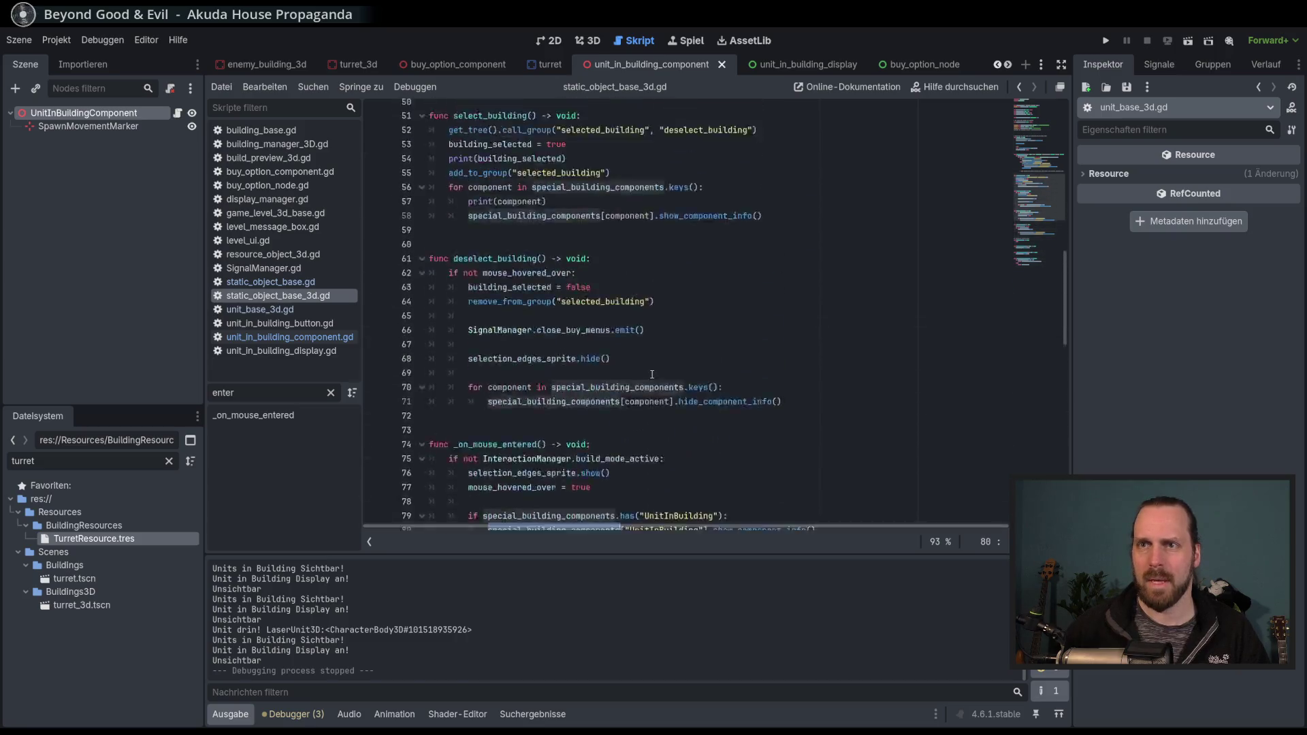
key("alt+Left")
key("alt+Left")
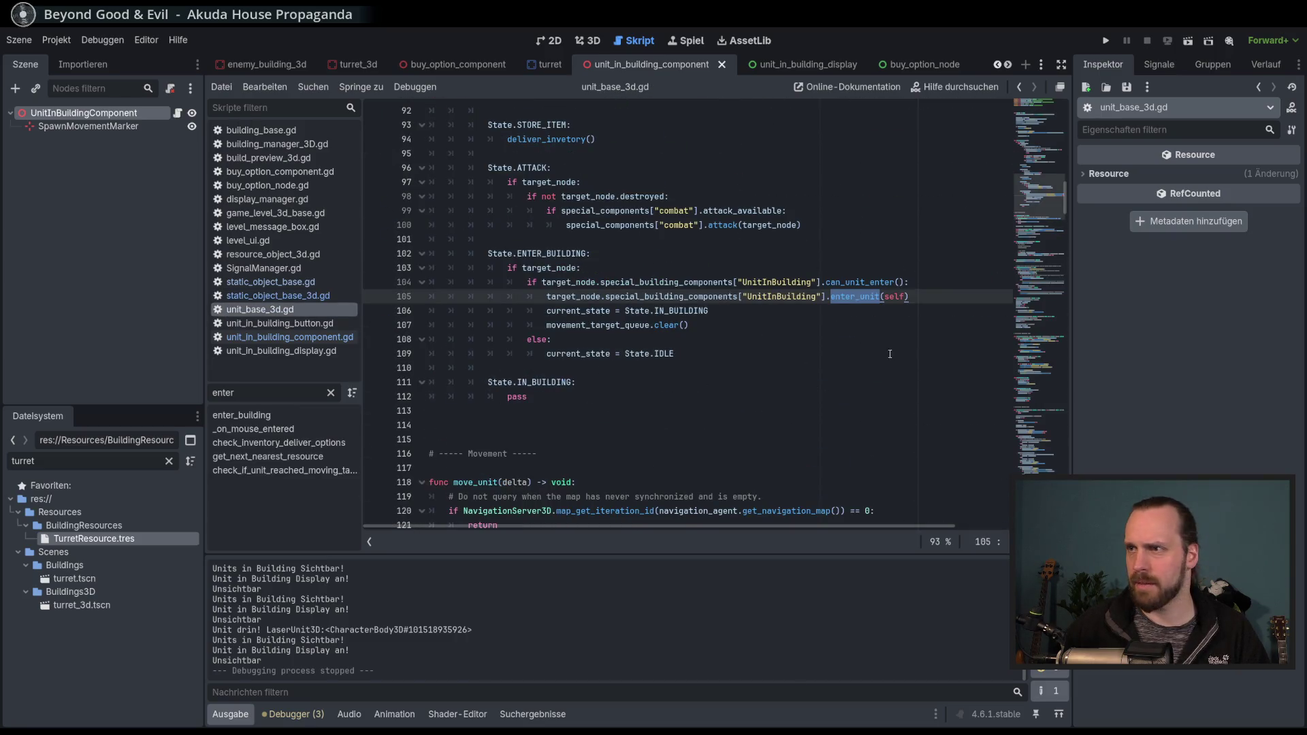
Breakpoint line 105's enter_unit call in the ENTER_BUILDING state and run the game.
double_click(555, 254)
double_click(863, 297)
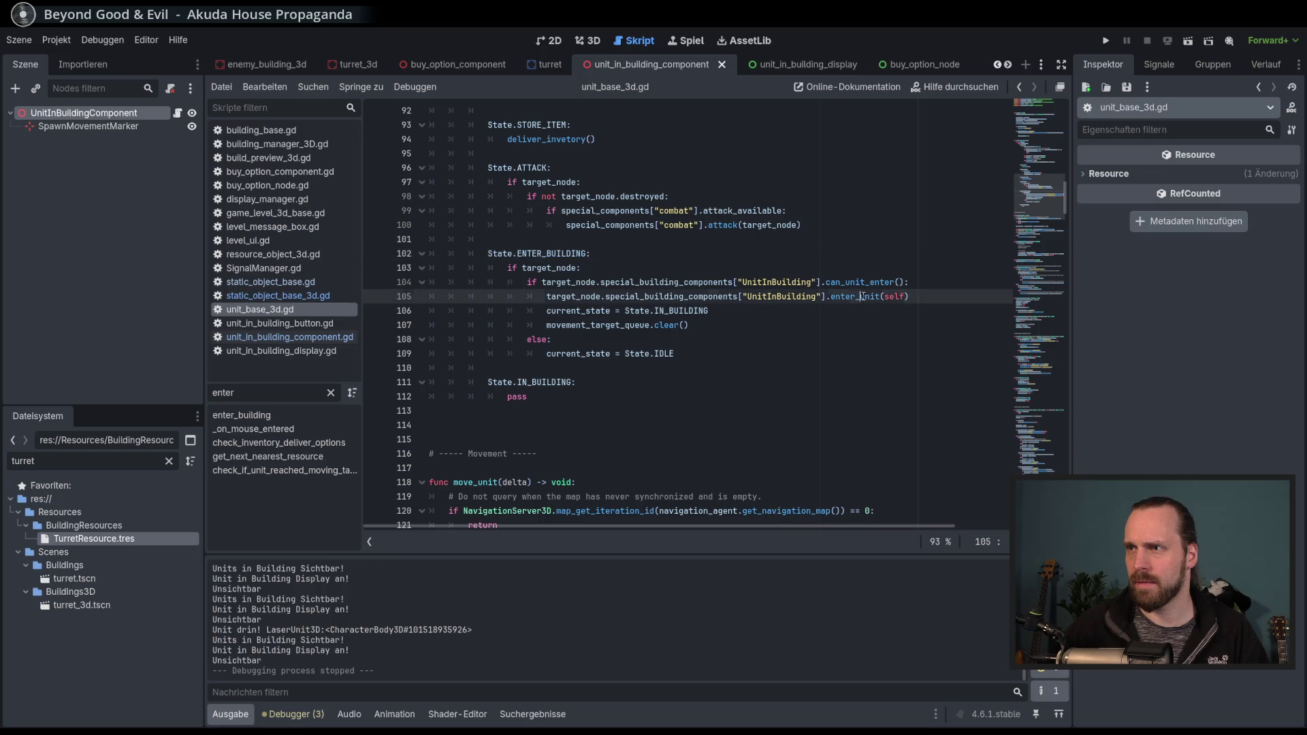
left_click(379, 298)
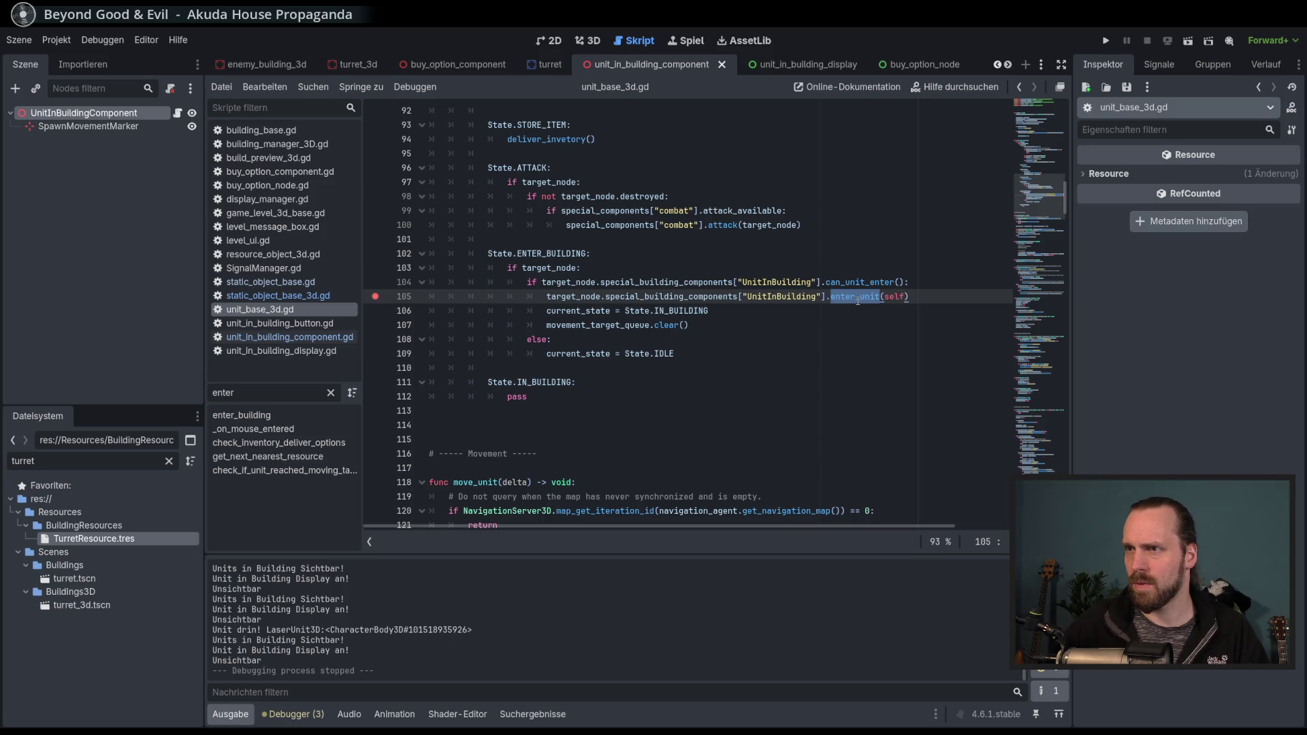
left_click(927, 298)
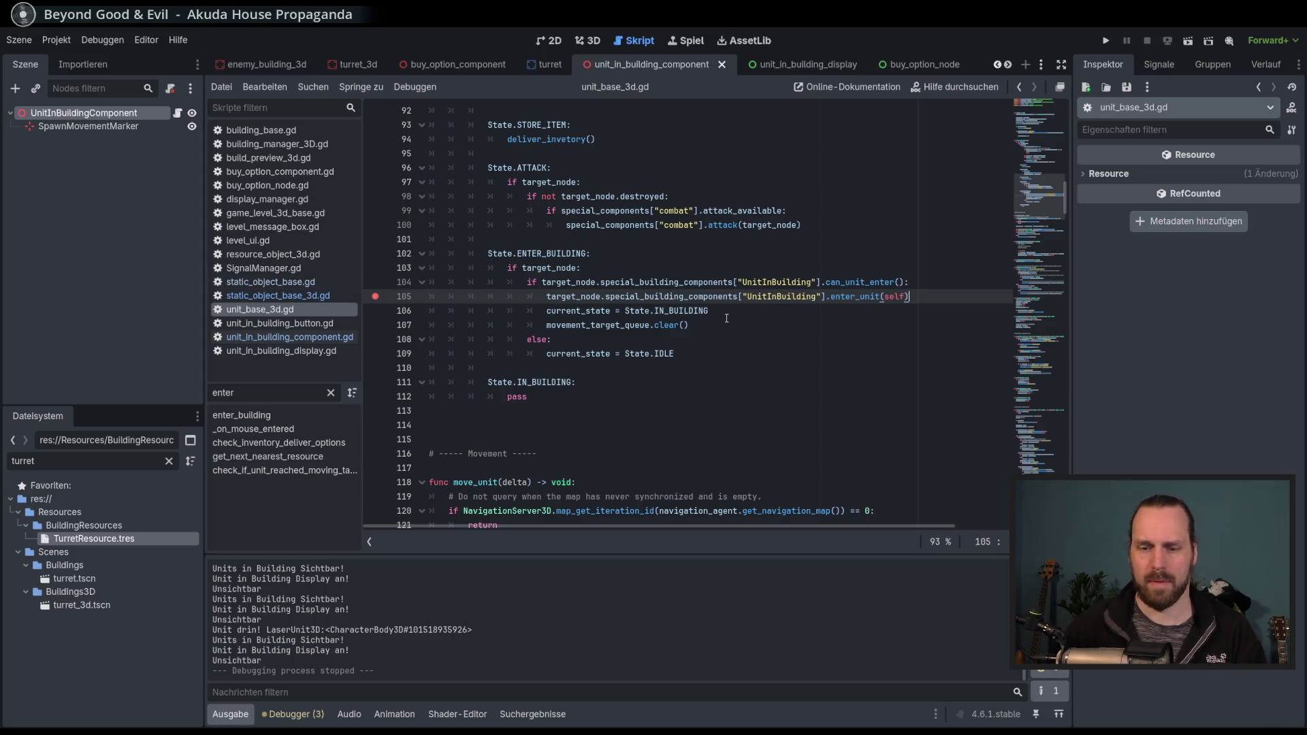
key("F5")
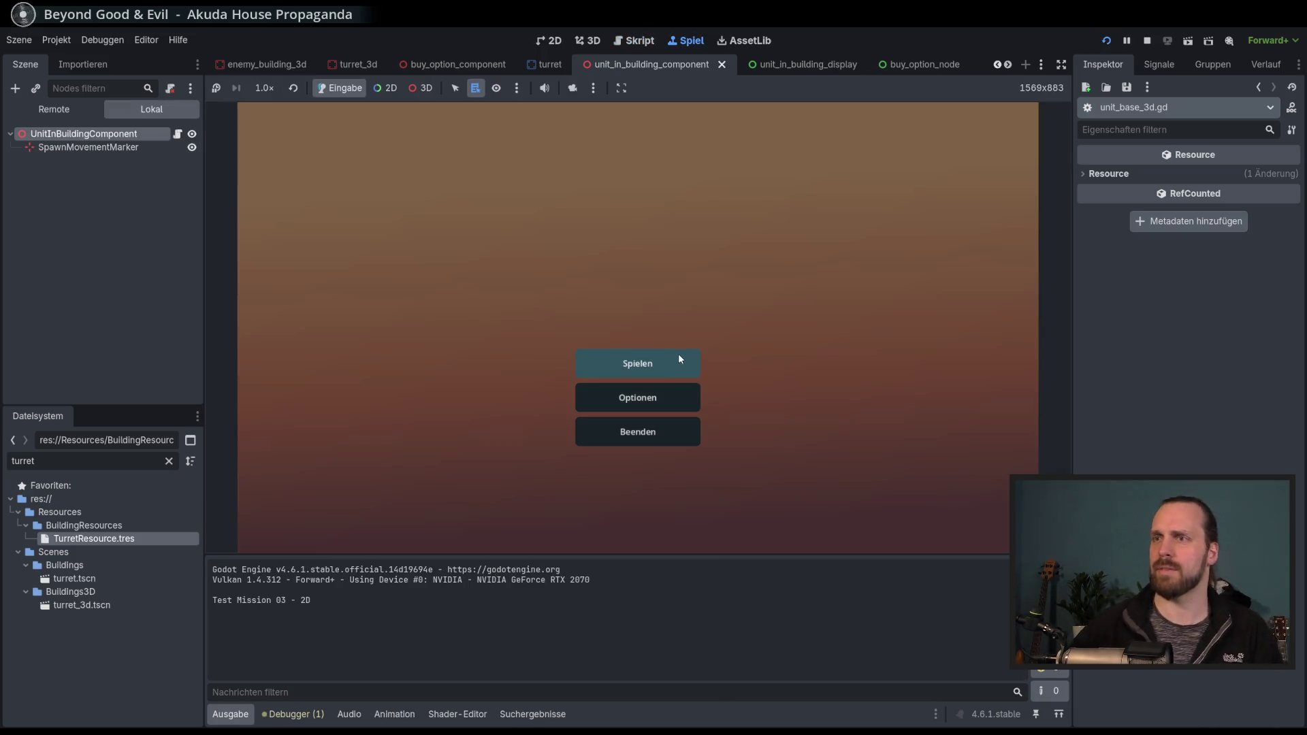
Start the 3D test mission and place a turret to trigger the breakpoint.
left_click(677, 355)
left_click(737, 490)
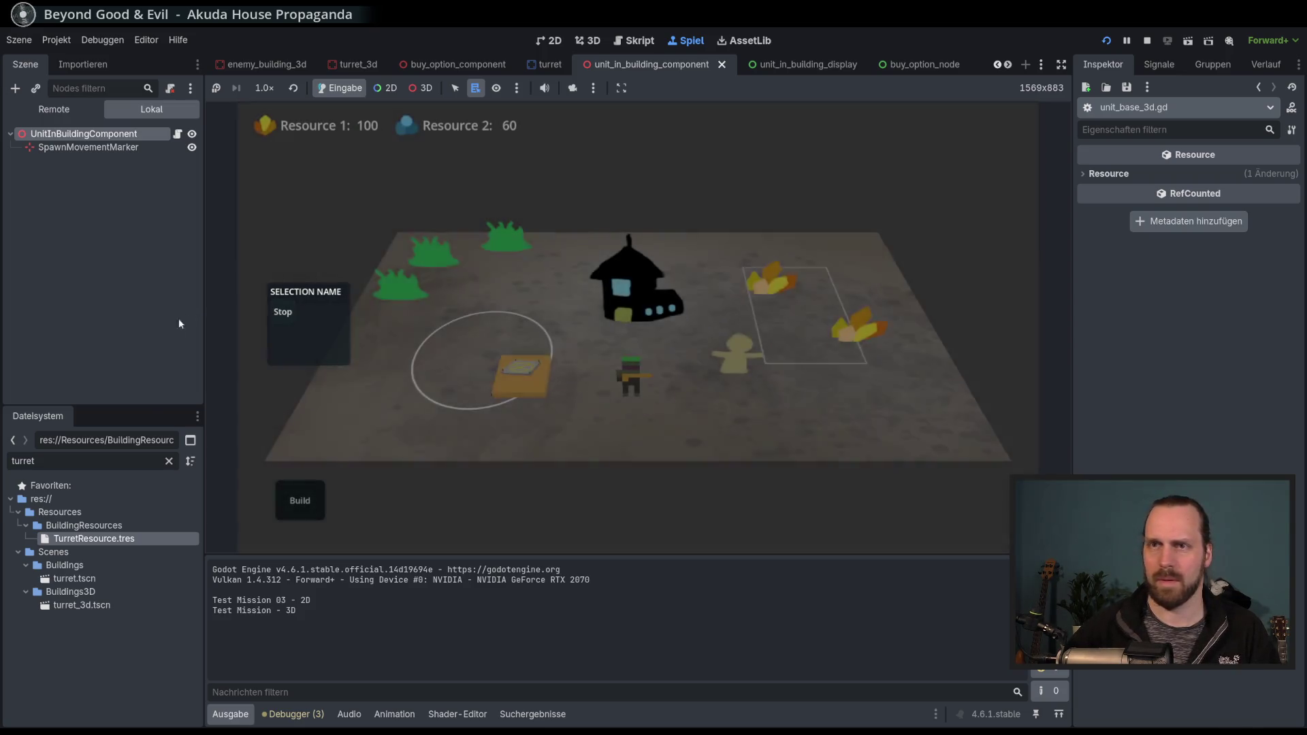
left_click(308, 449)
left_click(416, 384)
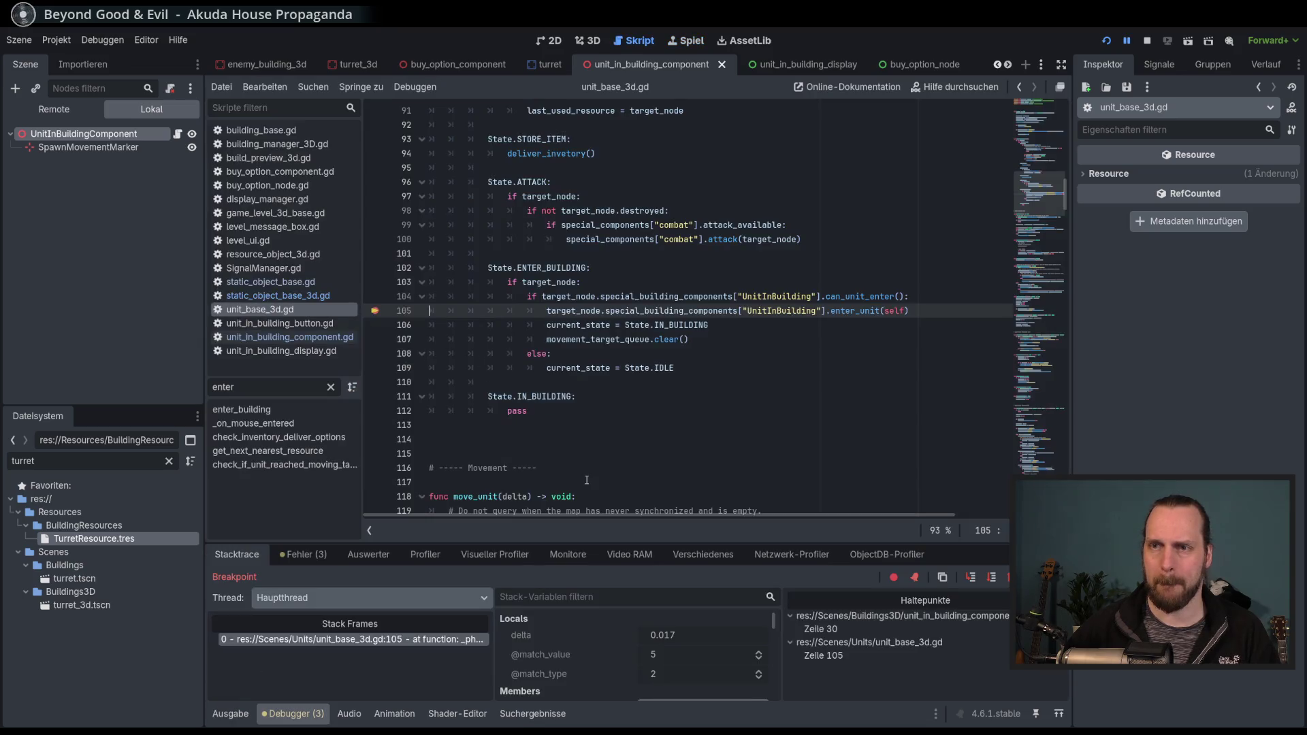
Inspect the unit's special_components dictionary and combat component in the debugger.
left_click_drag(685, 543, 684, 451)
scroll(684, 591, "down", 2)
scroll(684, 591, "down", 1)
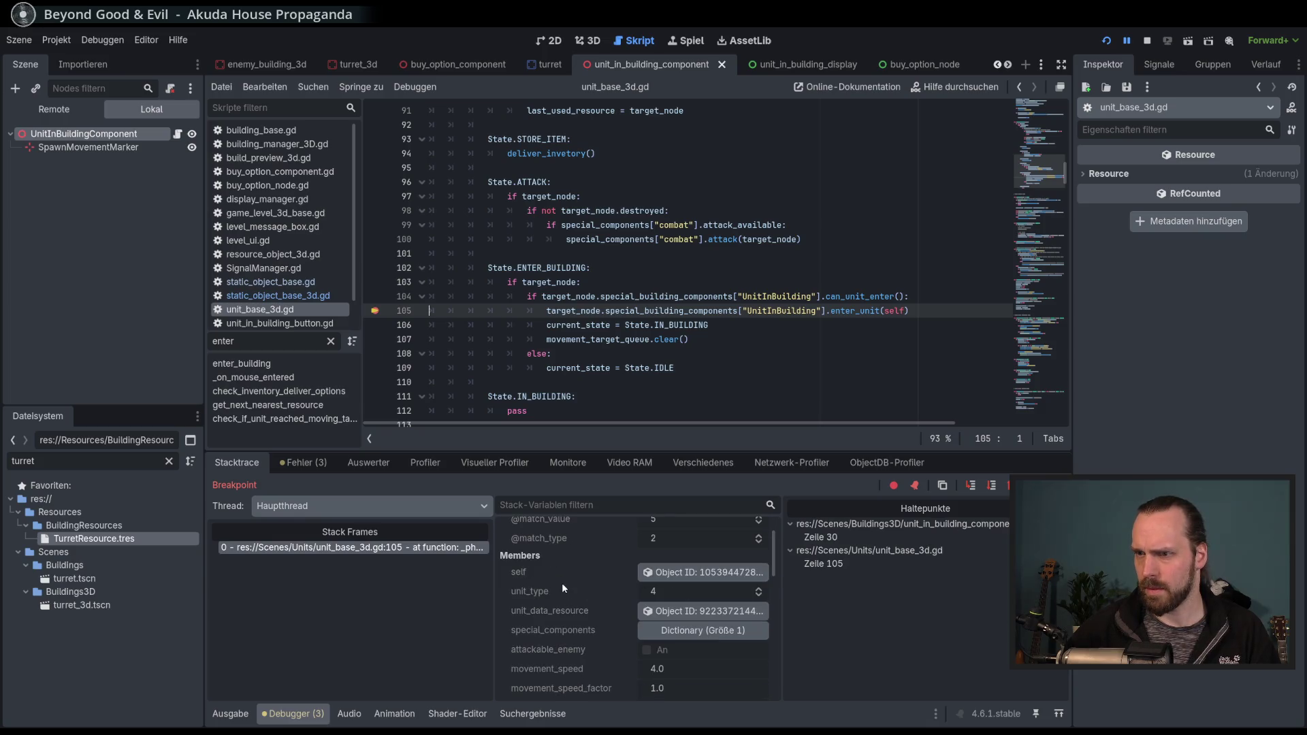
left_click(705, 630)
left_click(701, 652)
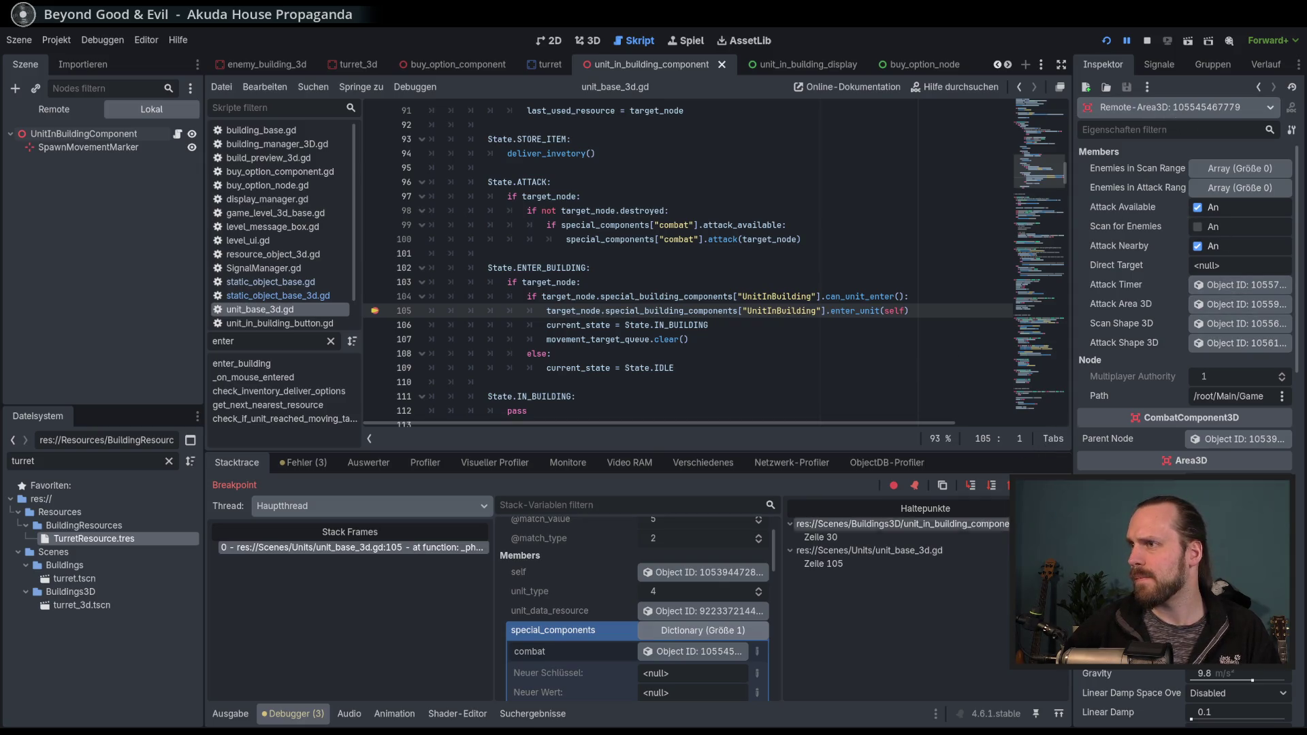
scroll(732, 591, "down", 3)
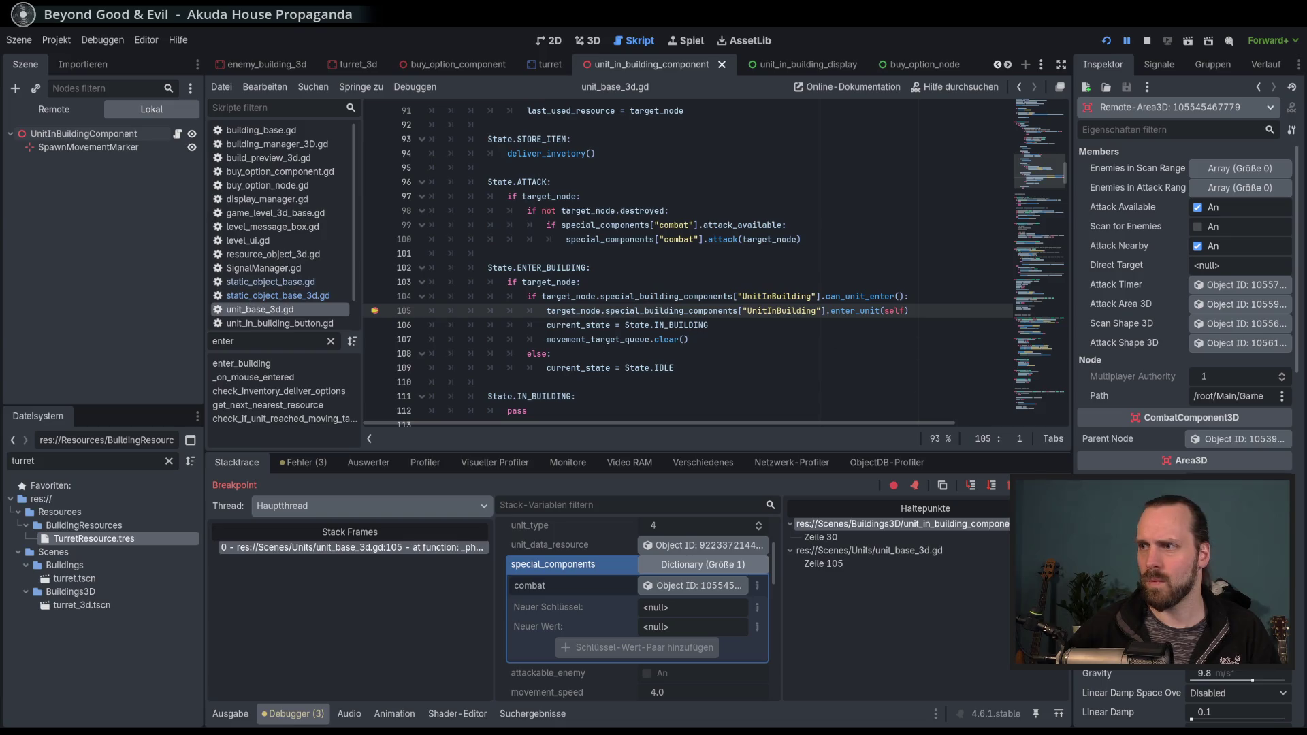
Resume past the breakpoint, stop the game, and remove the line 105 breakpoint.
key("F12")
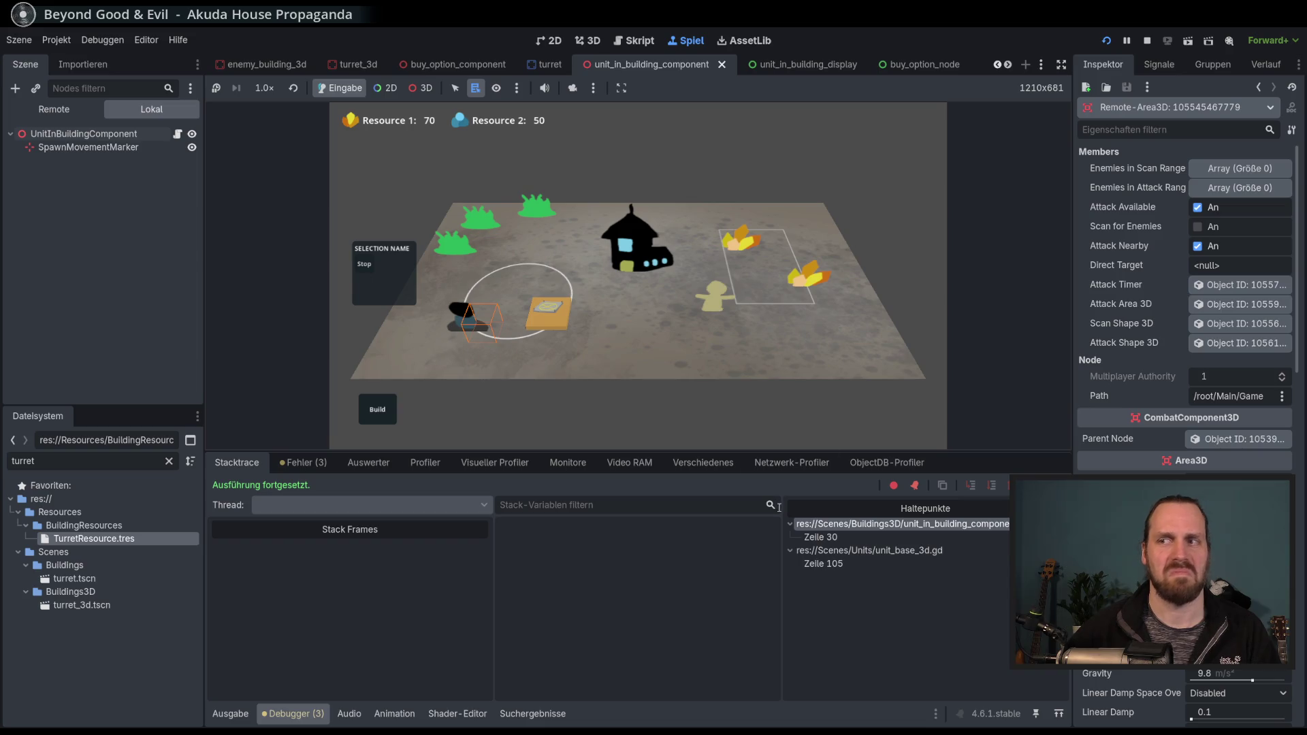
left_click_drag(762, 452, 763, 545)
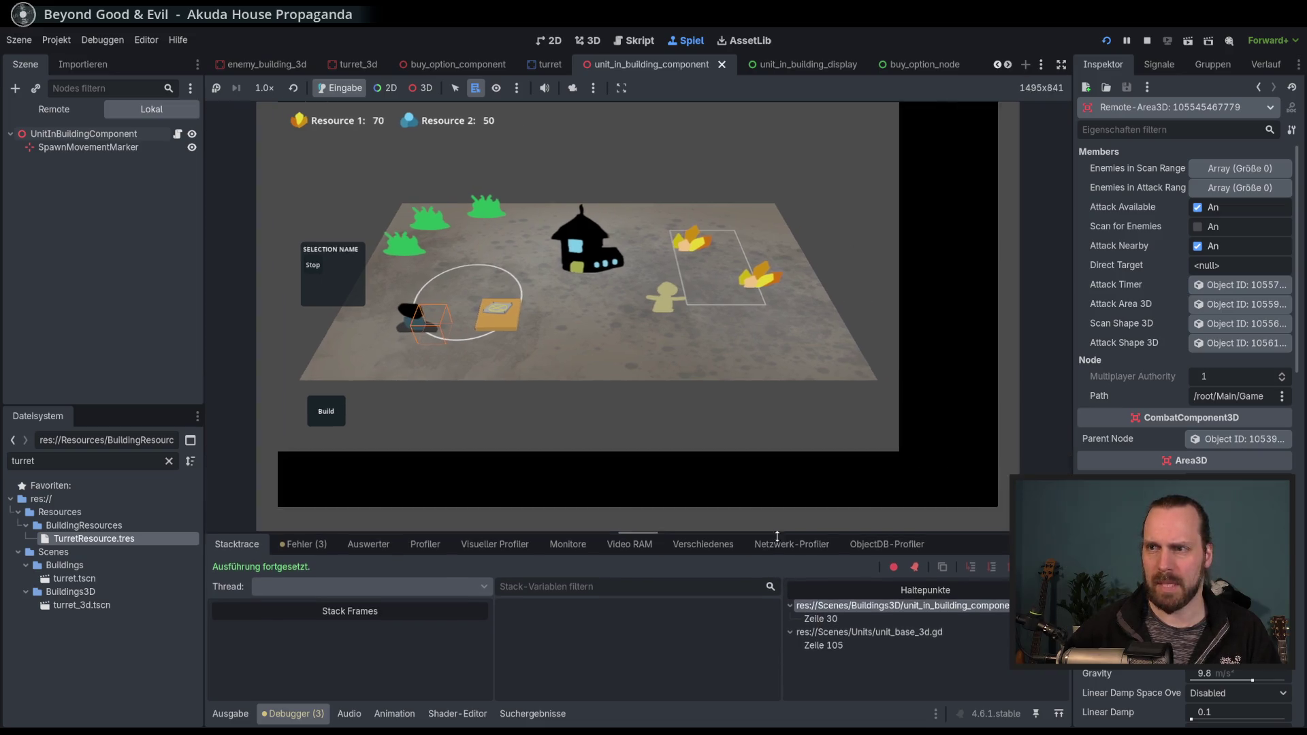
left_click(1154, 44)
left_click(376, 310)
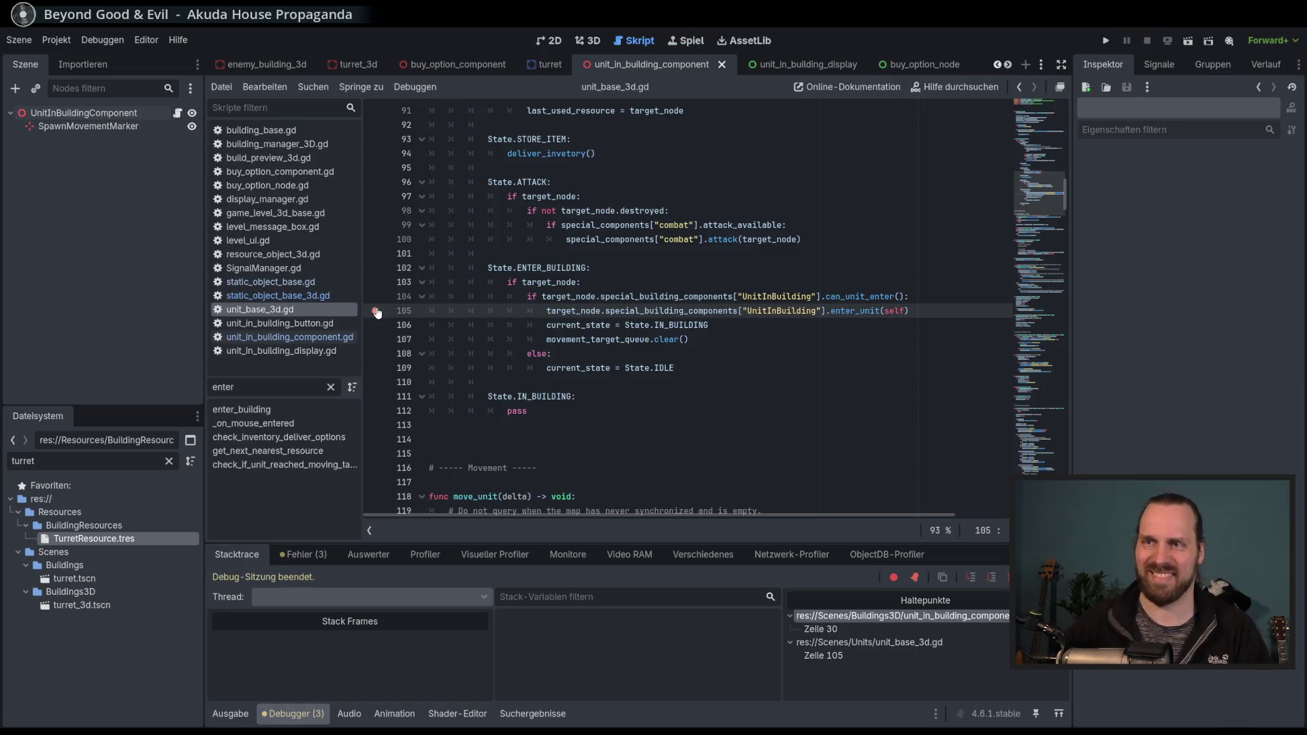
Replace the line 30 breakpoint in unit_in_building_component.gd with one on line 32.
double_click(871, 310)
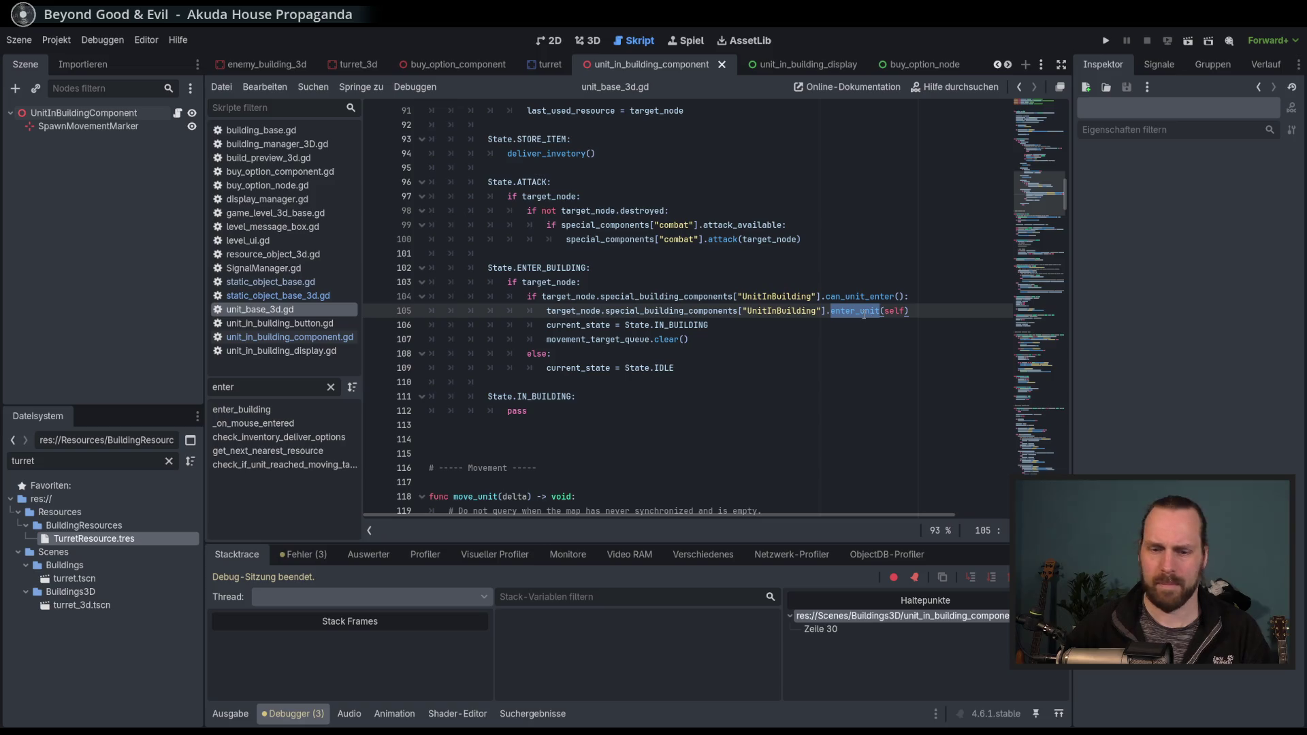
left_click(298, 340)
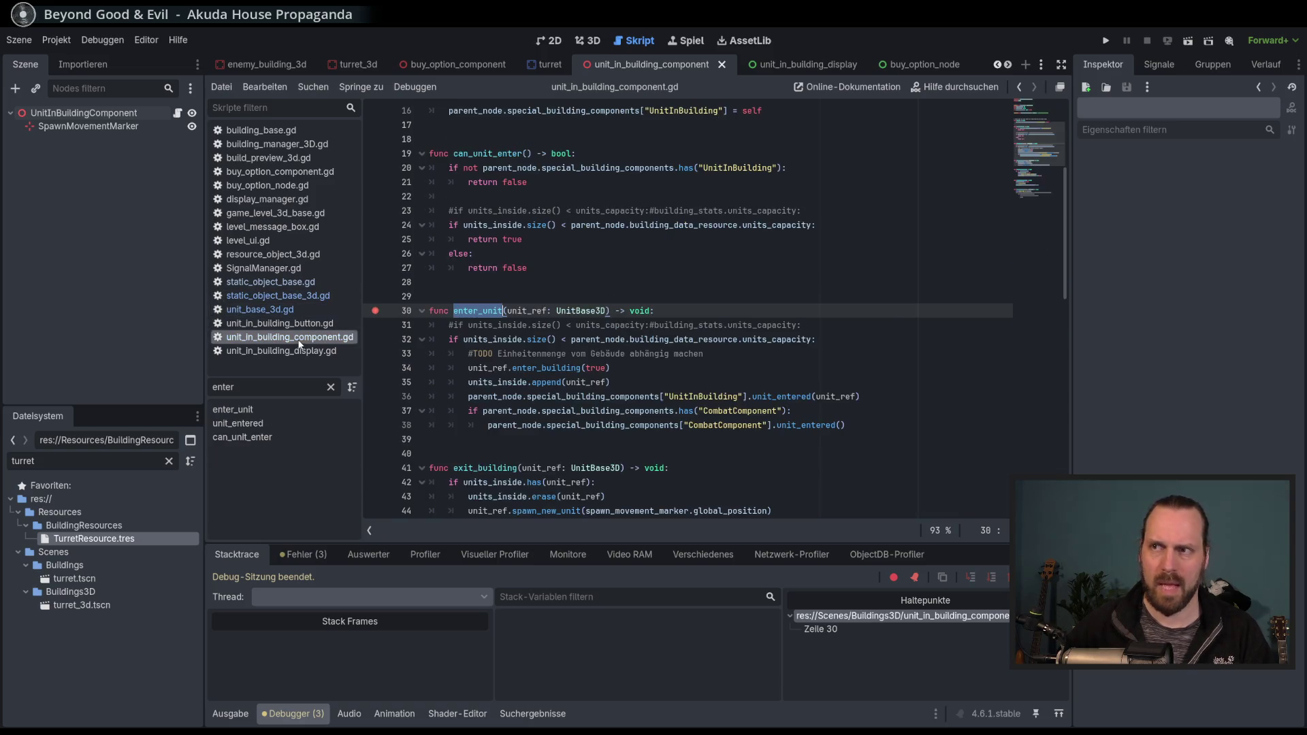
left_click(475, 324)
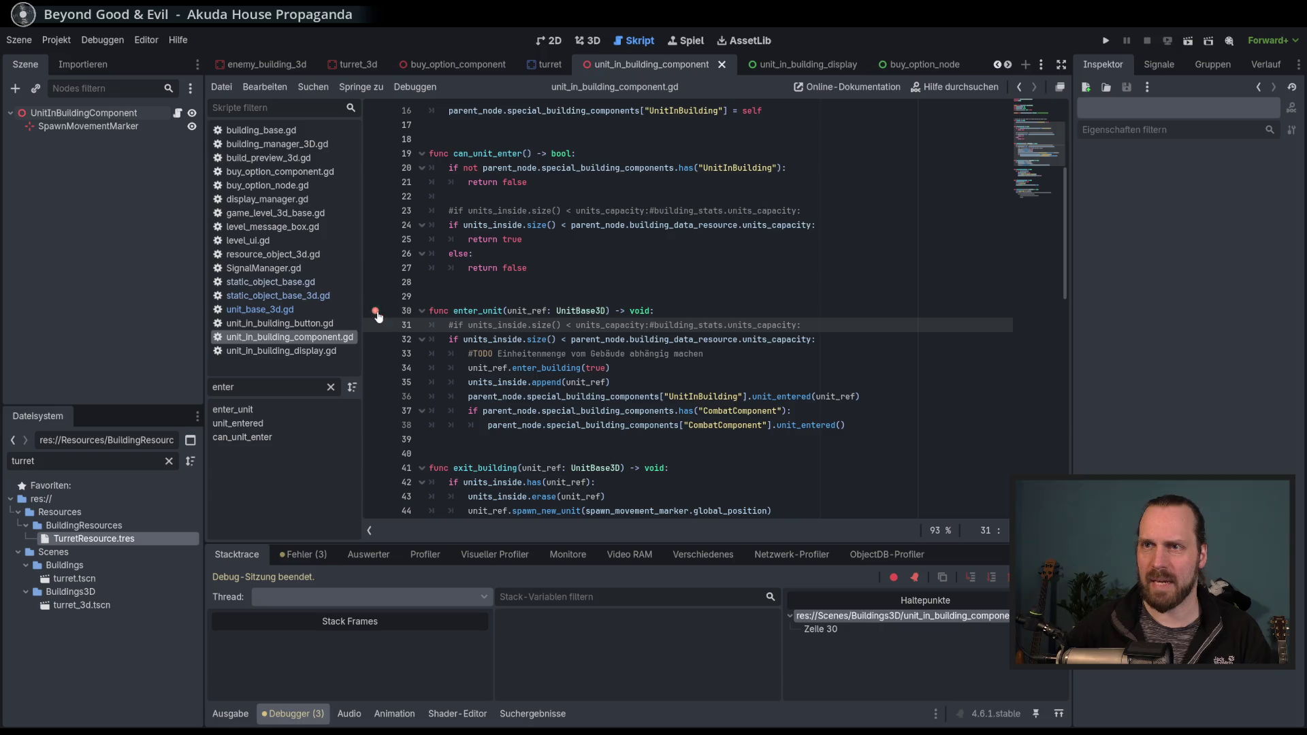
left_click(376, 311)
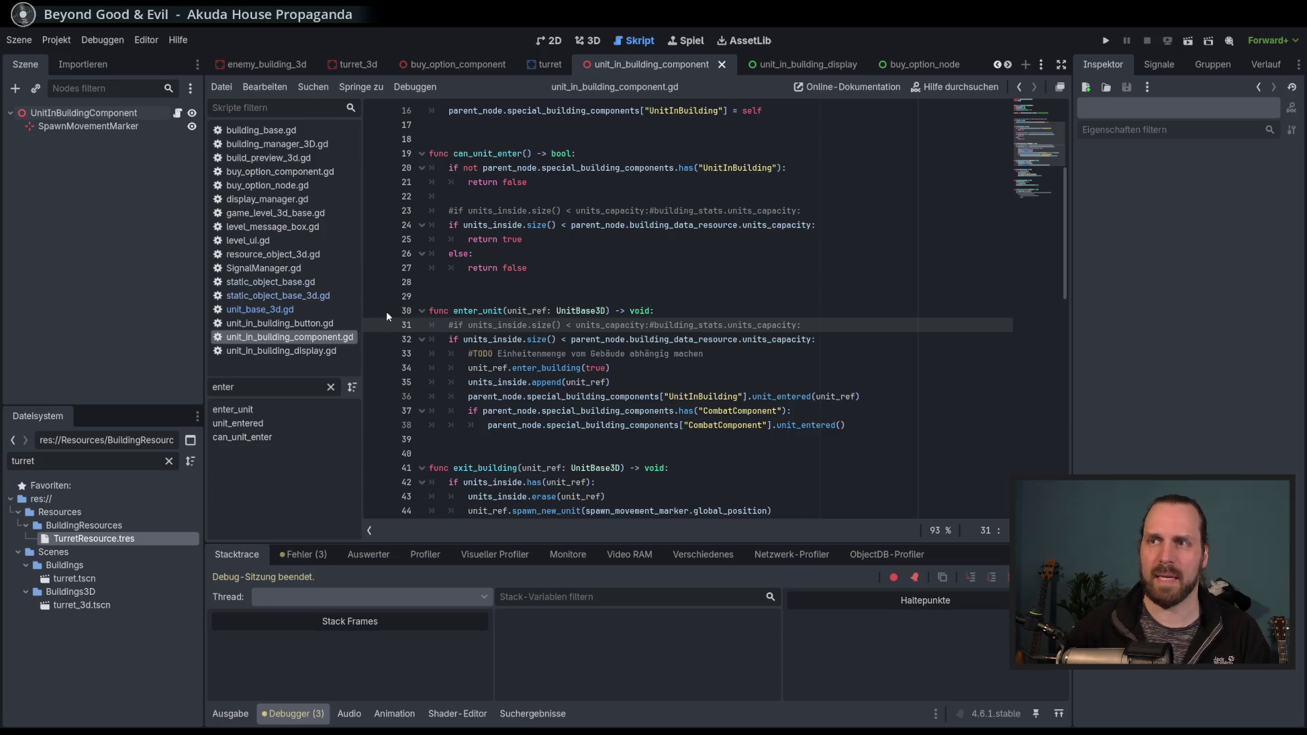
left_click(375, 340)
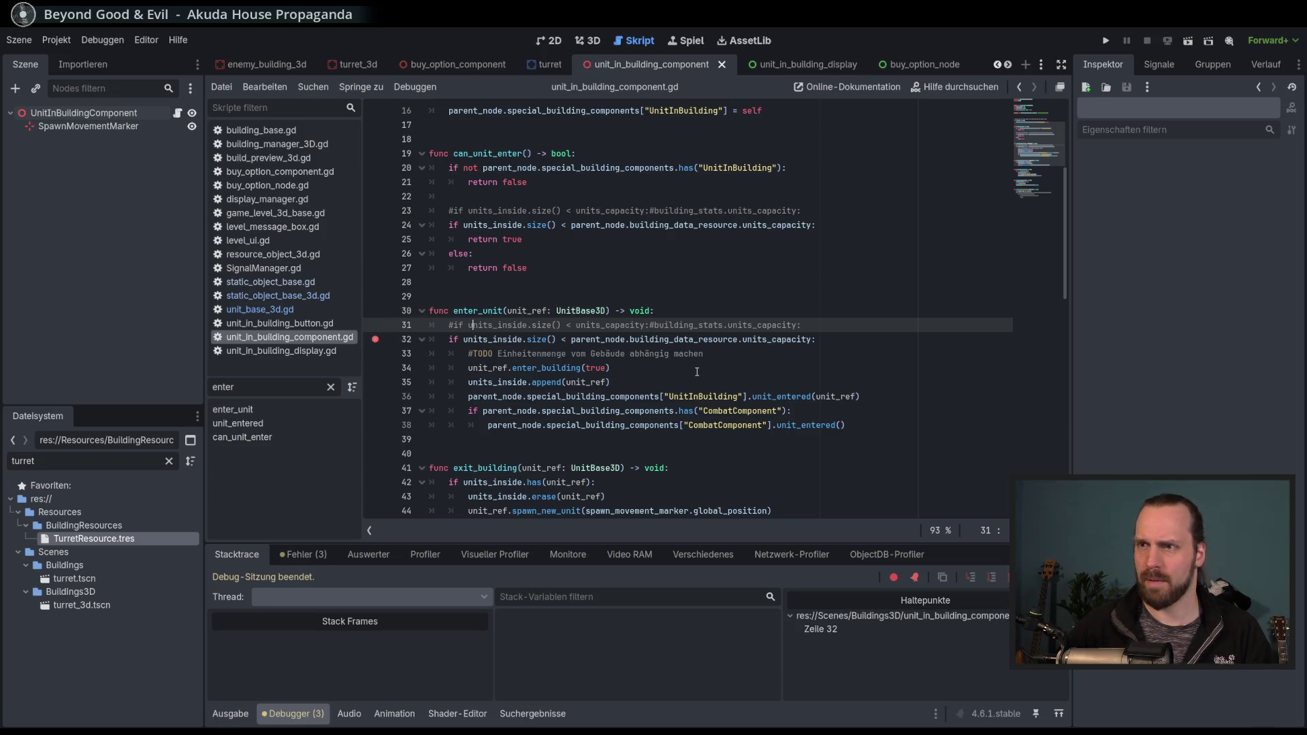
Run Test Mission - 3D, build a Laser Turret to hit the breakpoint, then stop debugging.
key("F5")
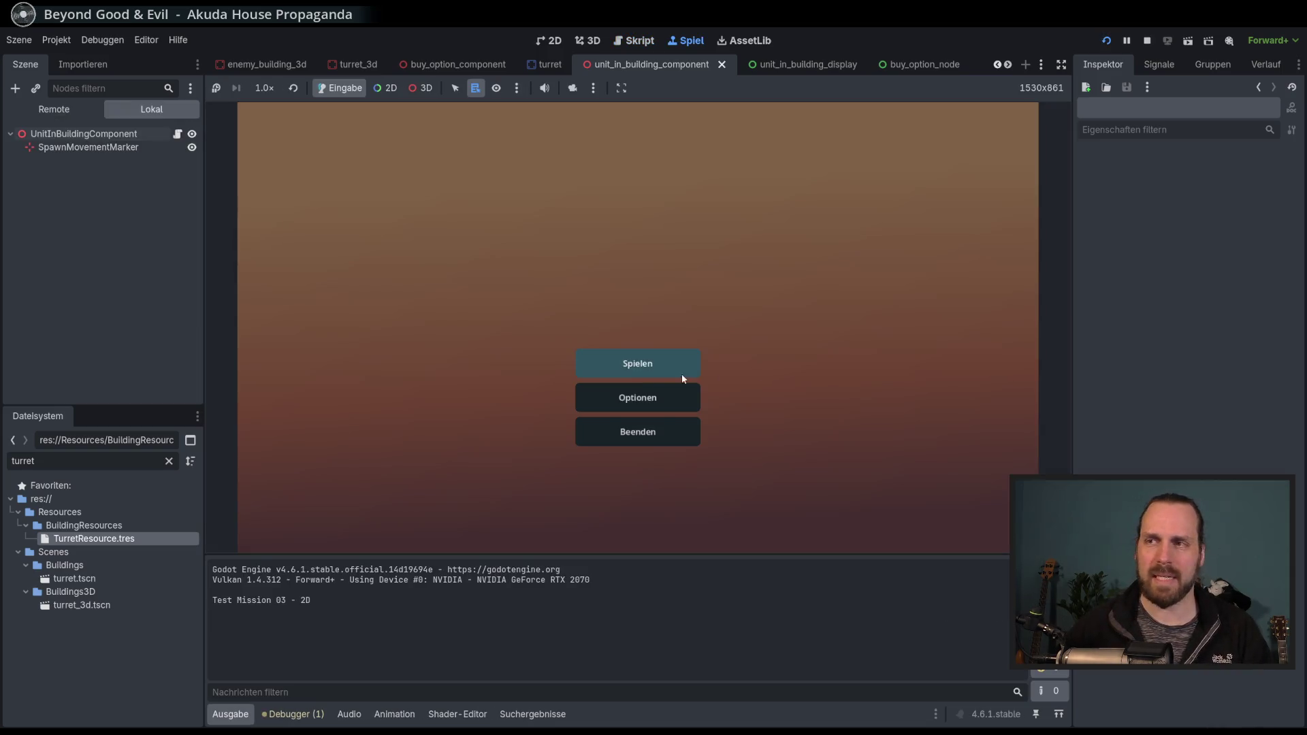
left_click(674, 364)
left_click(408, 282)
left_click(782, 485)
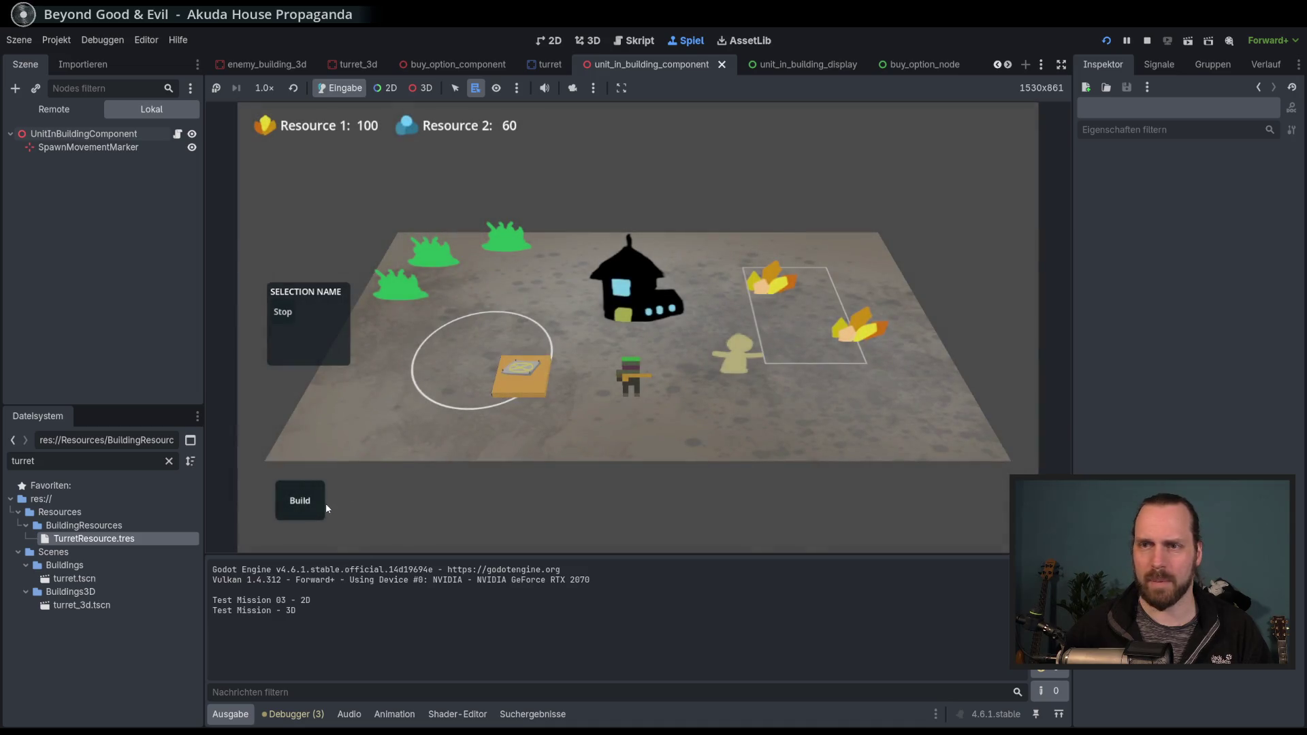
left_click(322, 503)
left_click(314, 455)
left_click(418, 399)
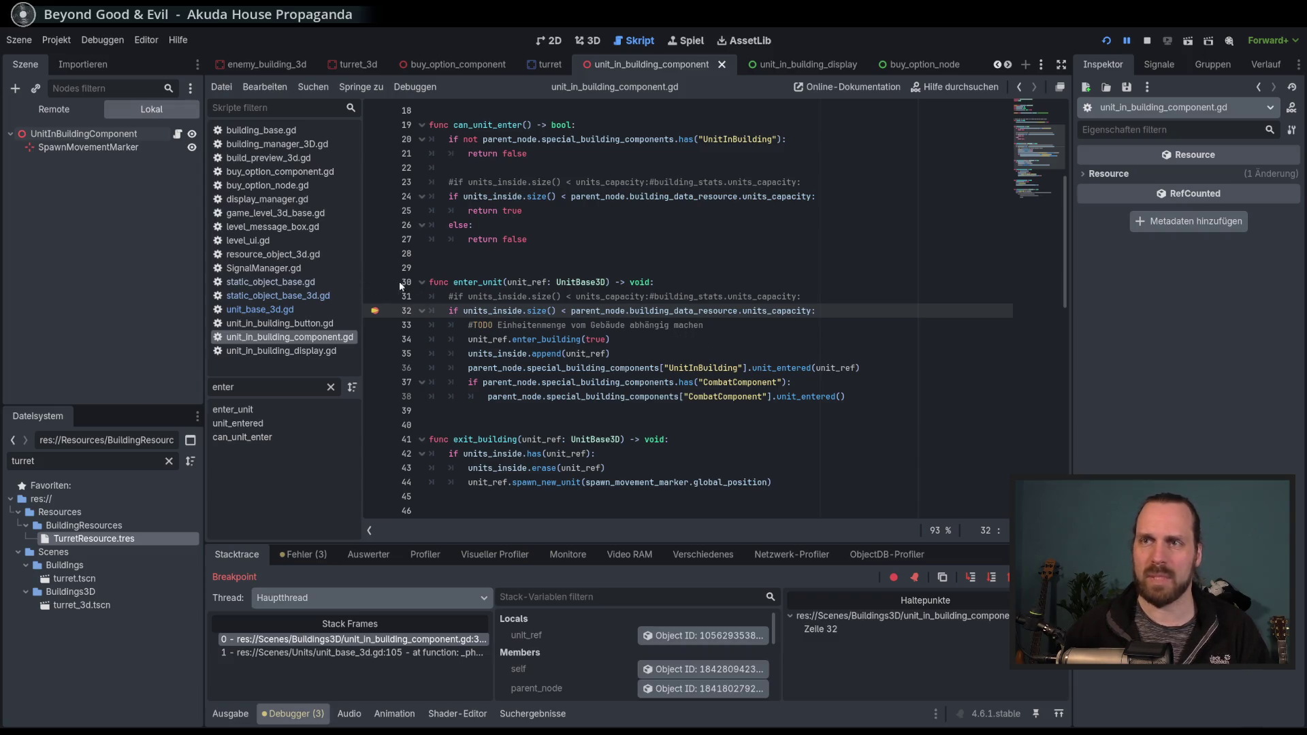
key("F8")
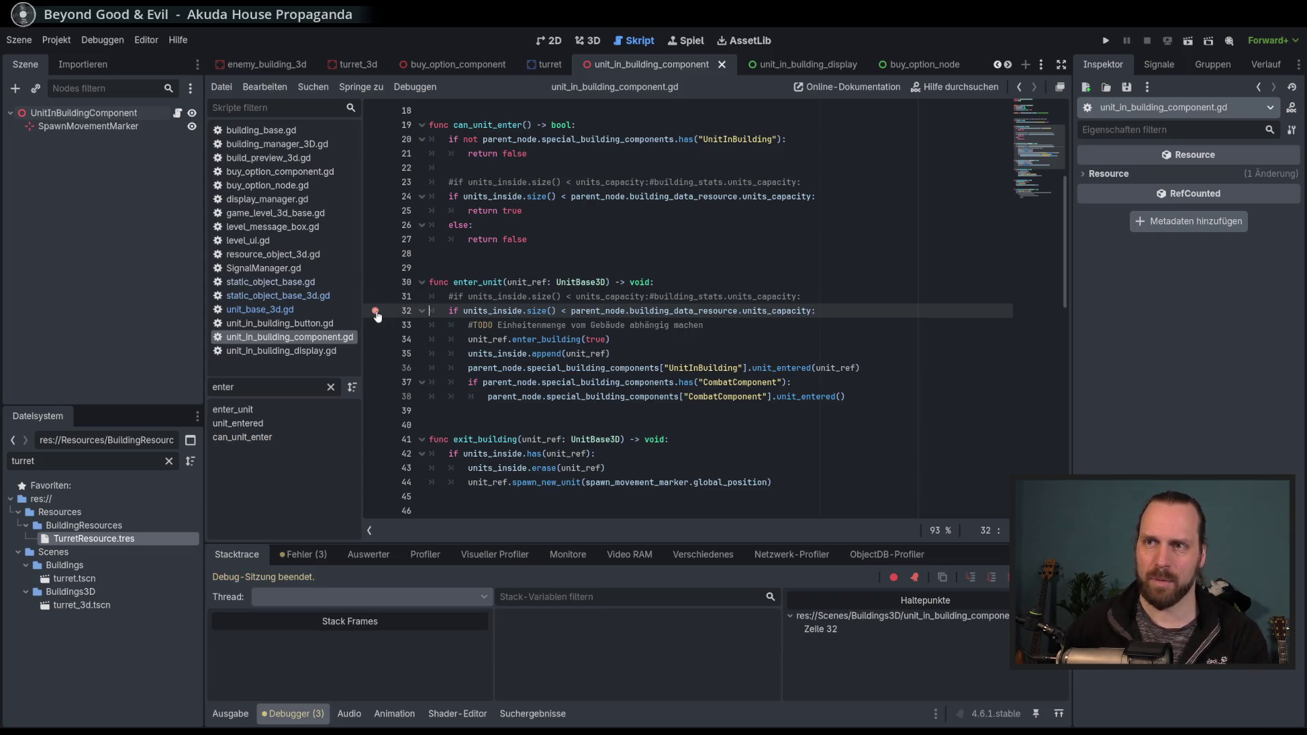
left_click(723, 339)
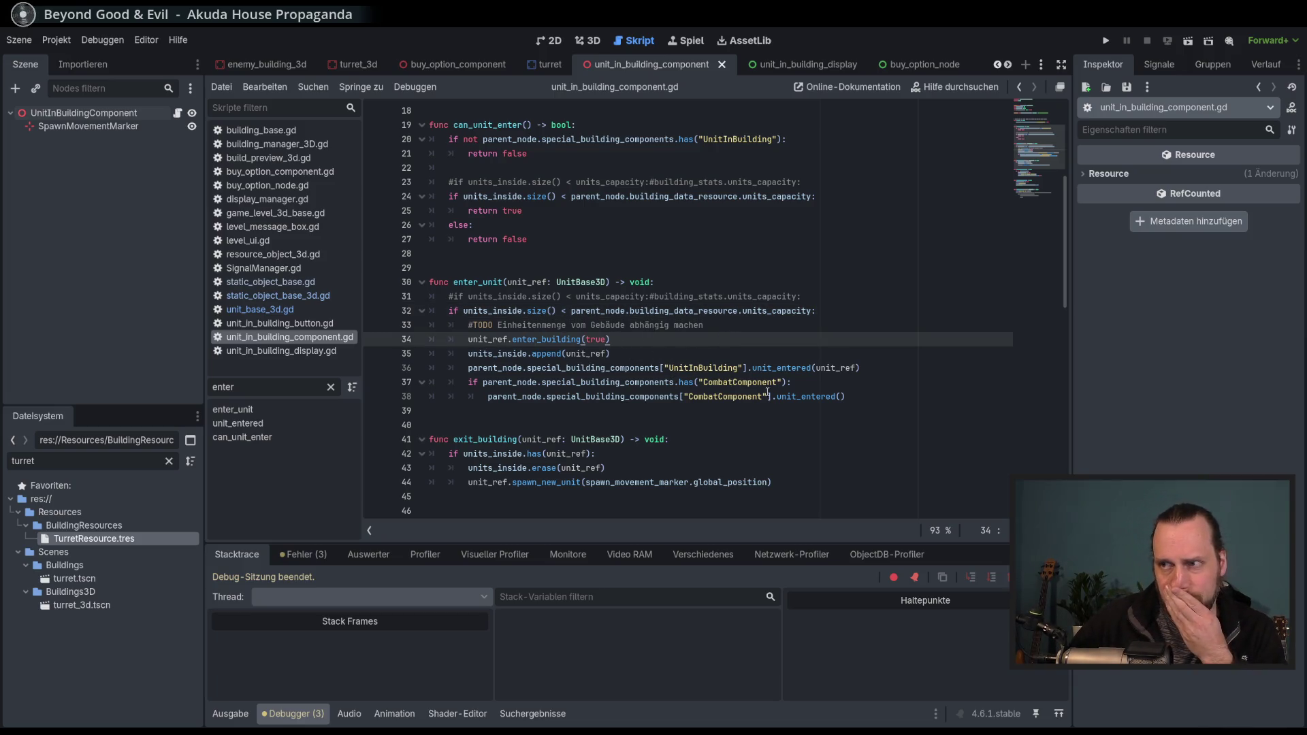
double_click(817, 397)
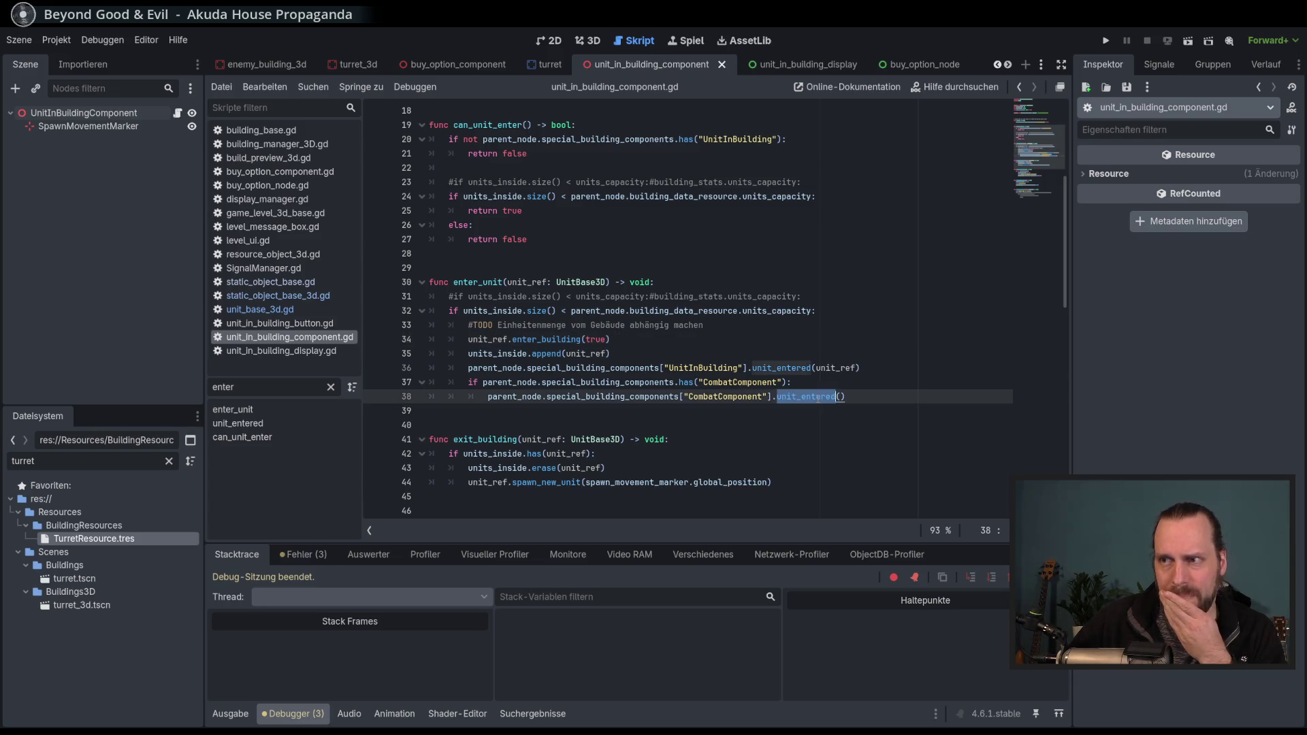
double_click(795, 370)
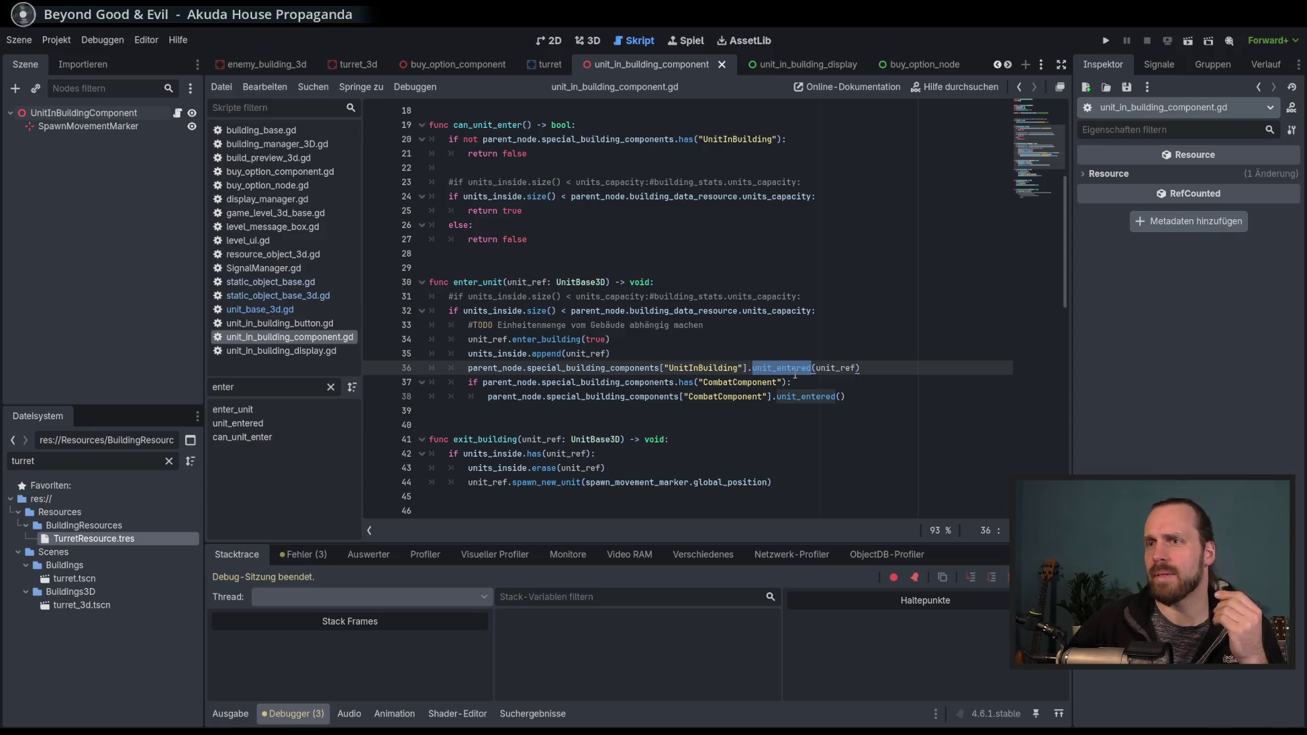
scroll(795, 375, "up", 5)
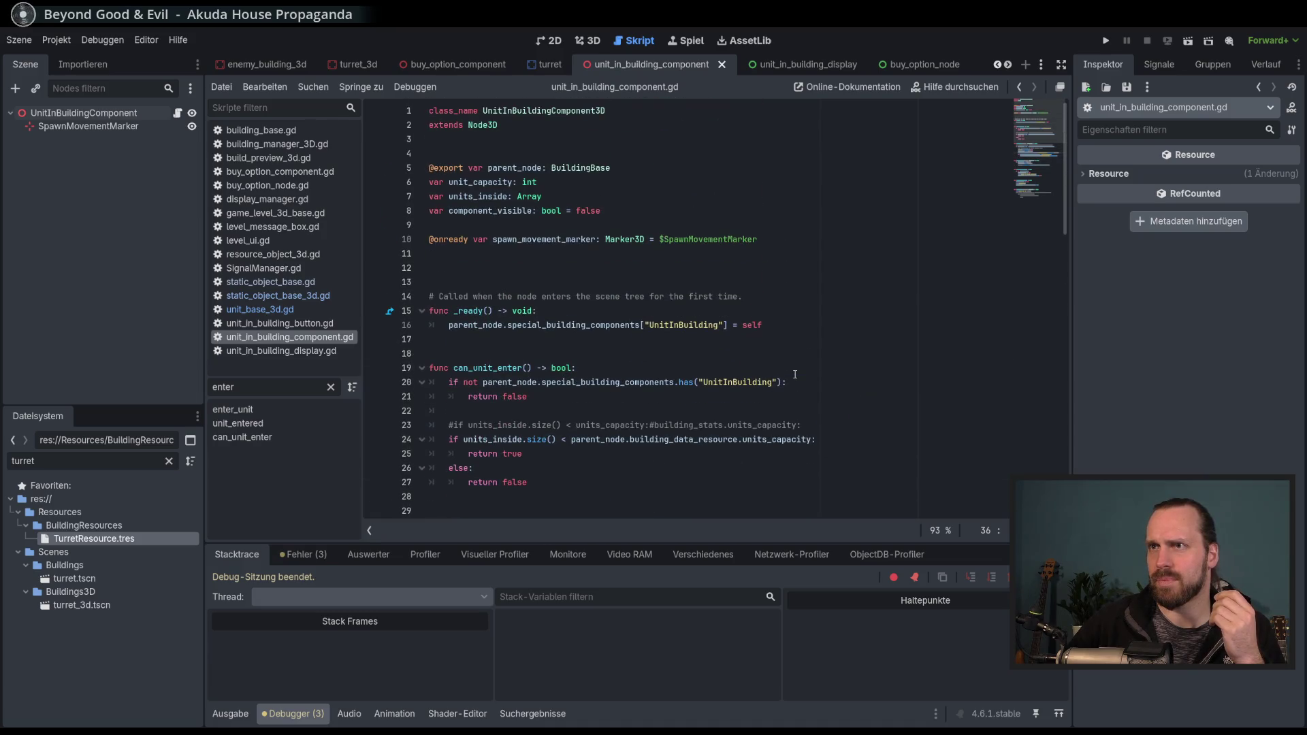
scroll(796, 374, "down", 5)
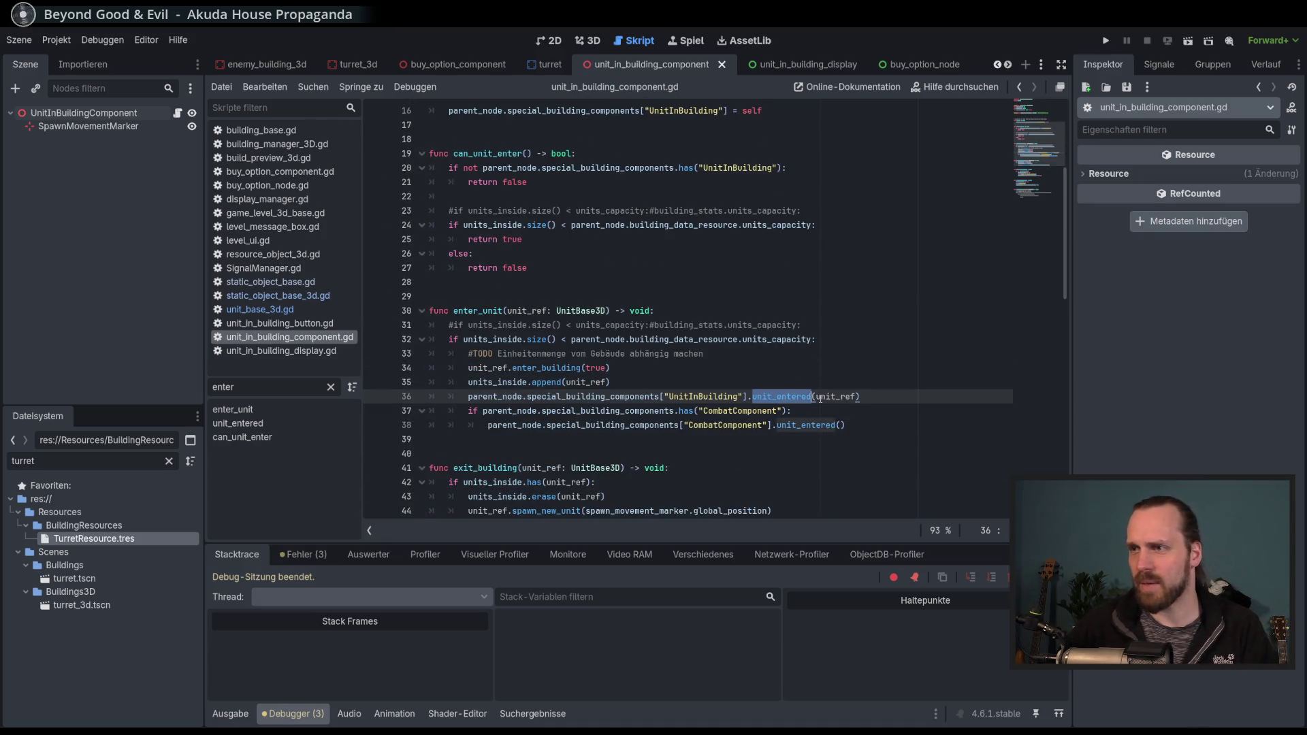
scroll(810, 398, "up", 4)
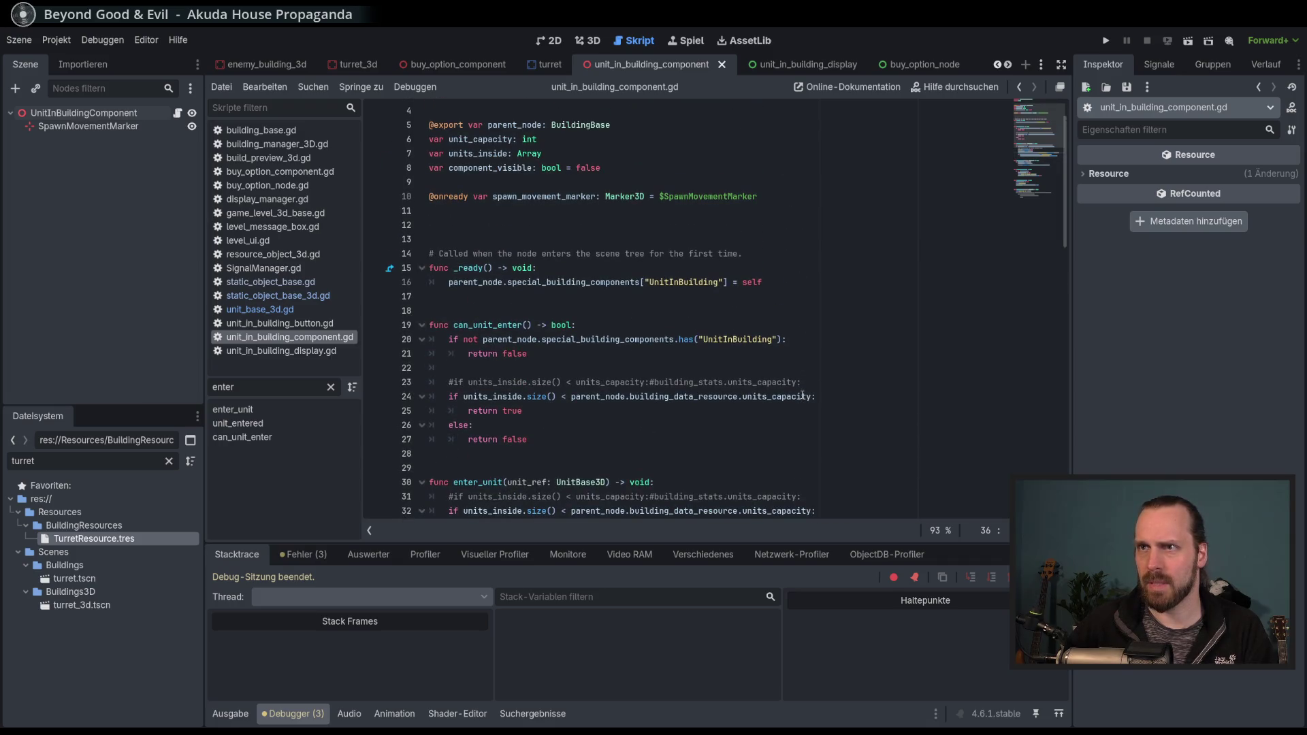
scroll(802, 394, "up", 1)
scroll(802, 393, "down", 6)
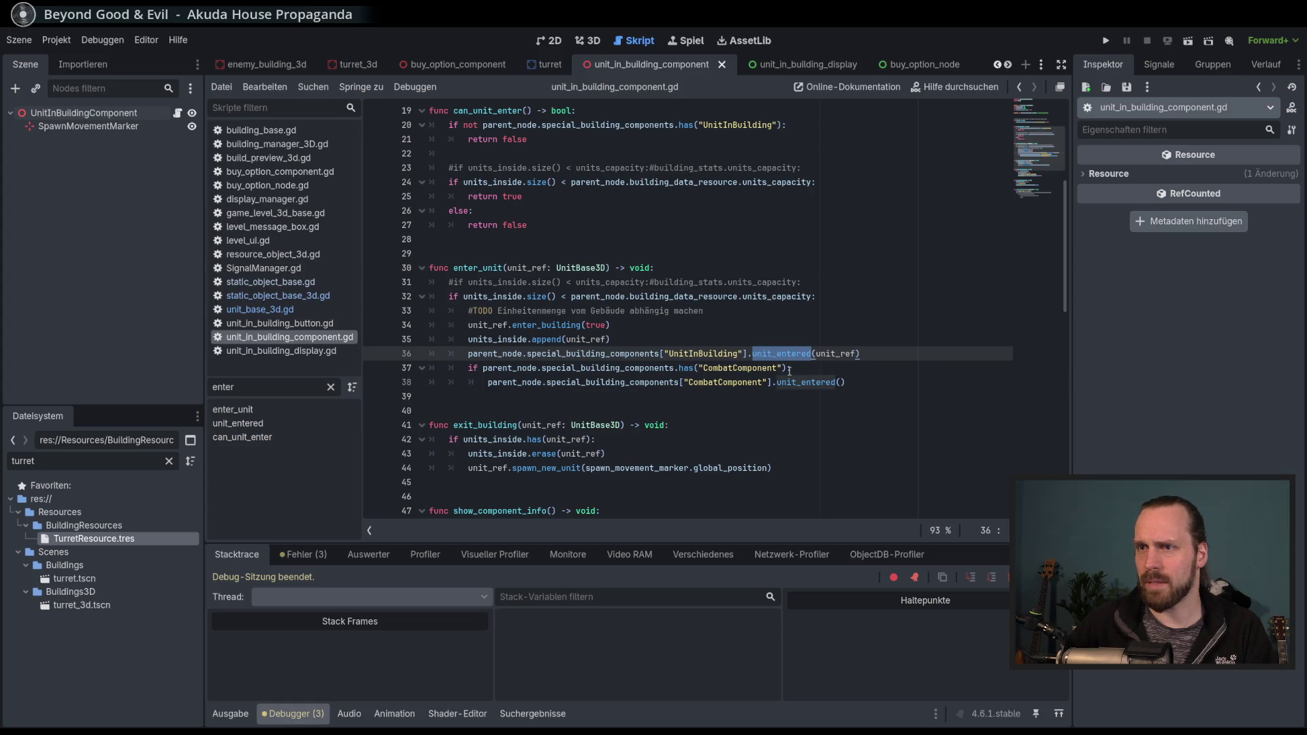
left_click(790, 373, "ctrl")
scroll(789, 373, "down", 1)
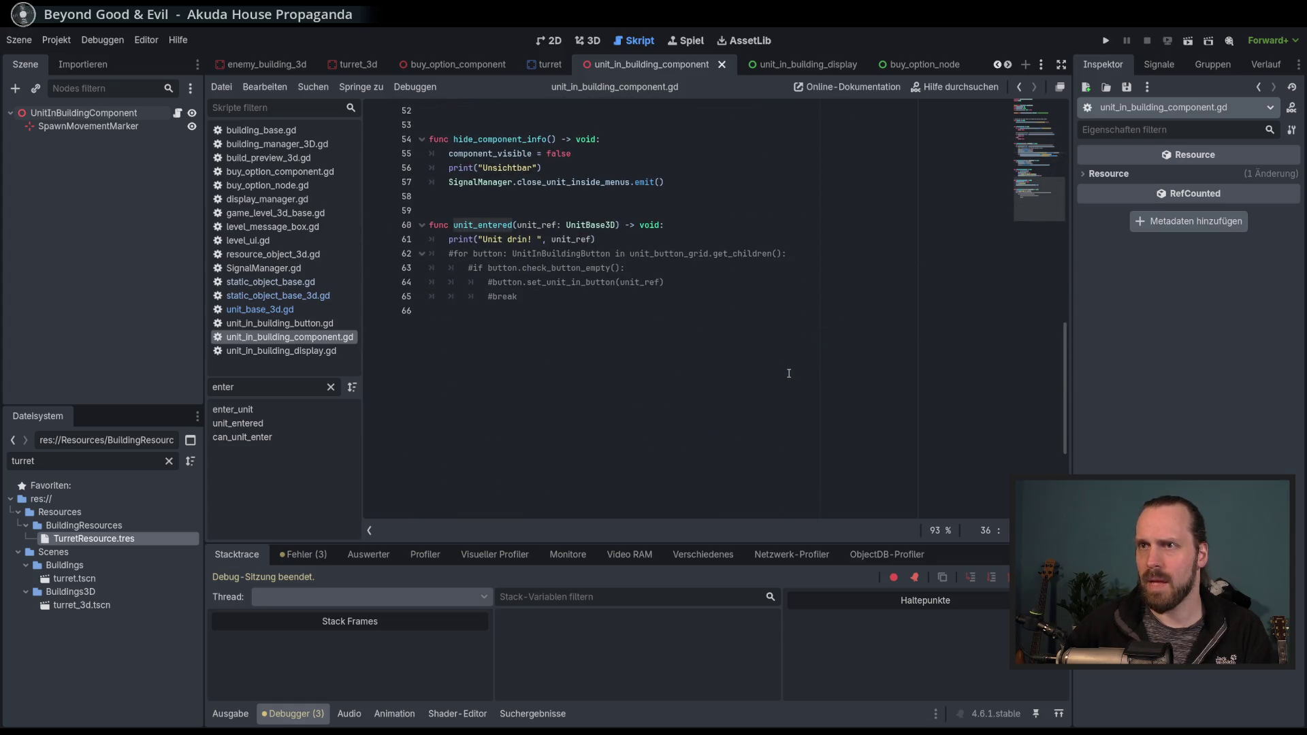
scroll(789, 373, "up", 2)
left_click(617, 324)
scroll(617, 368, "up", 10)
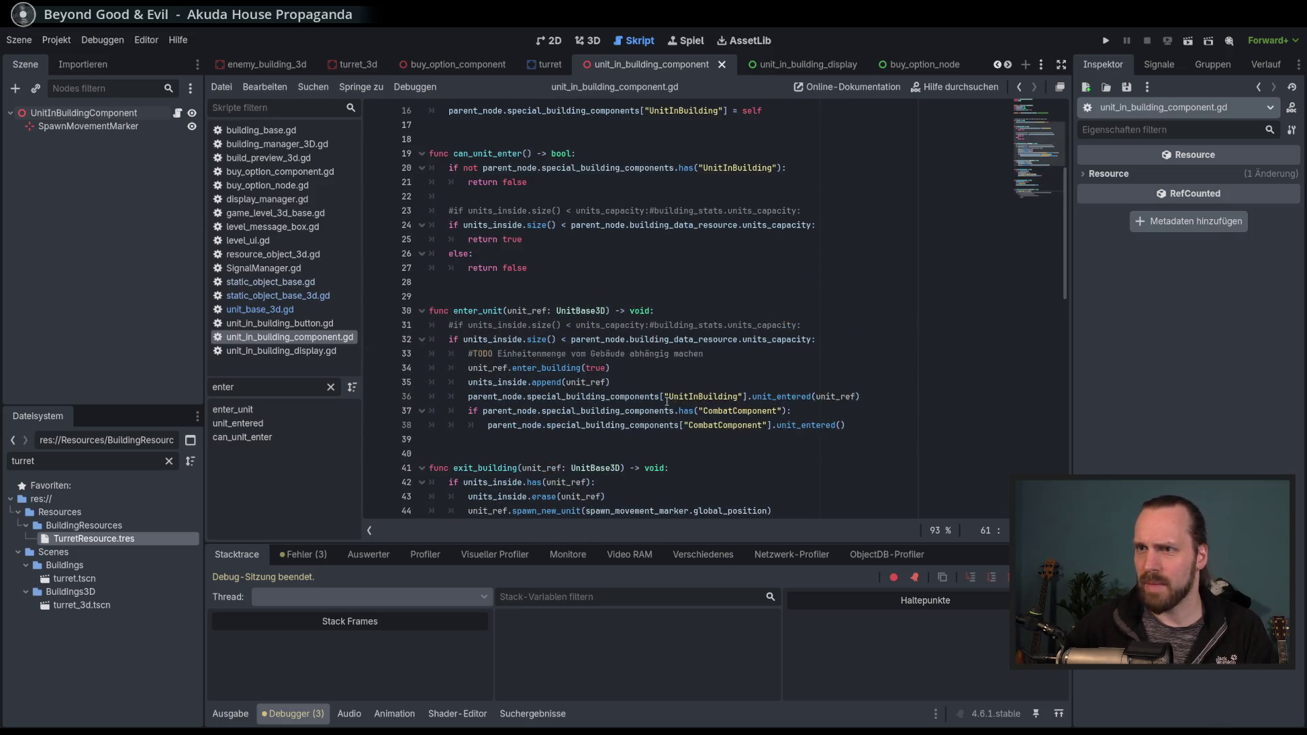
double_click(495, 396)
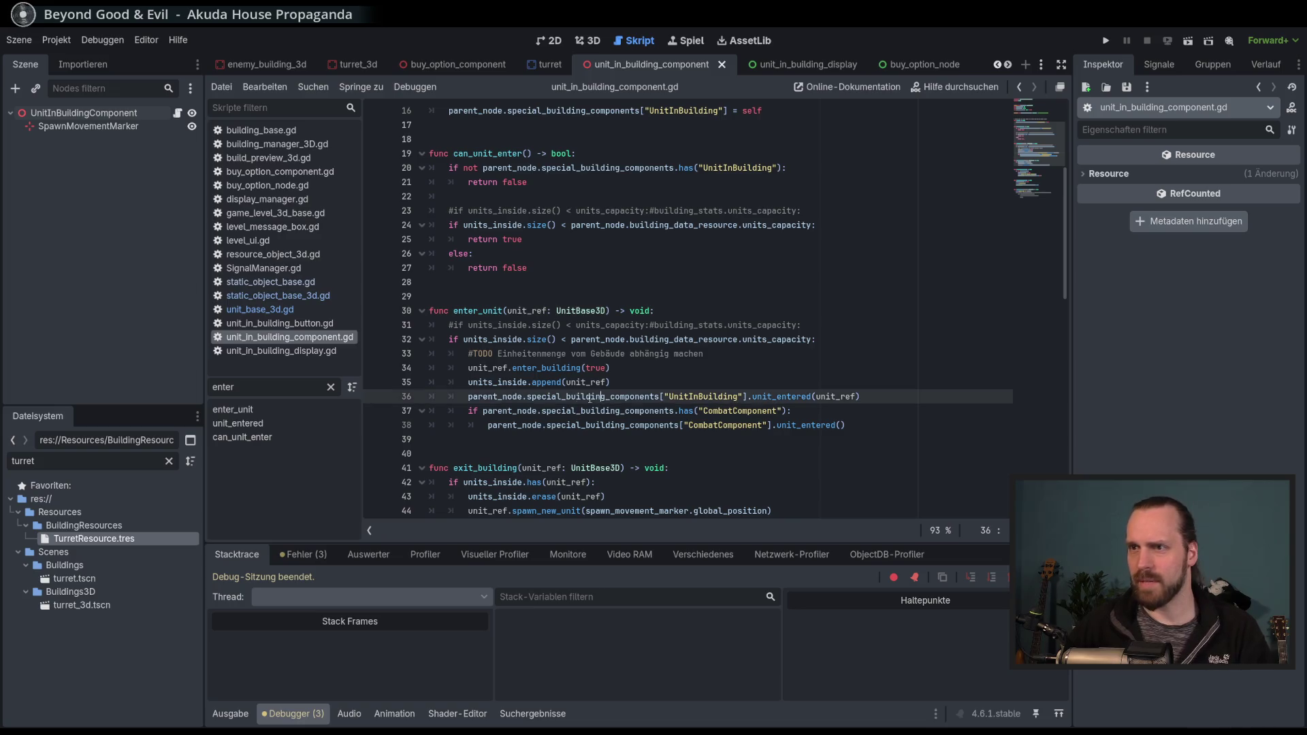
double_click(599, 400)
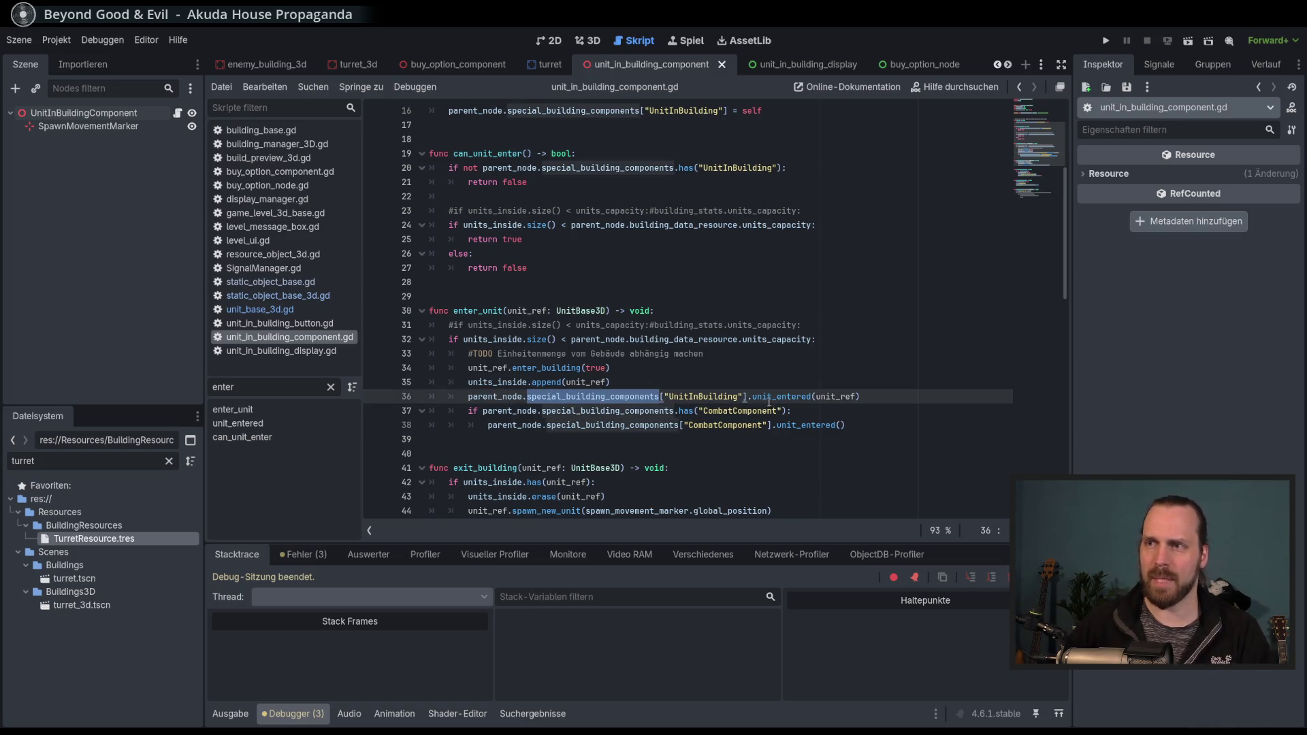
double_click(708, 396)
left_click(756, 409)
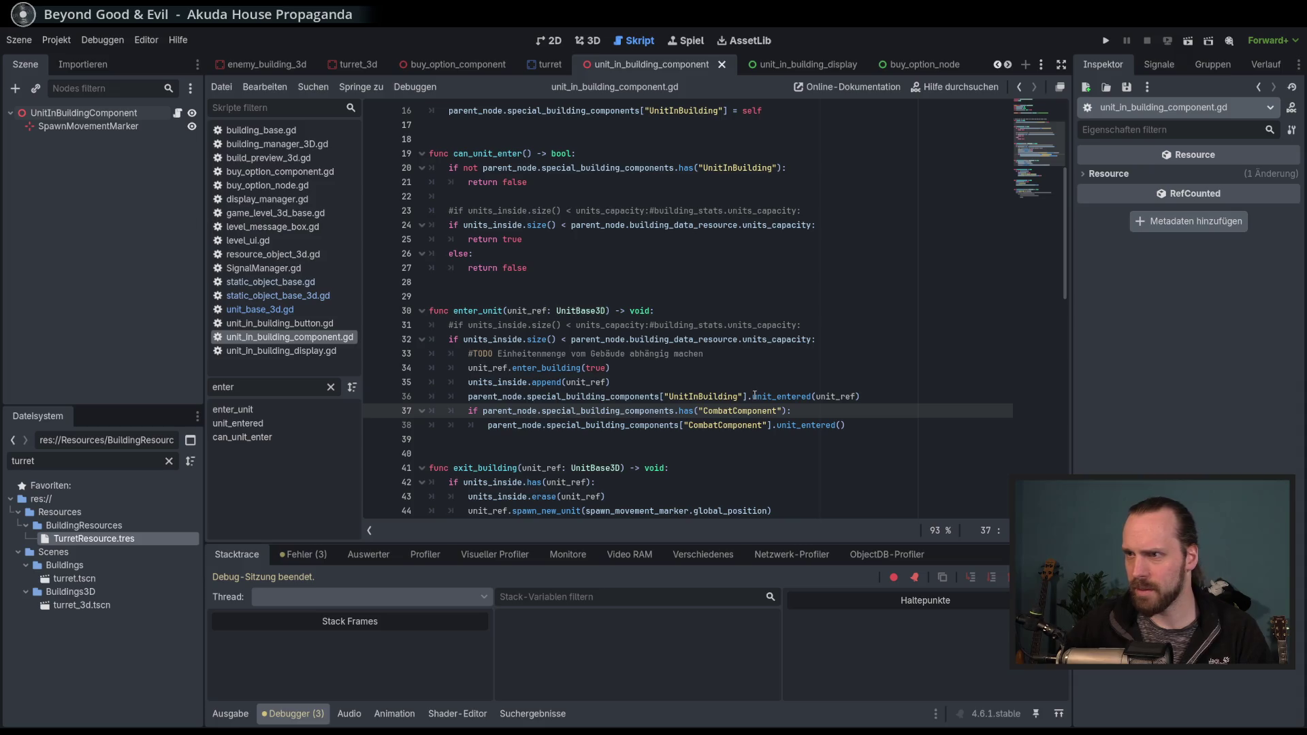
left_click_drag(754, 397, 468, 396)
key("BackSpace")
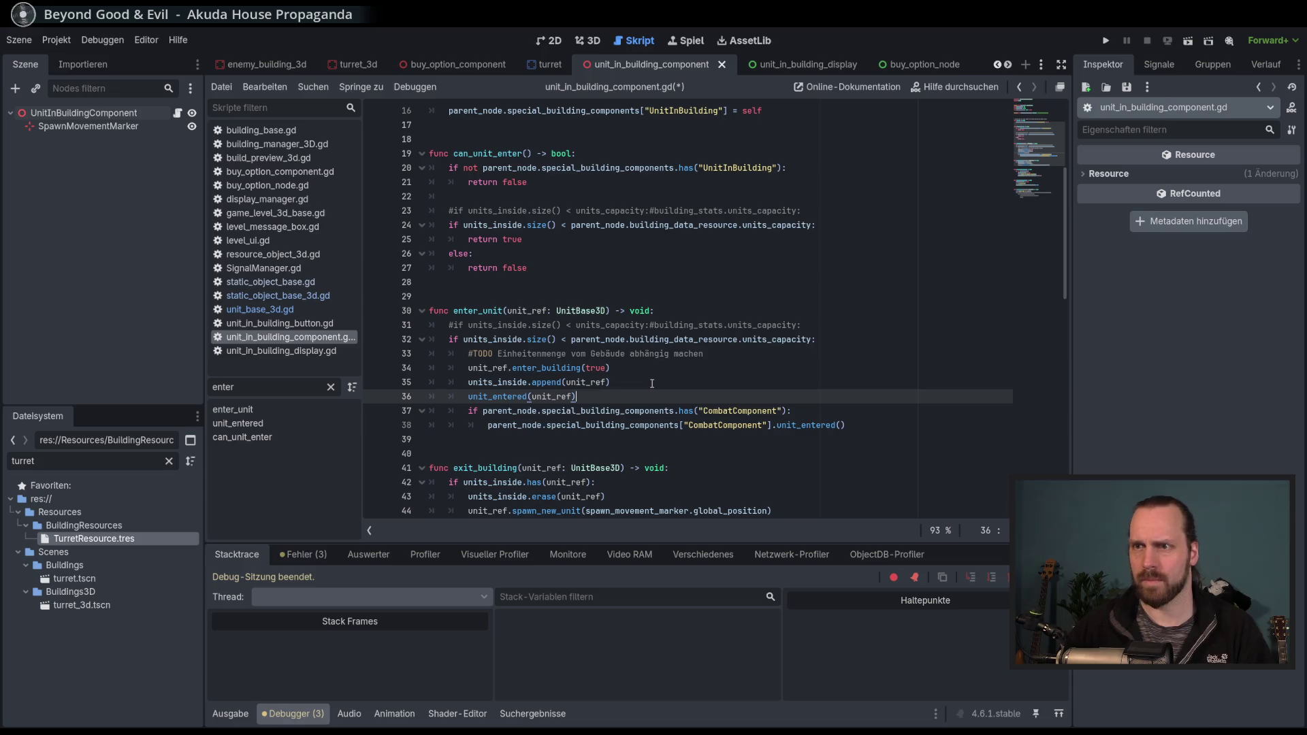
Inspect the commented-out button loop inside the component's unit_entered function.
scroll(652, 384, "down", 7)
scroll(652, 384, "up", 2)
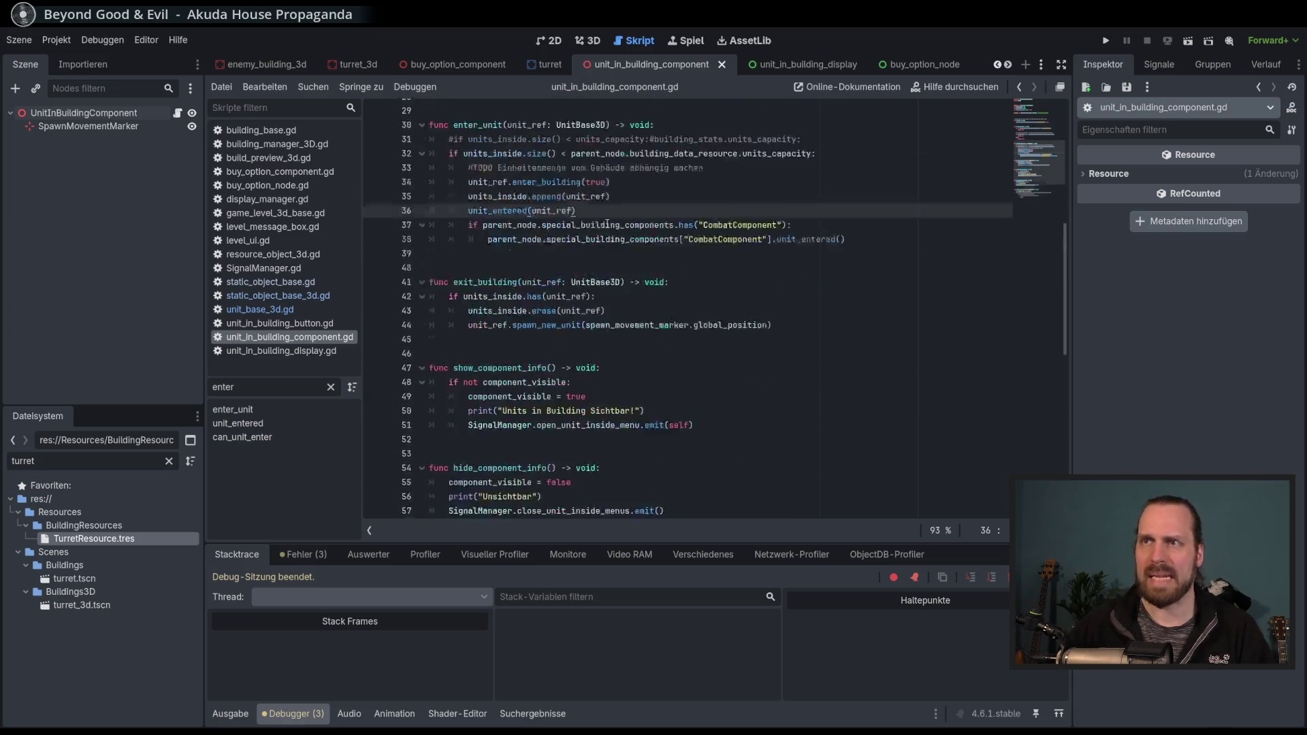
scroll(517, 330, "down", 4)
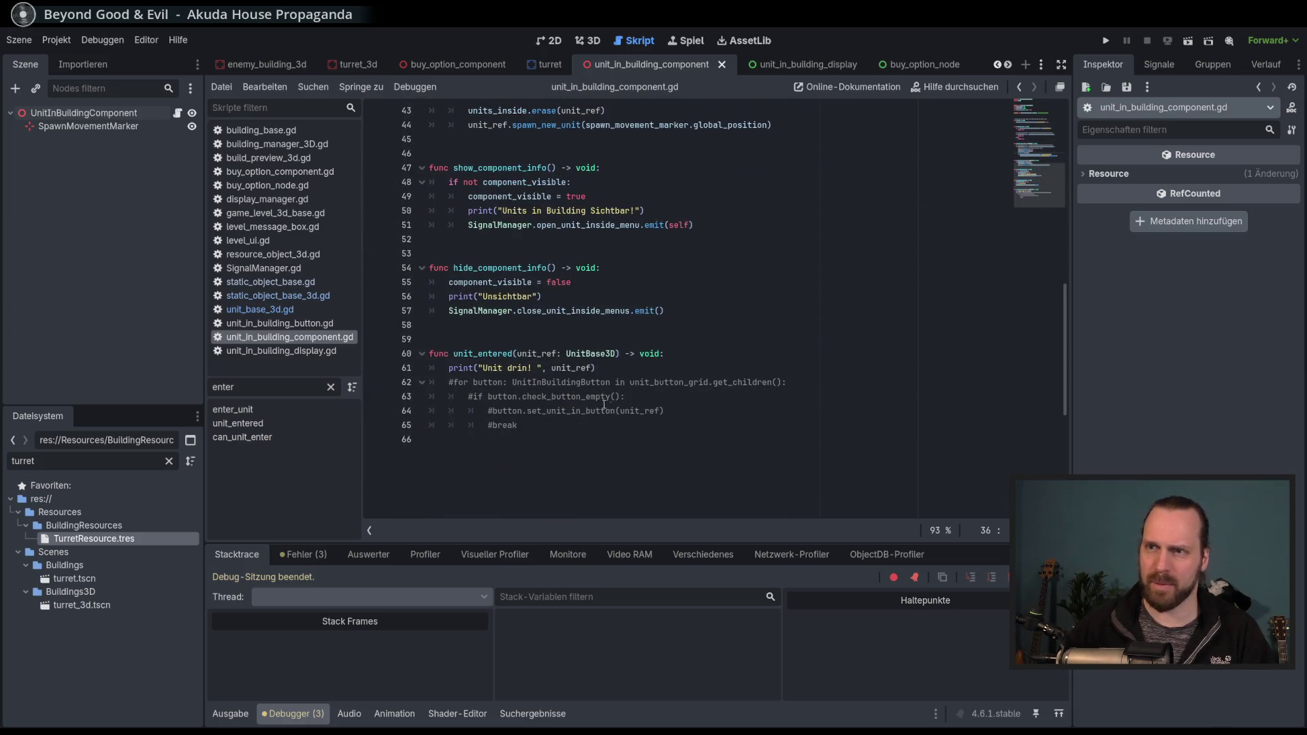
left_click_drag(560, 386, 561, 430)
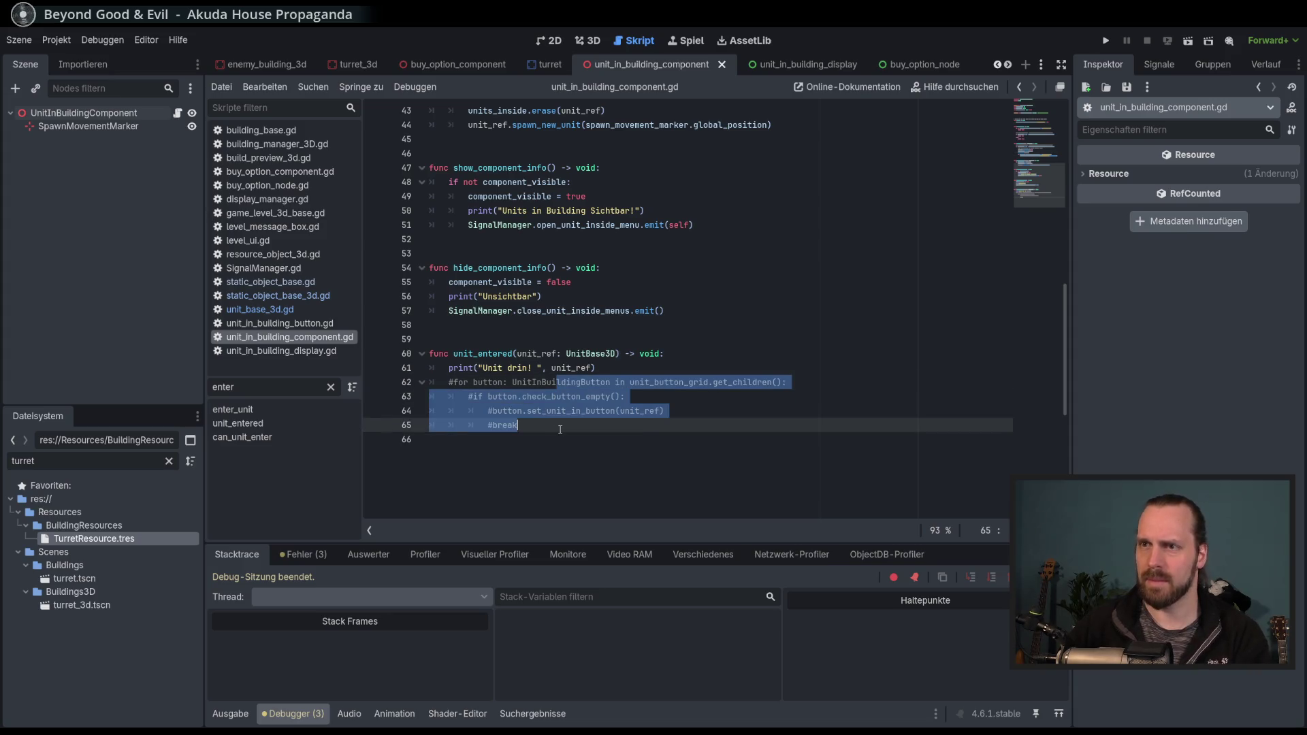
left_click(681, 426)
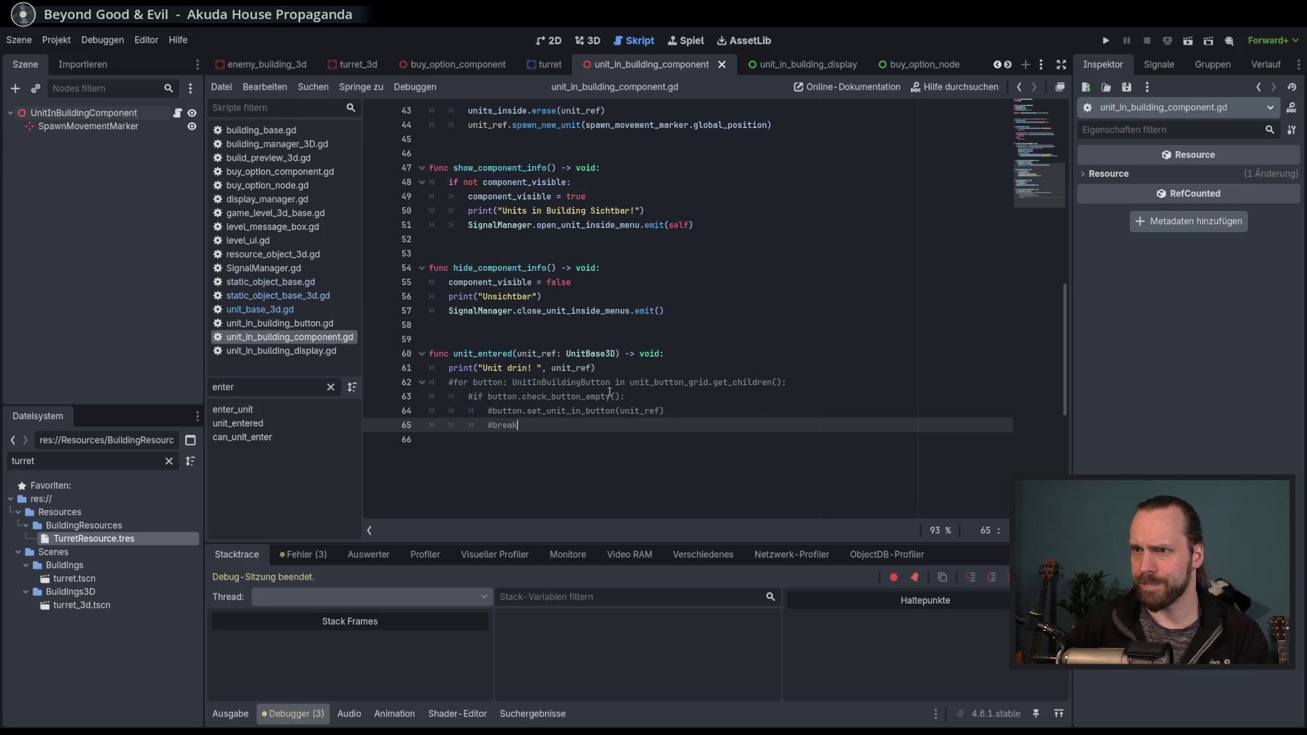
left_click_drag(524, 383, 528, 429)
left_click(564, 427)
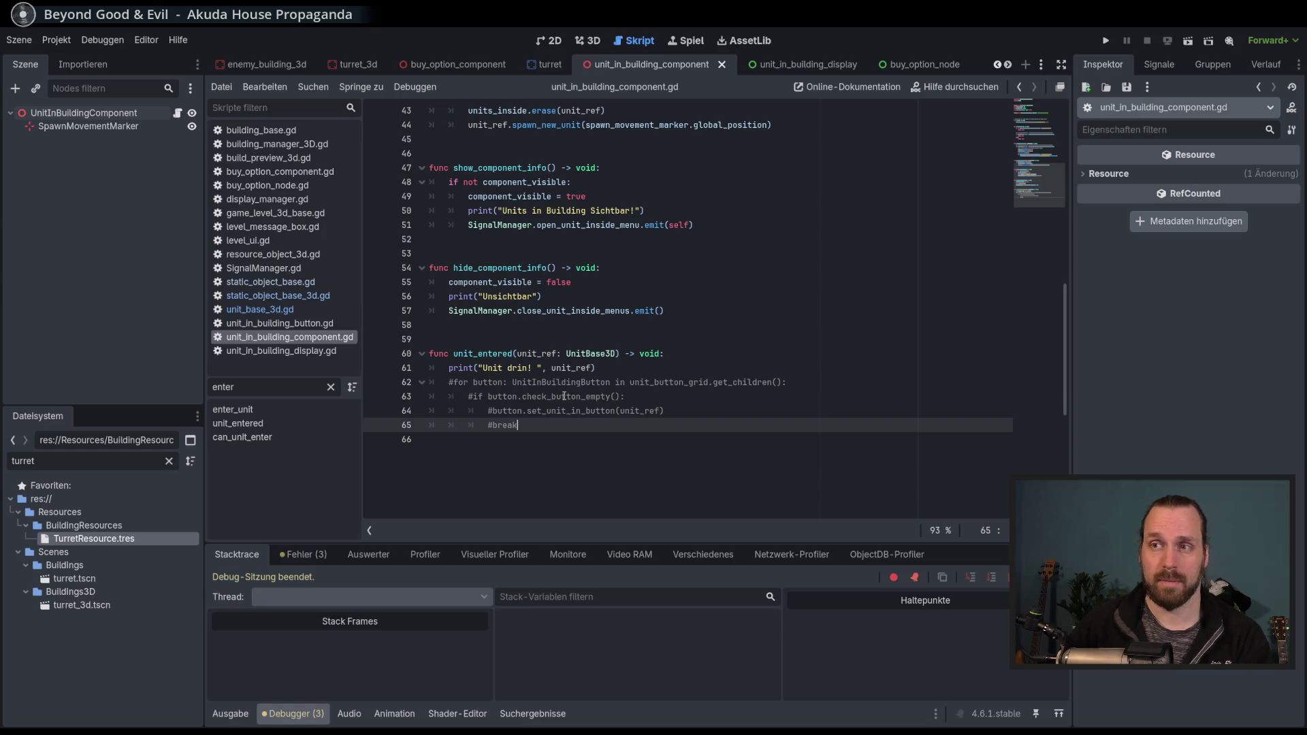
Keep unit_entered ending at its print line, then switch to unit_in_building_display.gd.
left_click(617, 367)
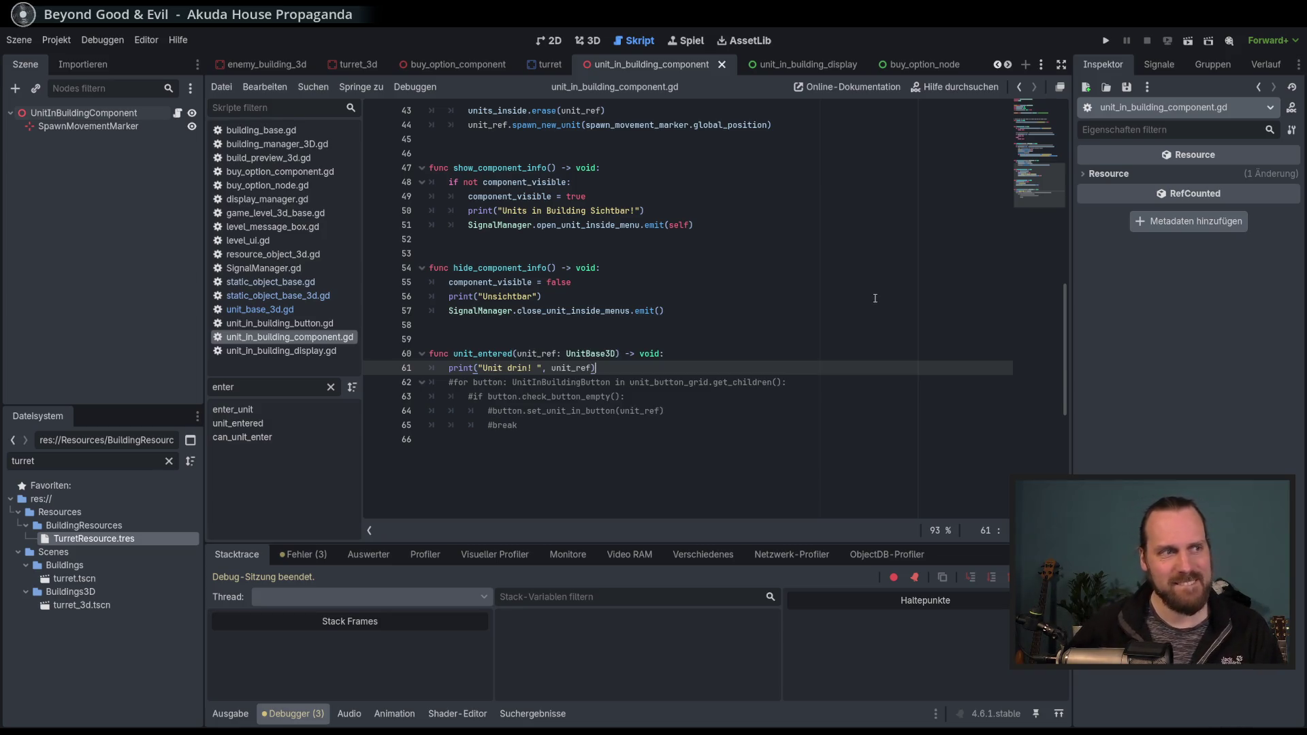
left_click_drag(1060, 380, 1058, 207)
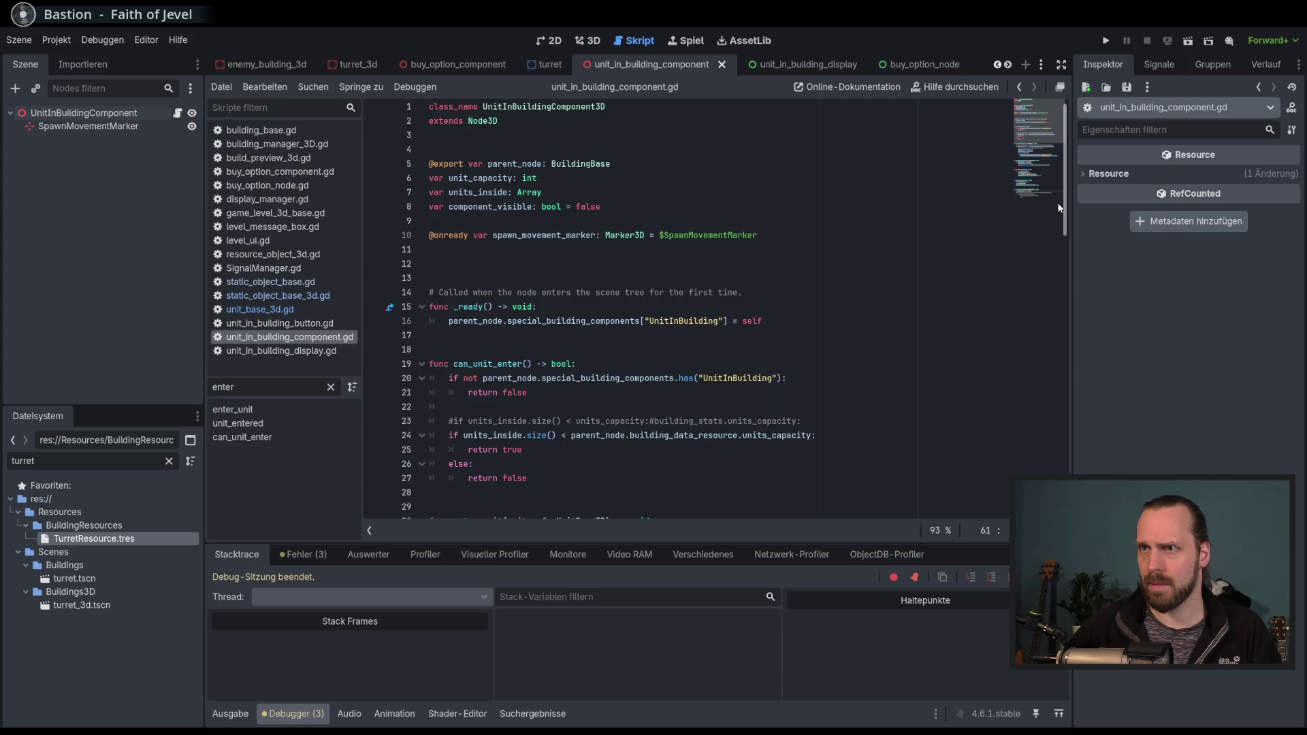
left_click_drag(1059, 208, 1067, 385)
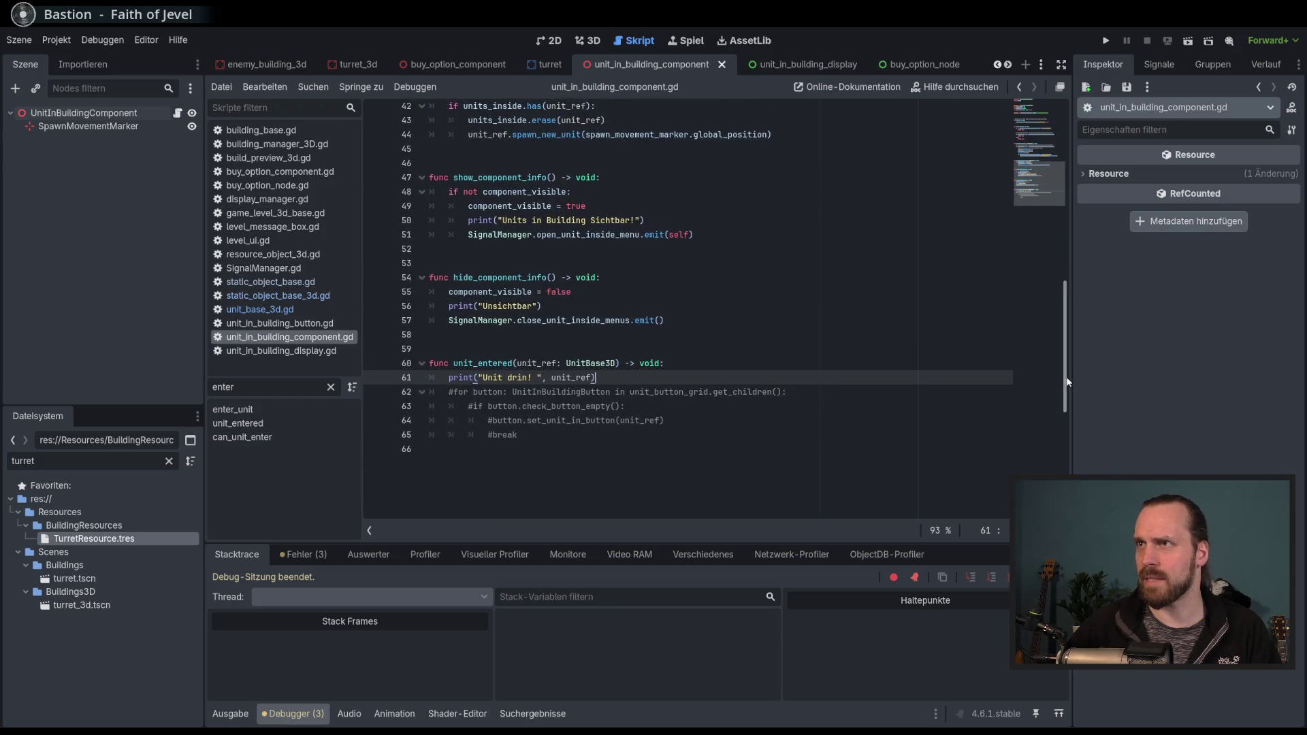
left_click(828, 66)
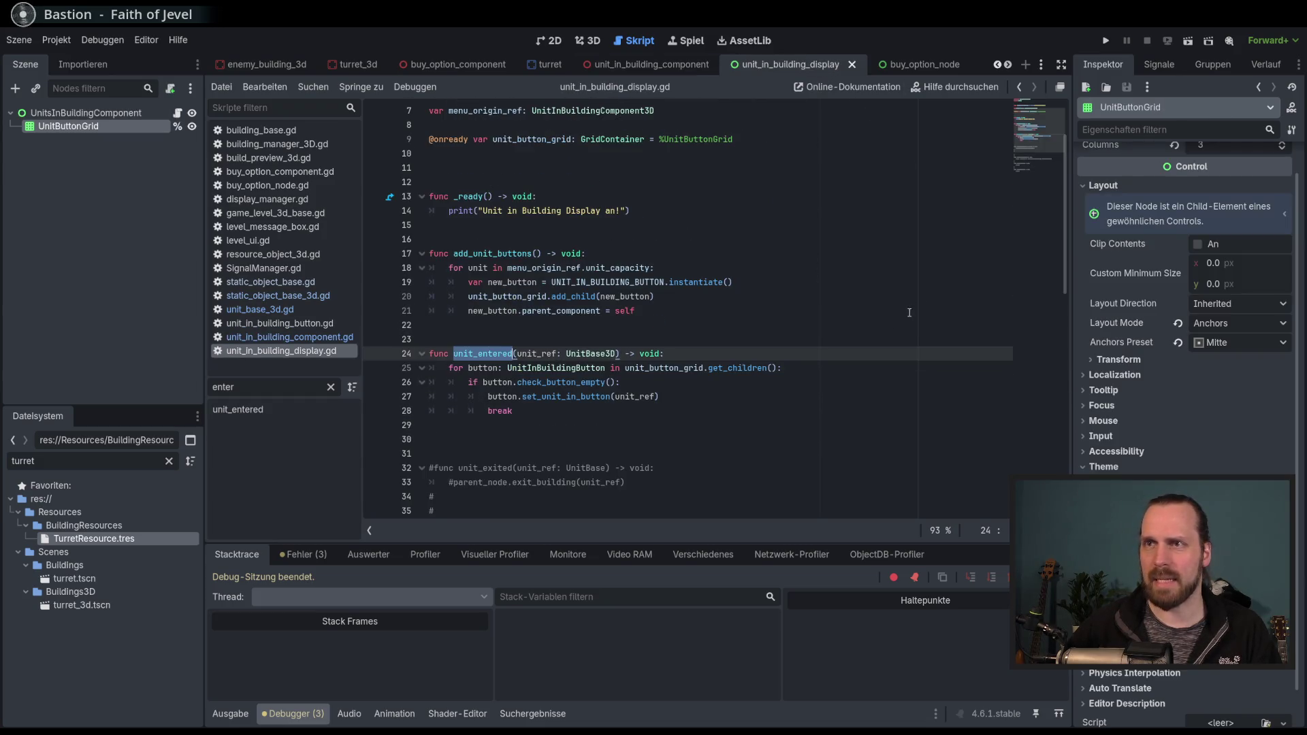
Highlight menu_origin_ref in the display script, then select open_unit_inside_menu in the component script.
scroll(905, 317, "up", 2)
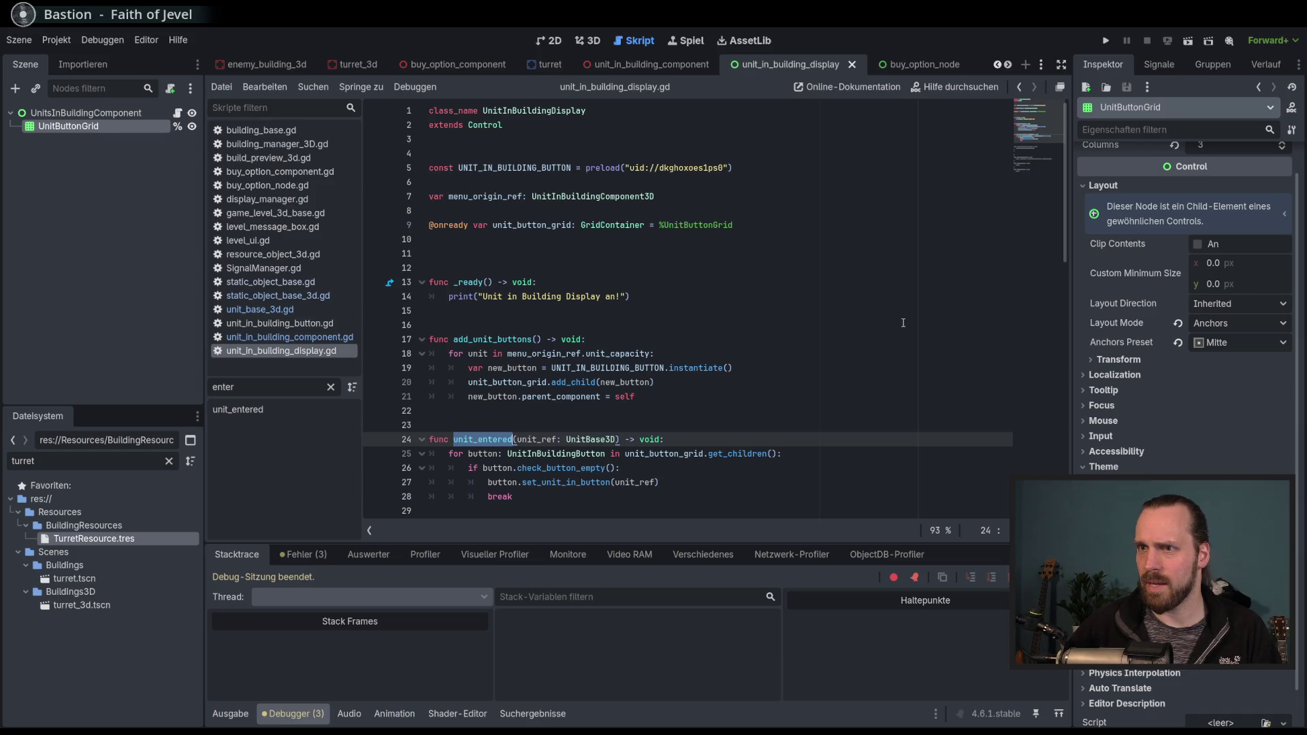
scroll(903, 323, "down", 1)
scroll(865, 371, "down", 9)
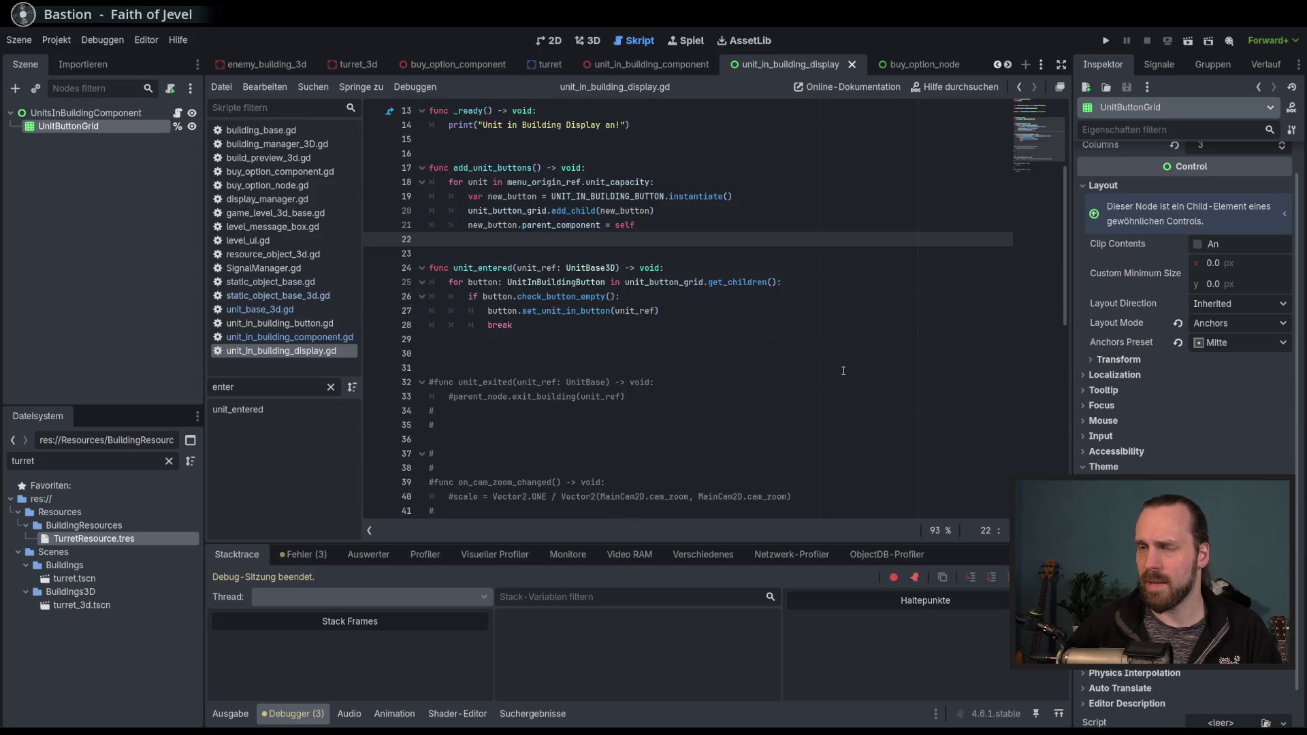
scroll(843, 370, "up", 10)
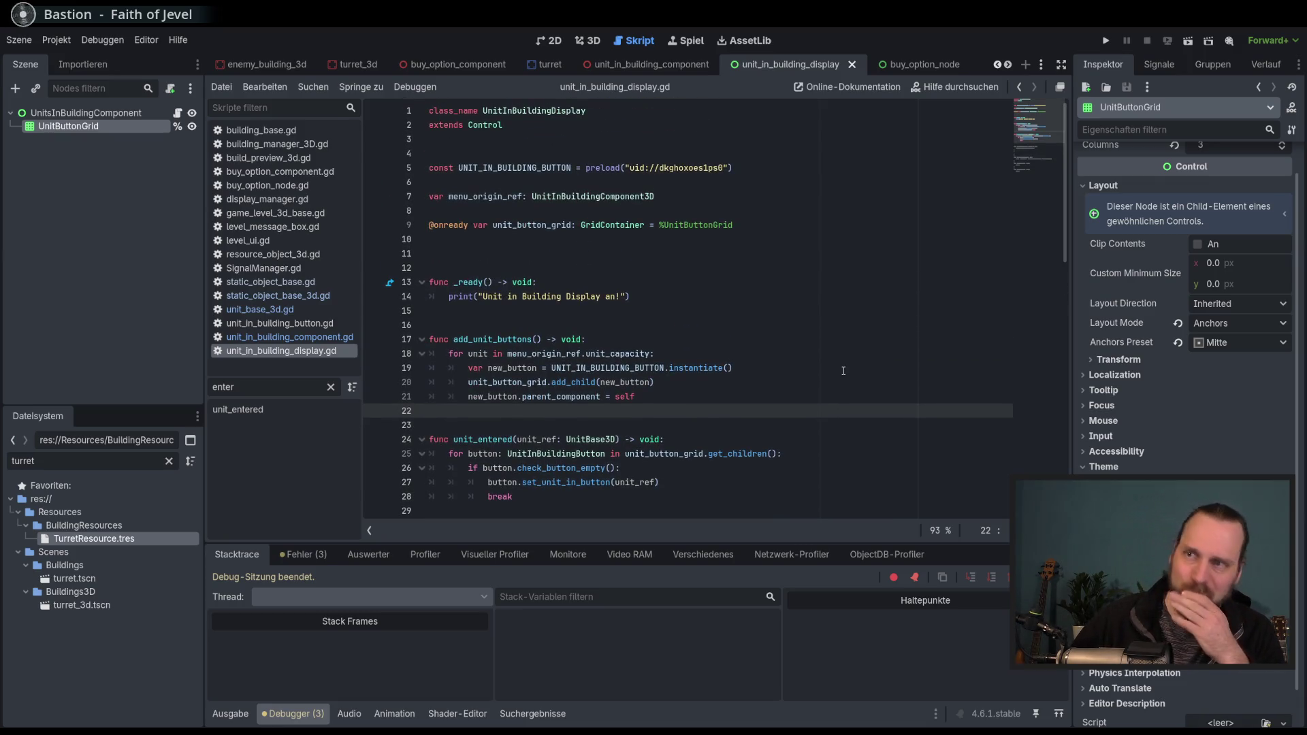
double_click(497, 197)
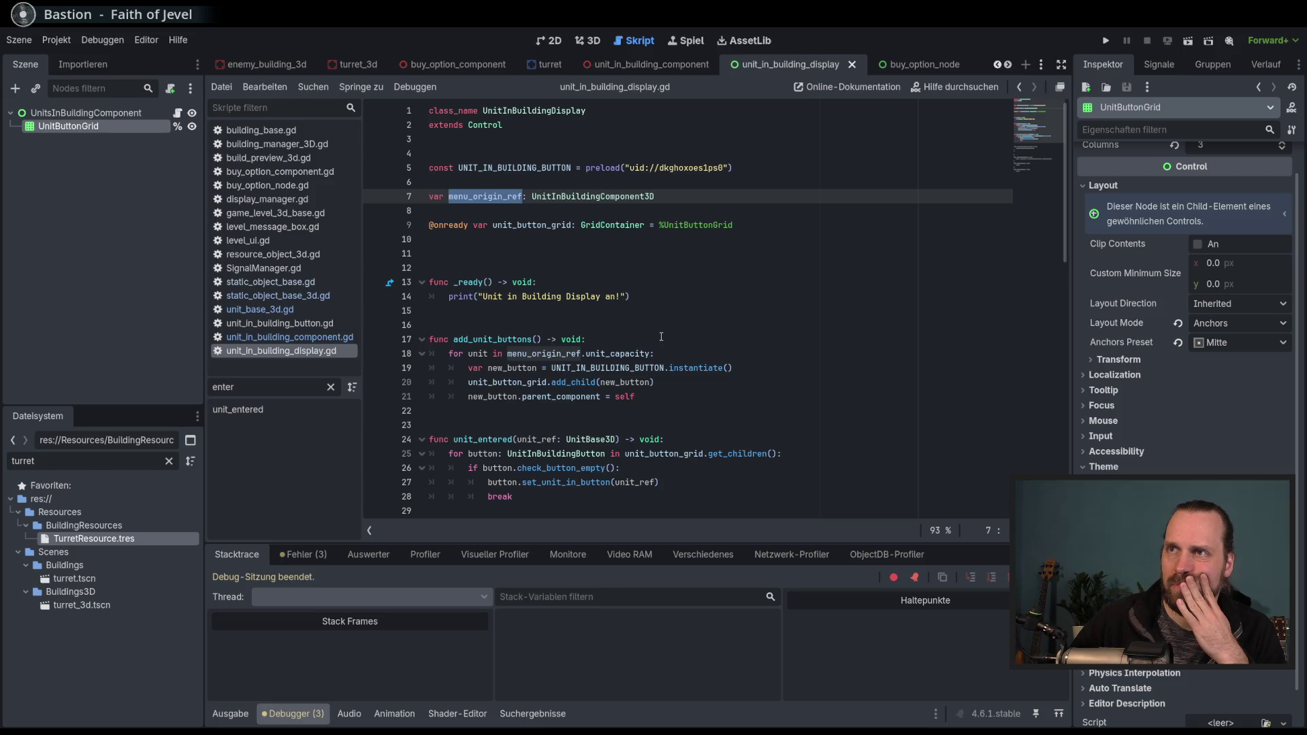
left_click(663, 66)
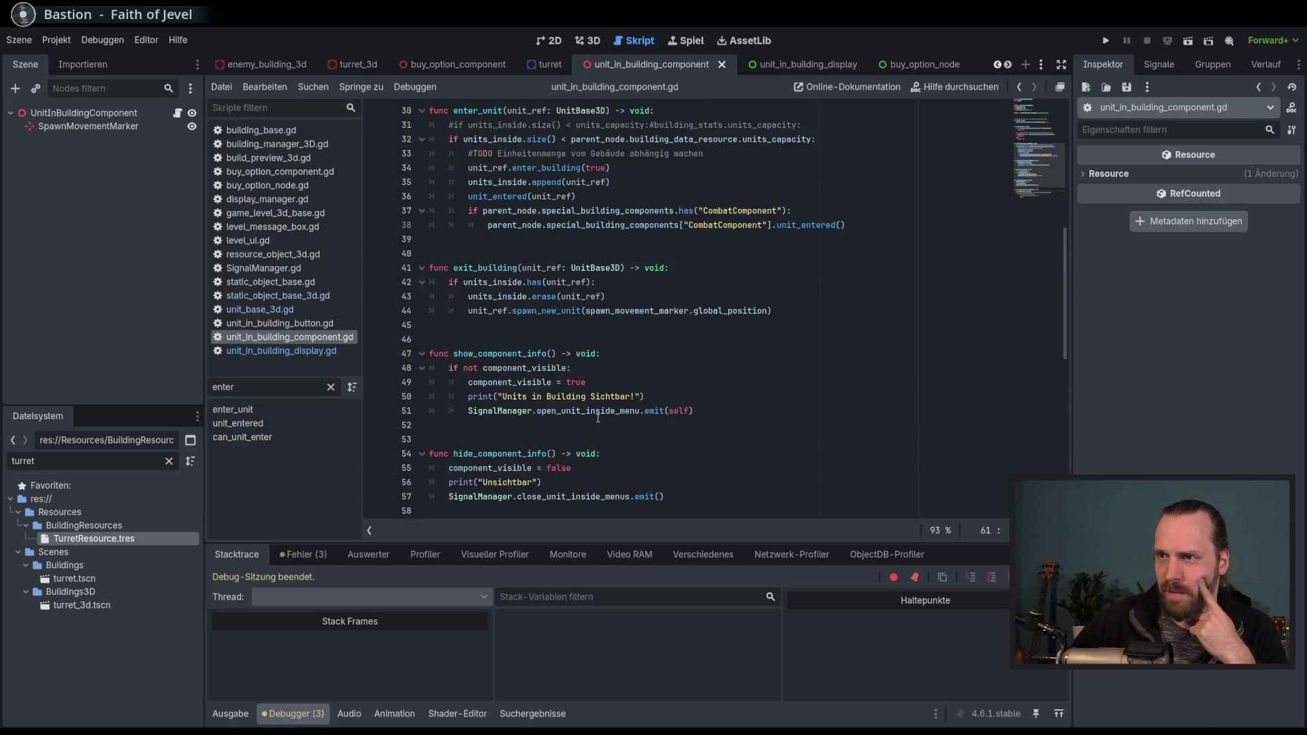
double_click(598, 411)
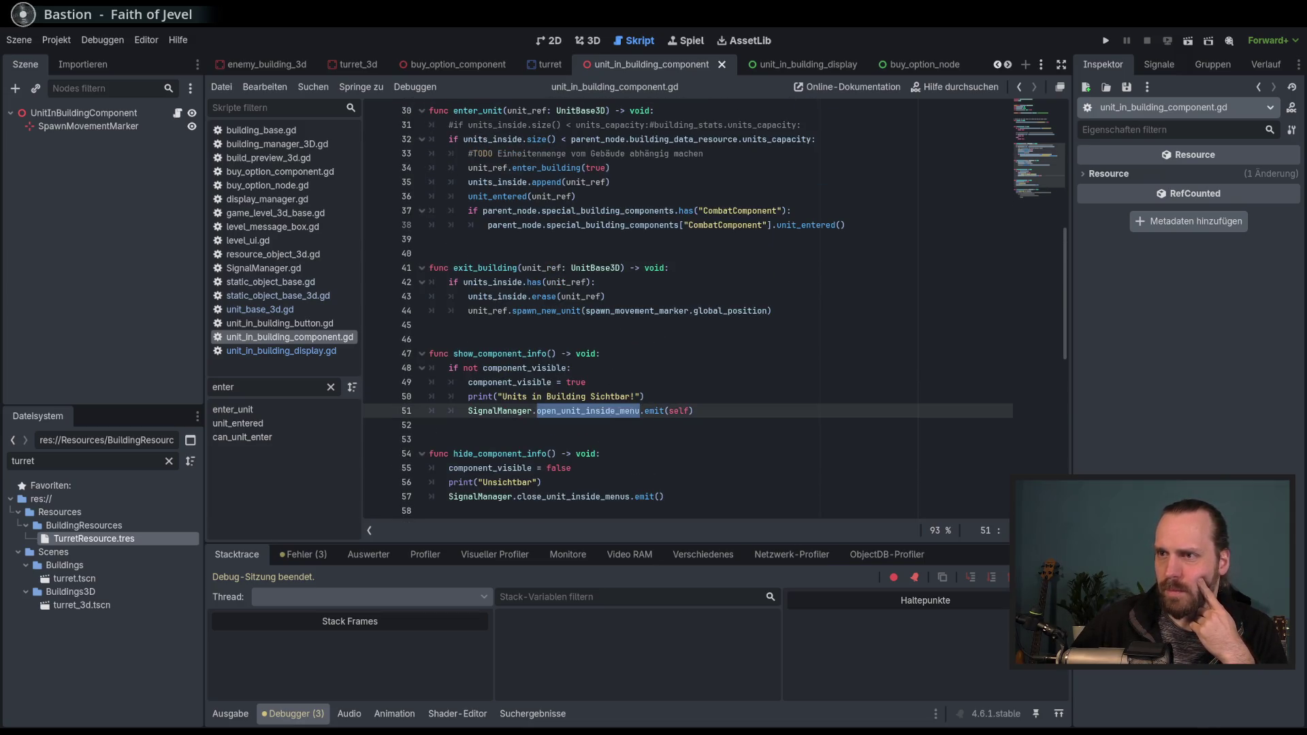
Search the project for open_unit_inside_menu and review its matches, ending on display_manager's handler.
key("ctrl+shift+f")
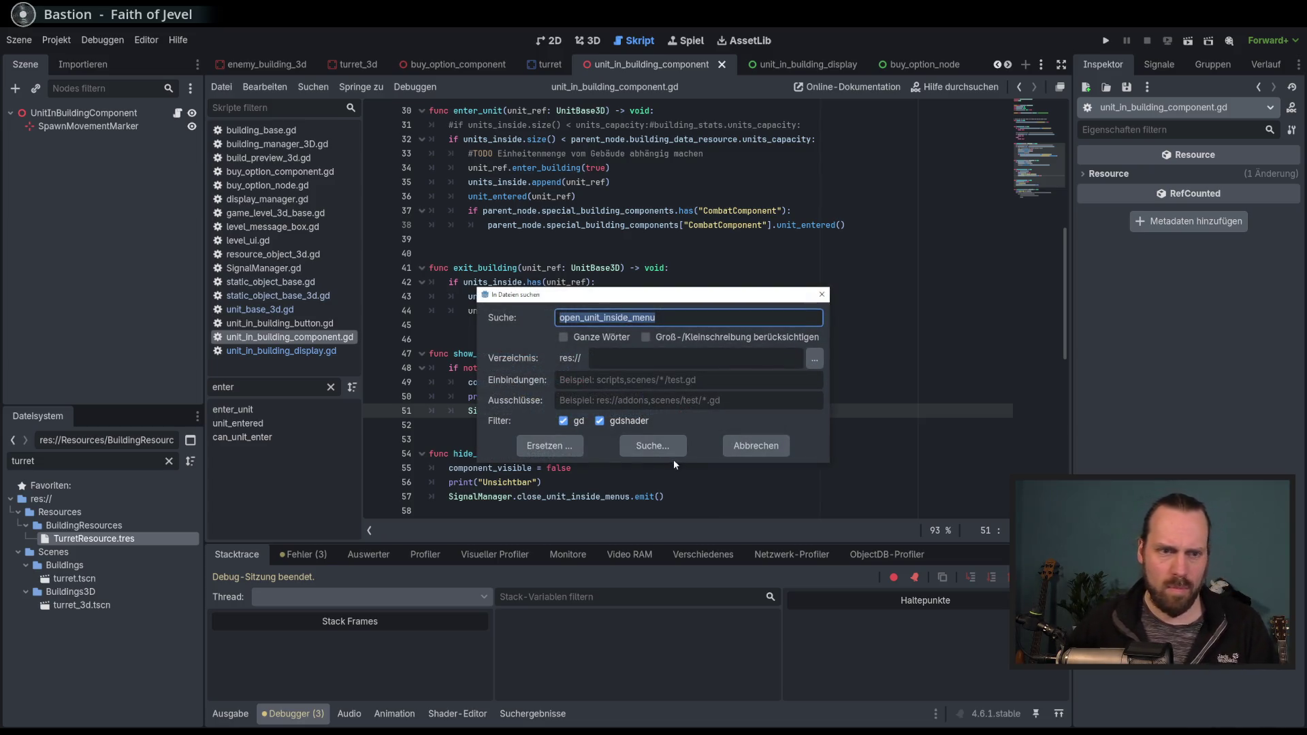
left_click(645, 446)
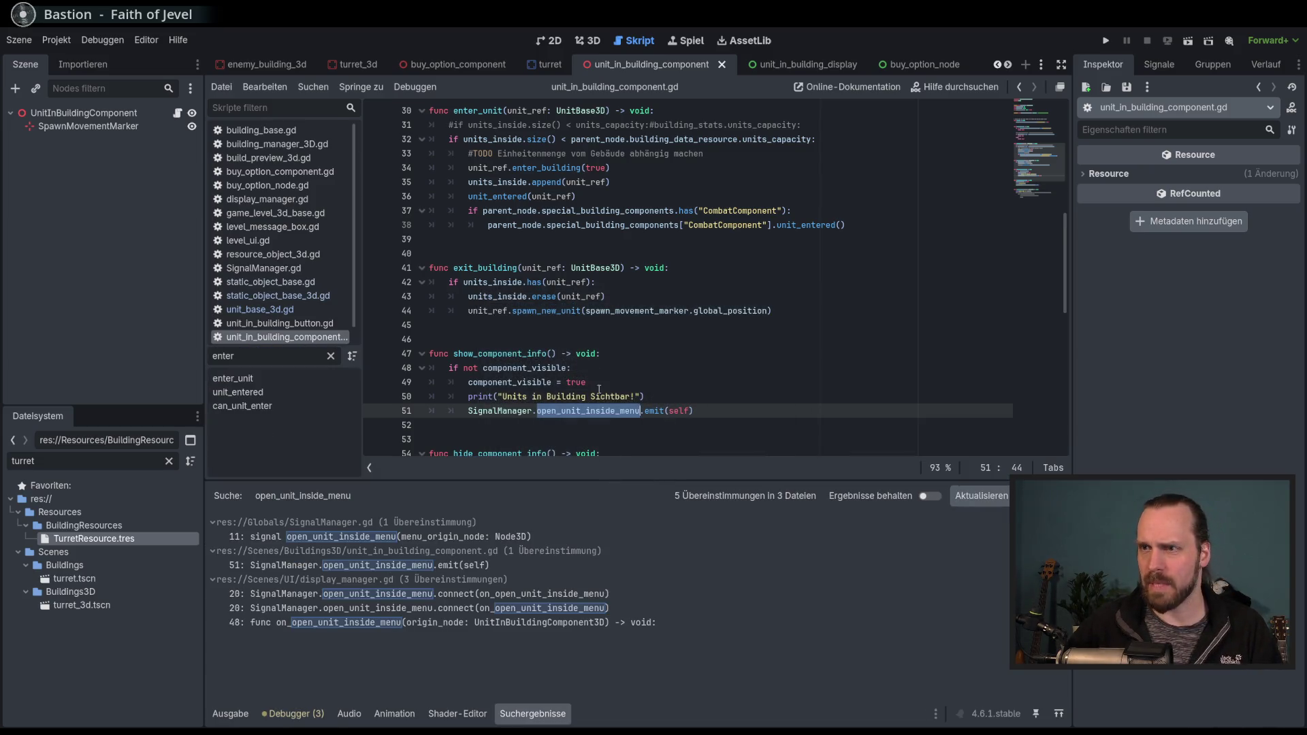
scroll(621, 441, "down", 2)
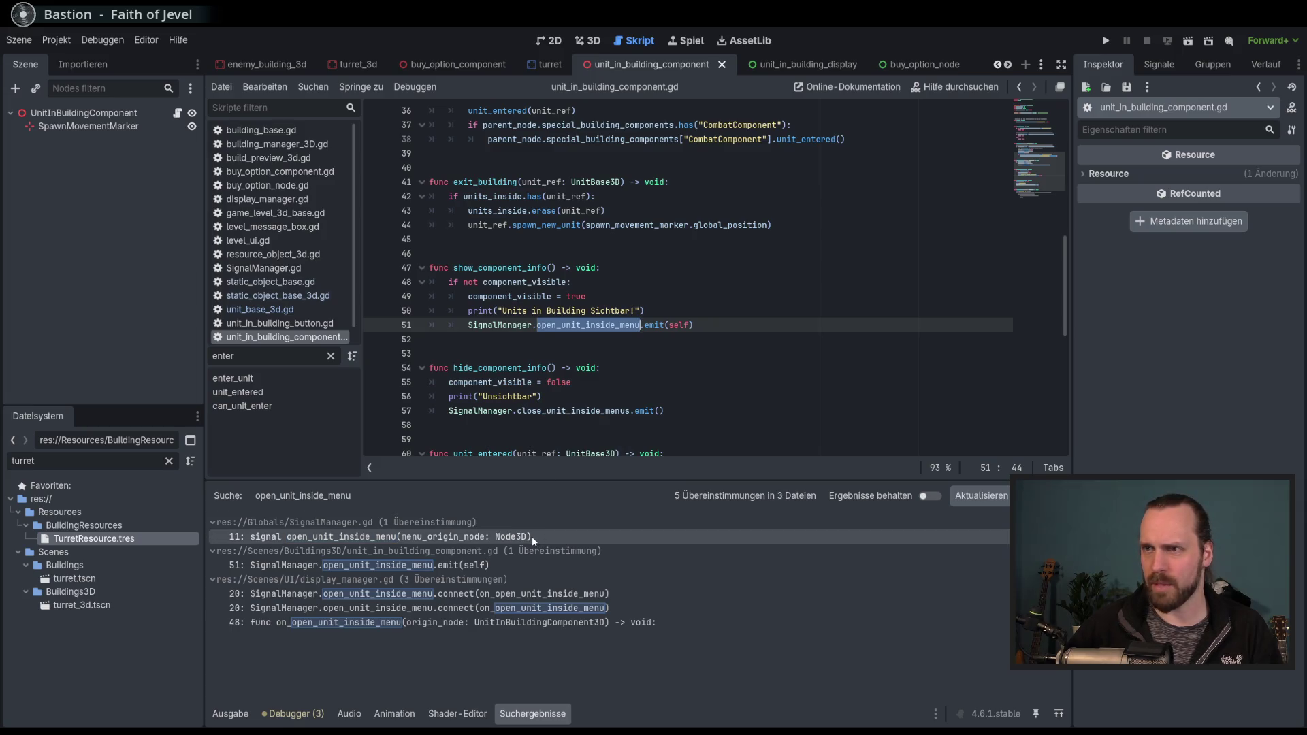
left_click(544, 622)
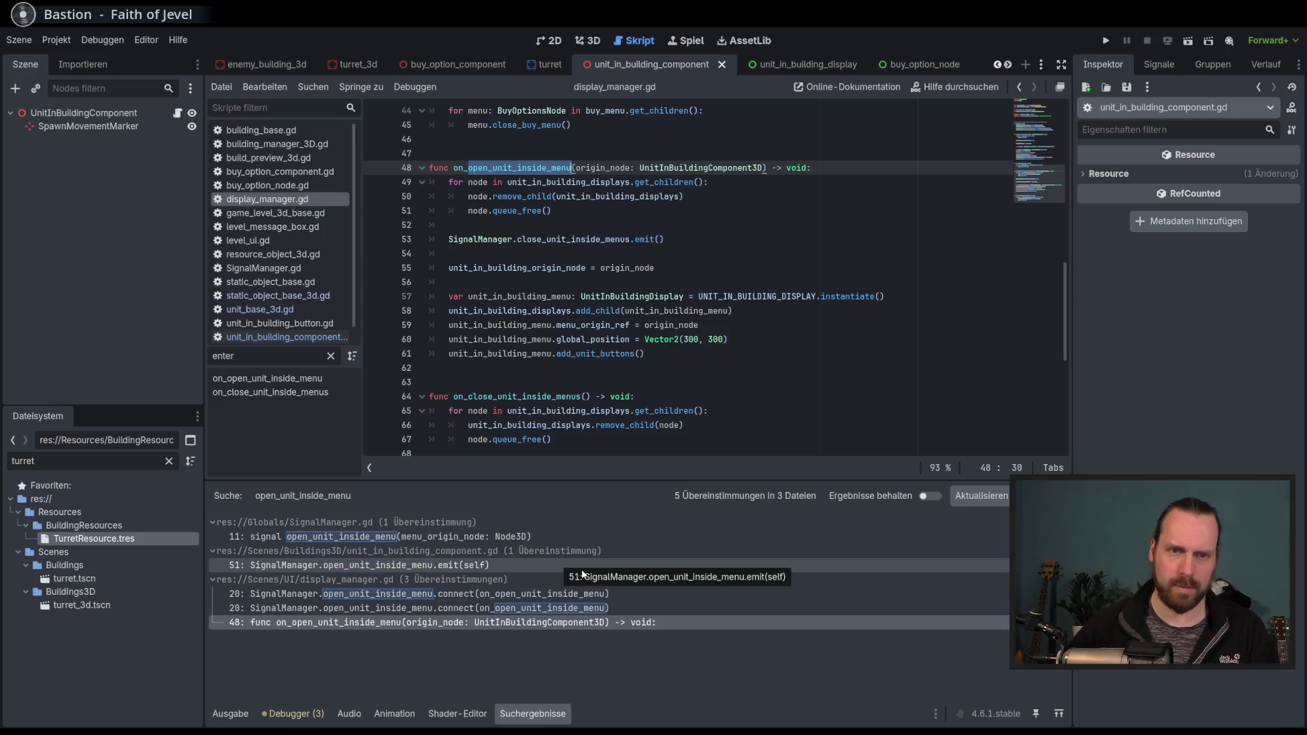
left_click(556, 539)
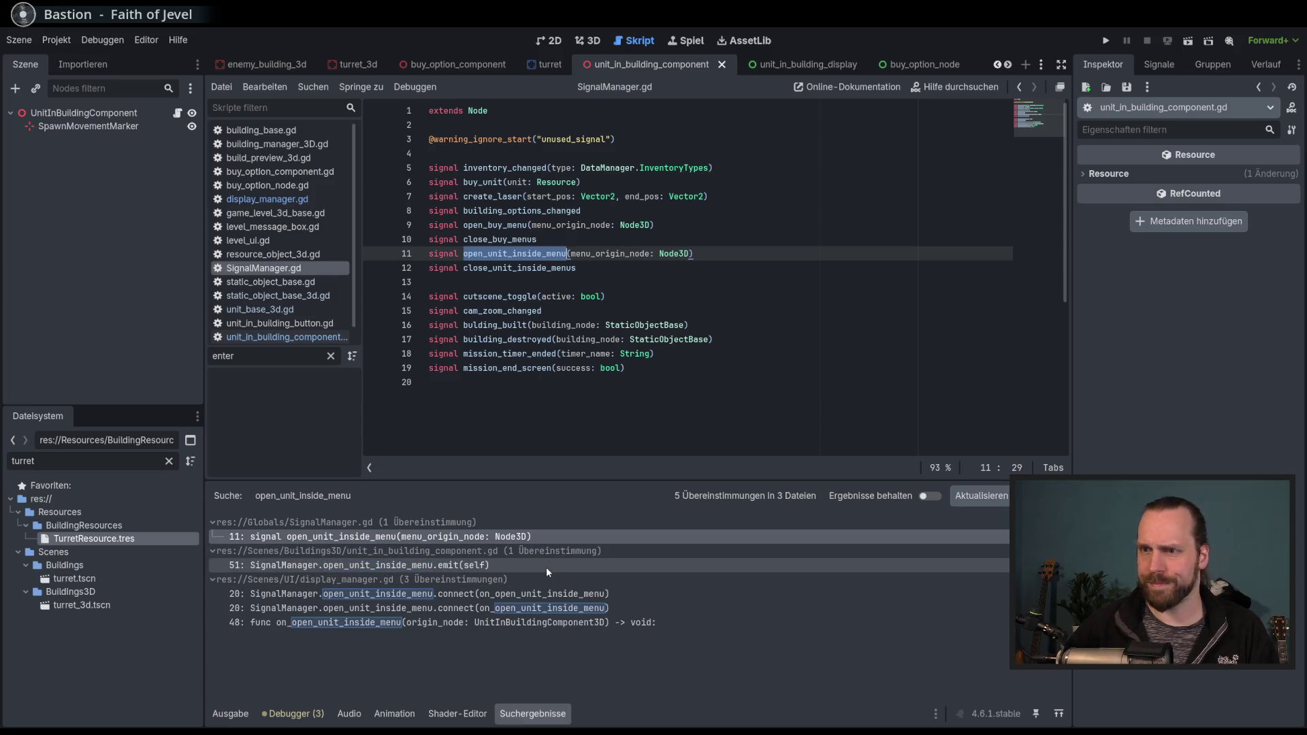
left_click(546, 567)
left_click(549, 624)
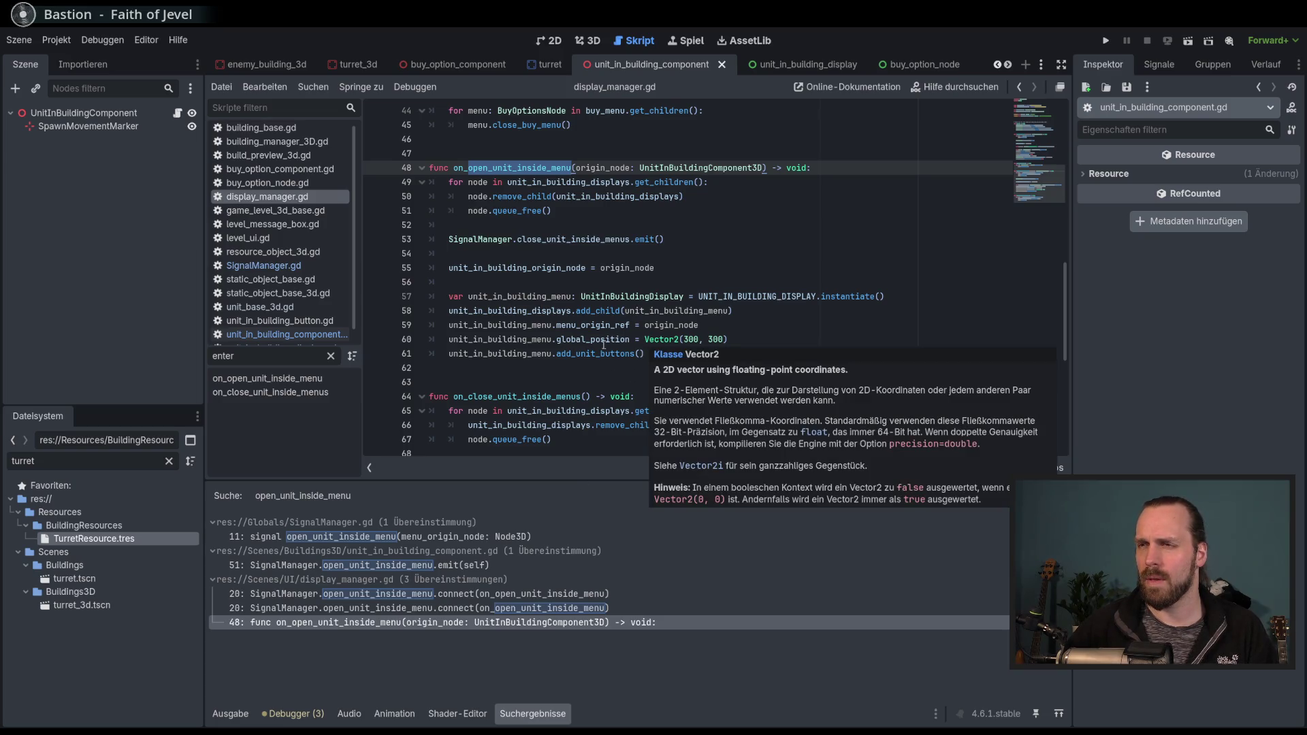
Highlight origin_node, then Ctrl+click to jump to the UnitInBuildingDisplay script.
double_click(675, 325)
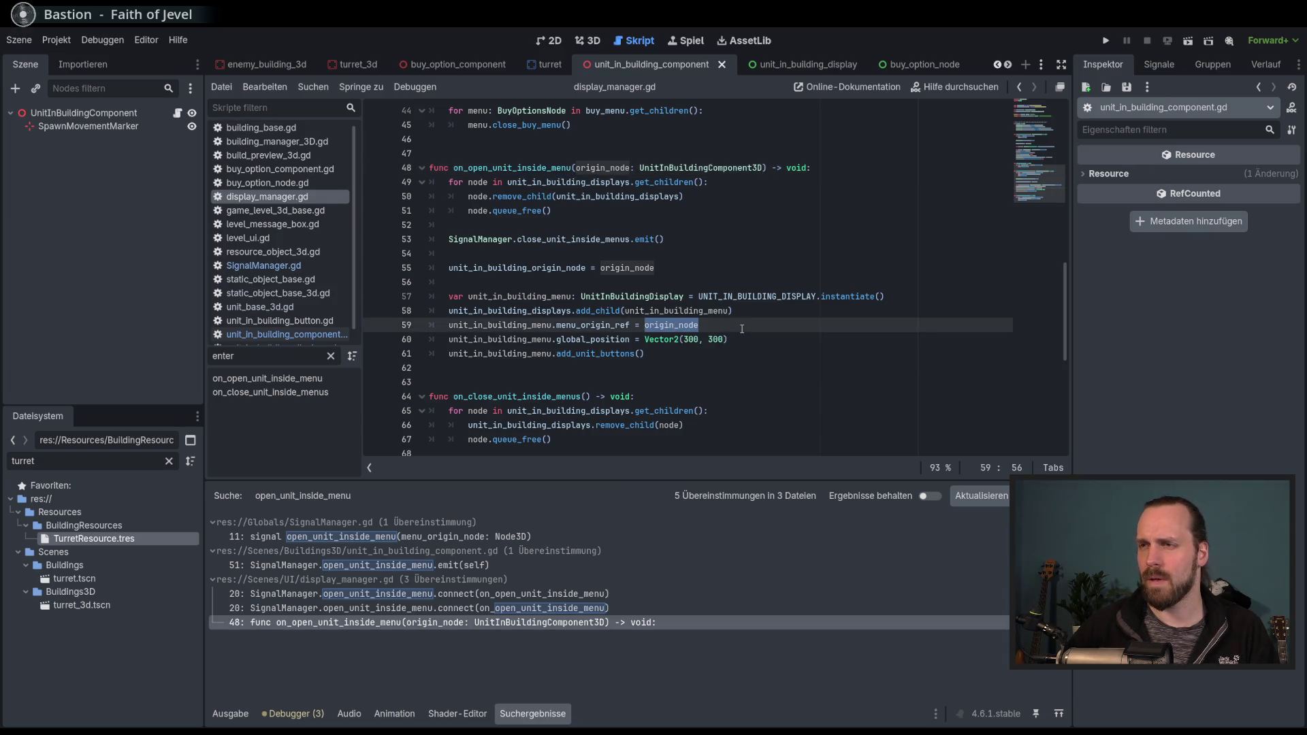
key("Escape")
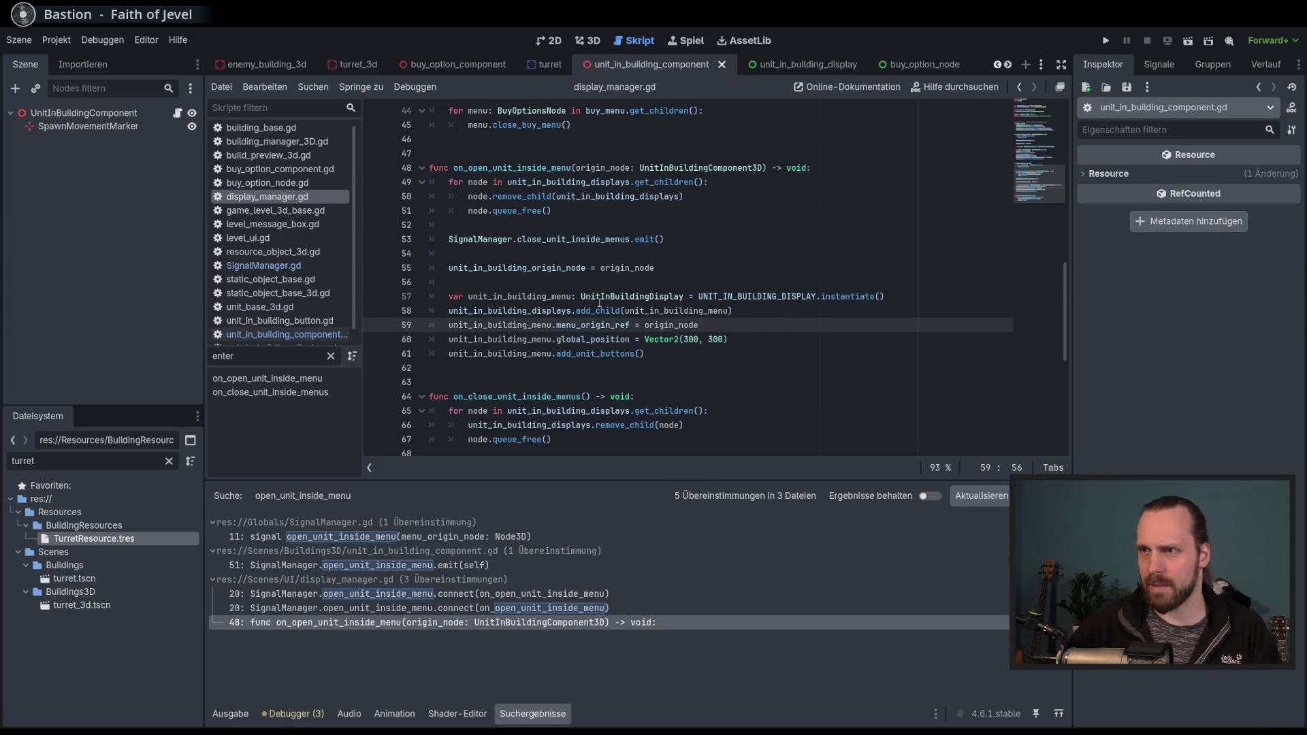
key("ctrl")
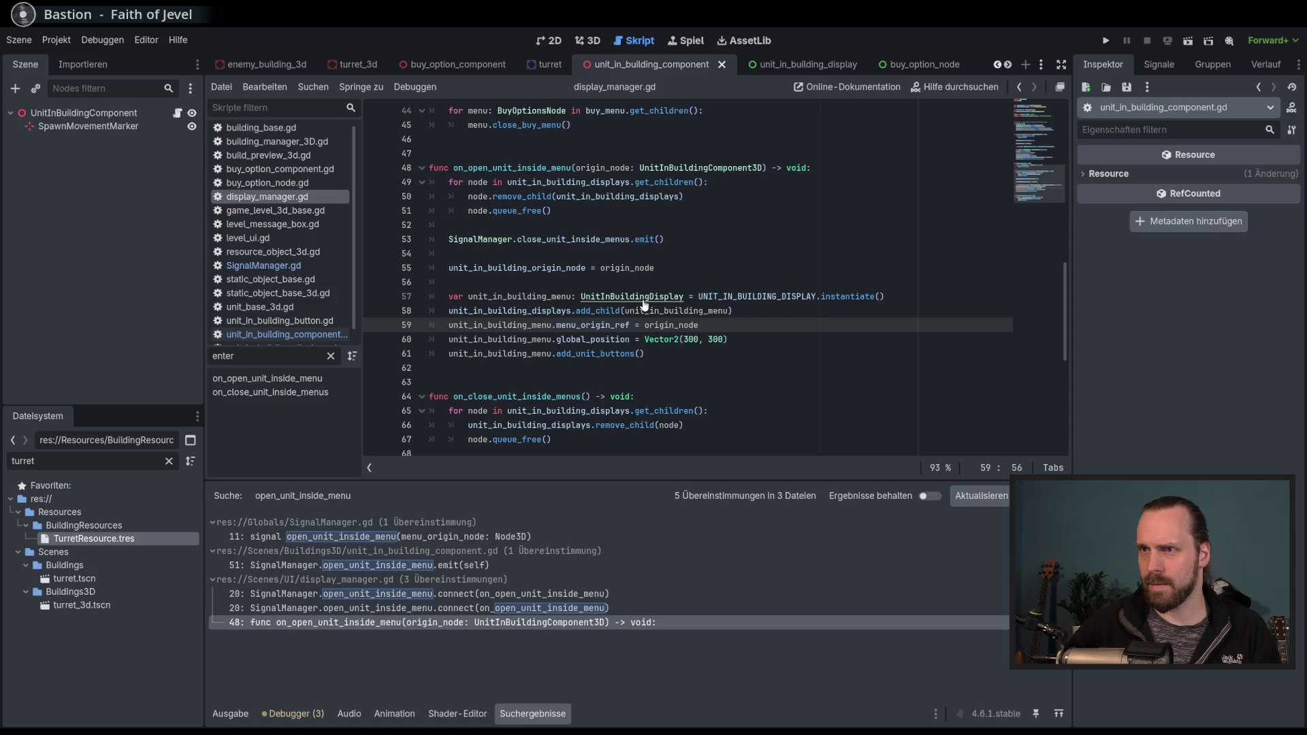
left_click(645, 304, "ctrl")
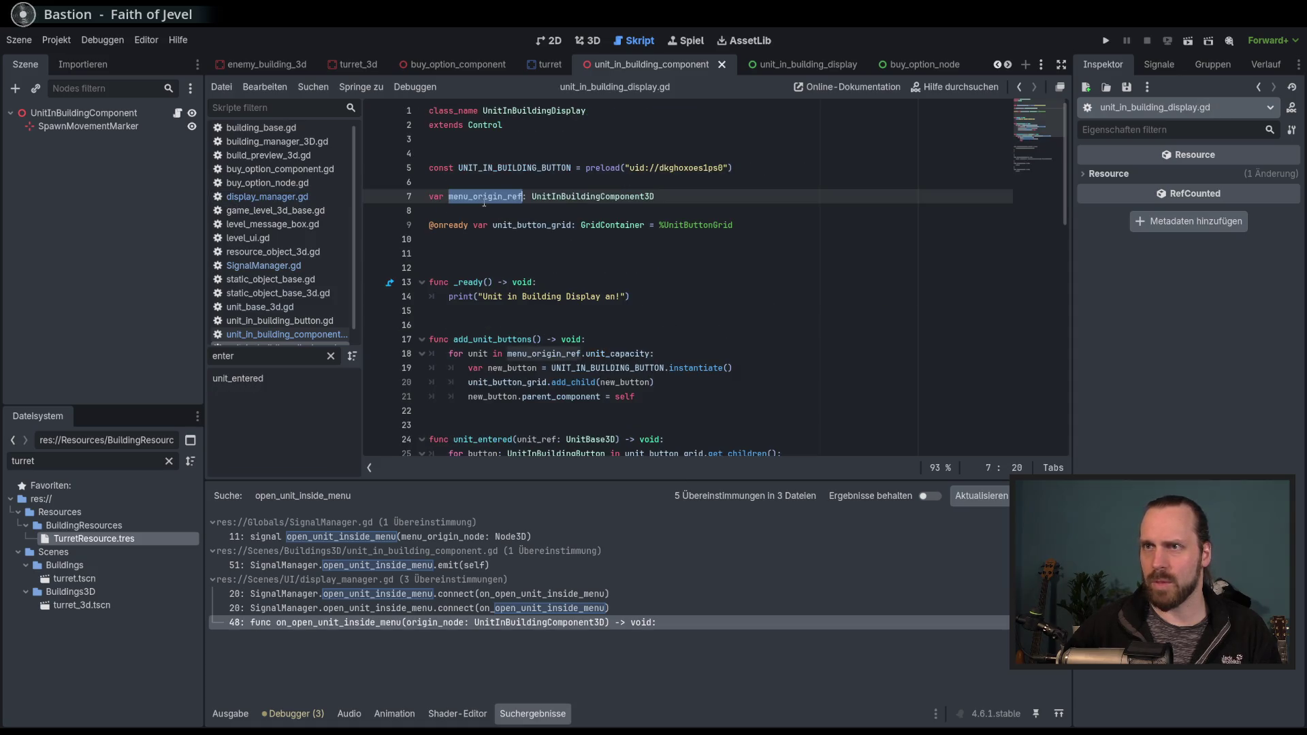
Read how on_open_unit_inside_menu builds the menu, giving the code more room than the search results.
scroll(665, 326, "down", 2)
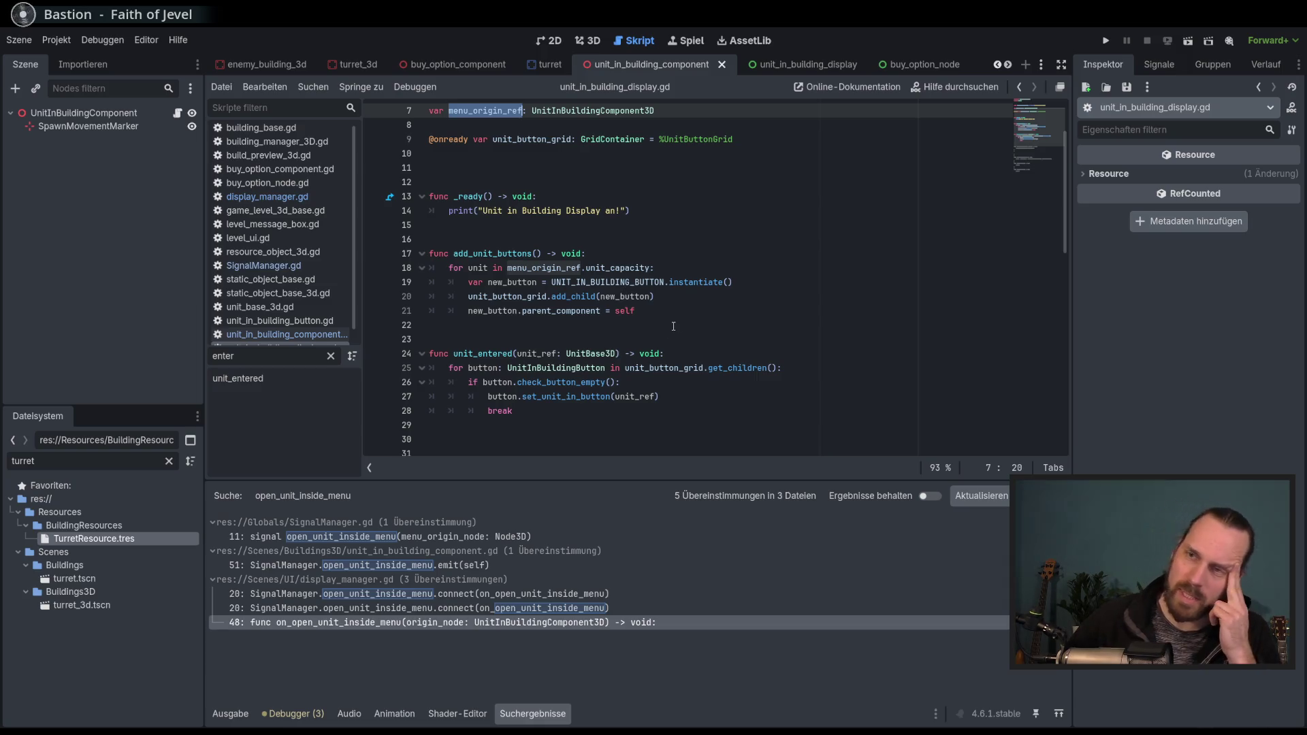
scroll(666, 326, "down", 3)
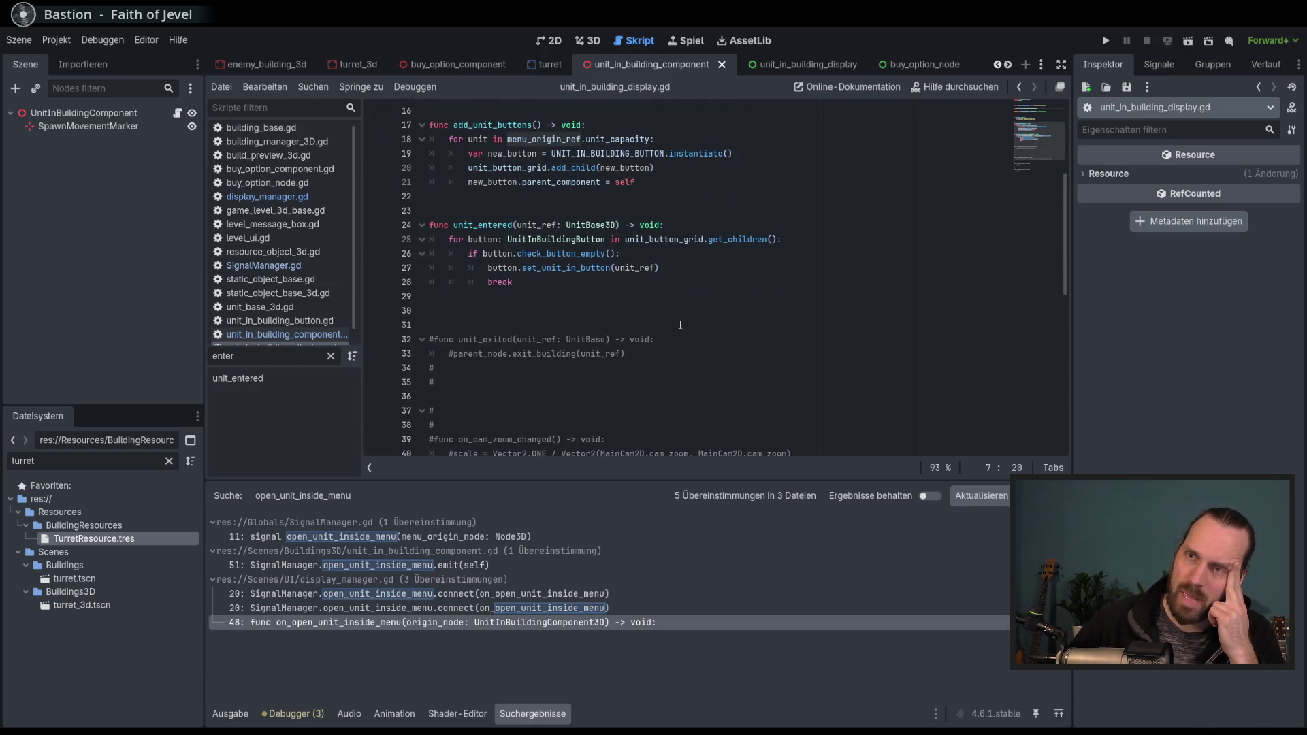
scroll(680, 325, "down", 5)
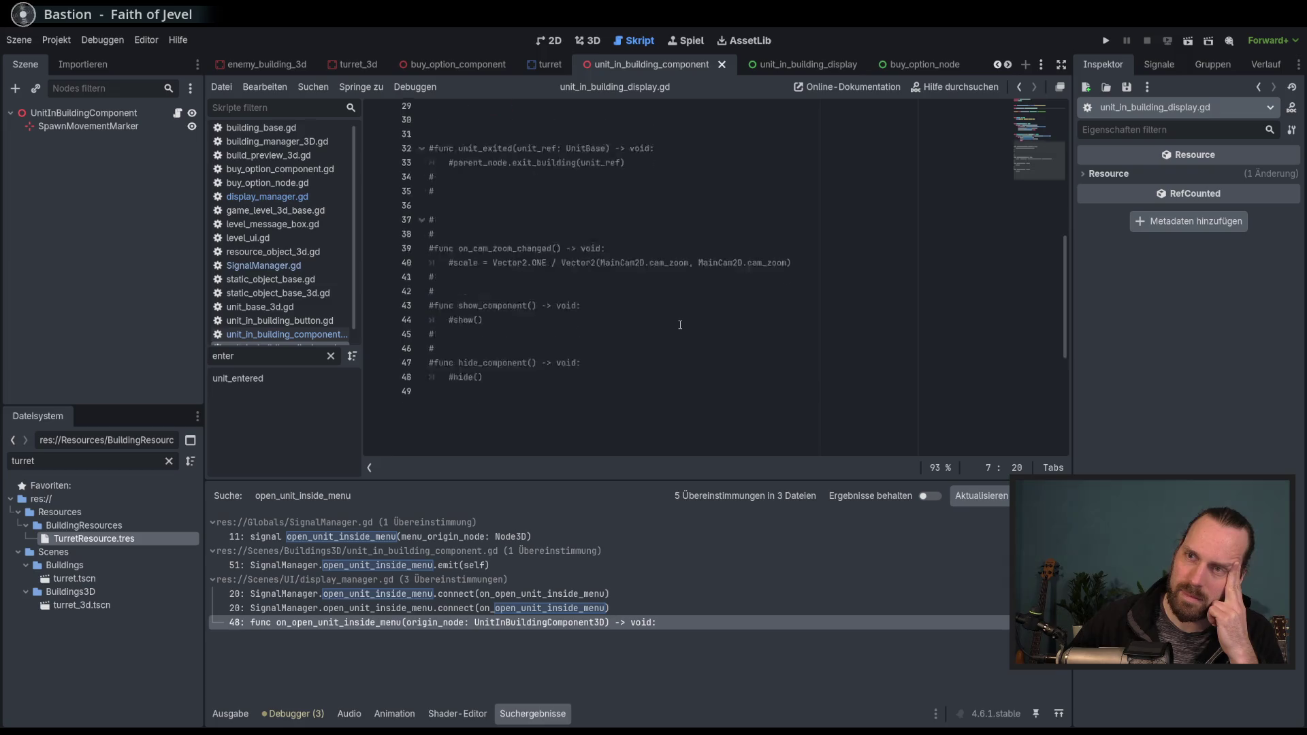
scroll(680, 325, "up", 10)
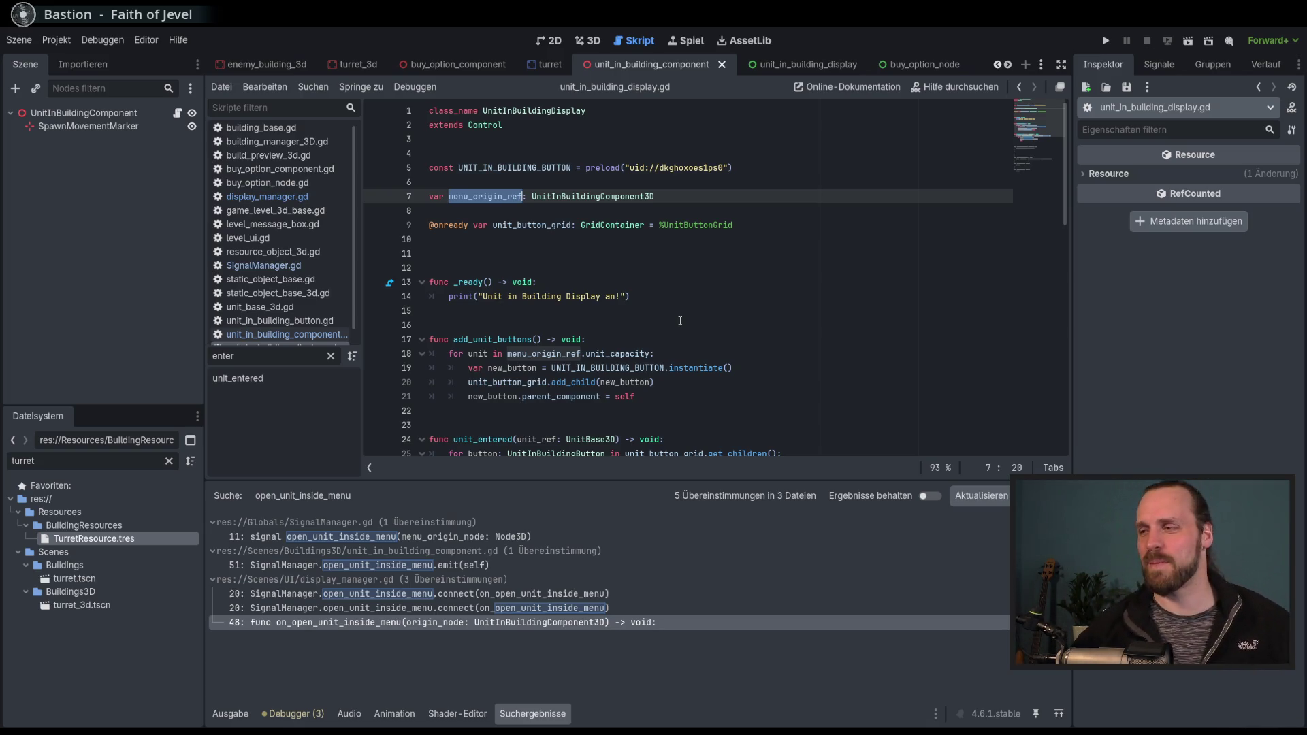
left_click_drag(687, 479, 686, 511)
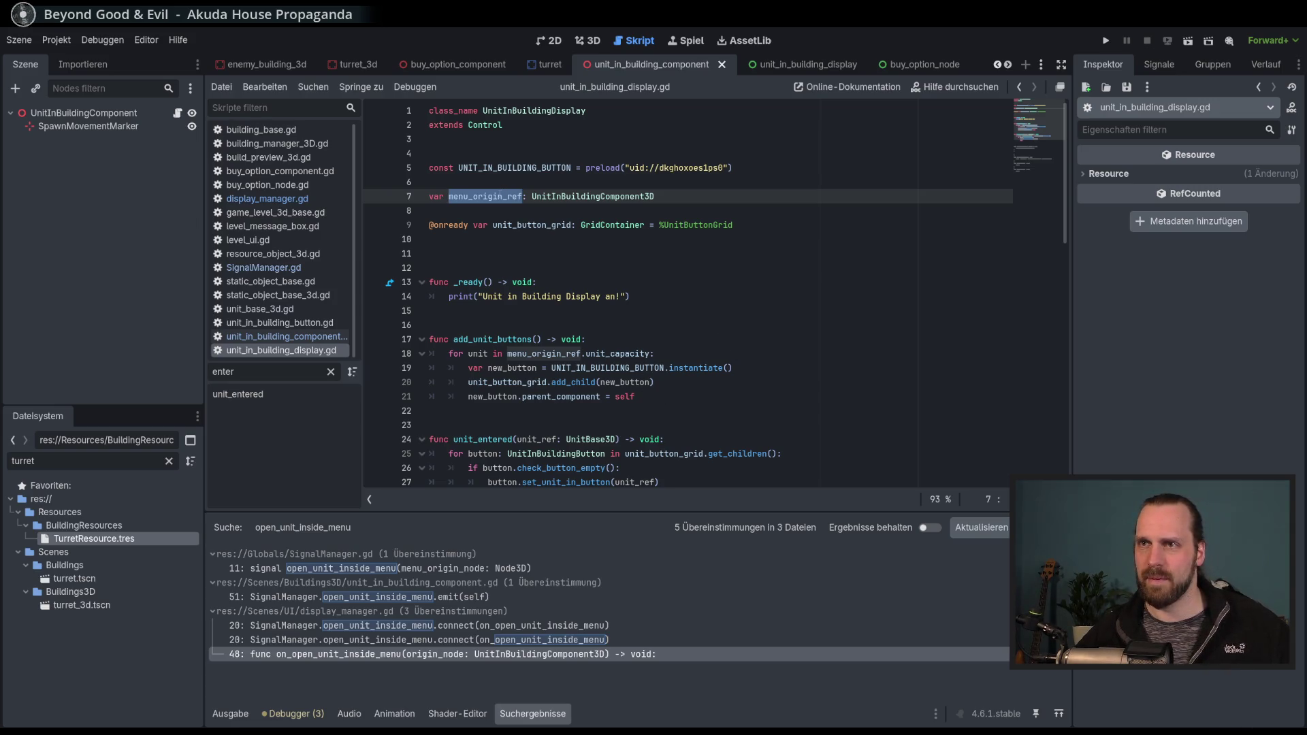
scroll(513, 229, "down", 1)
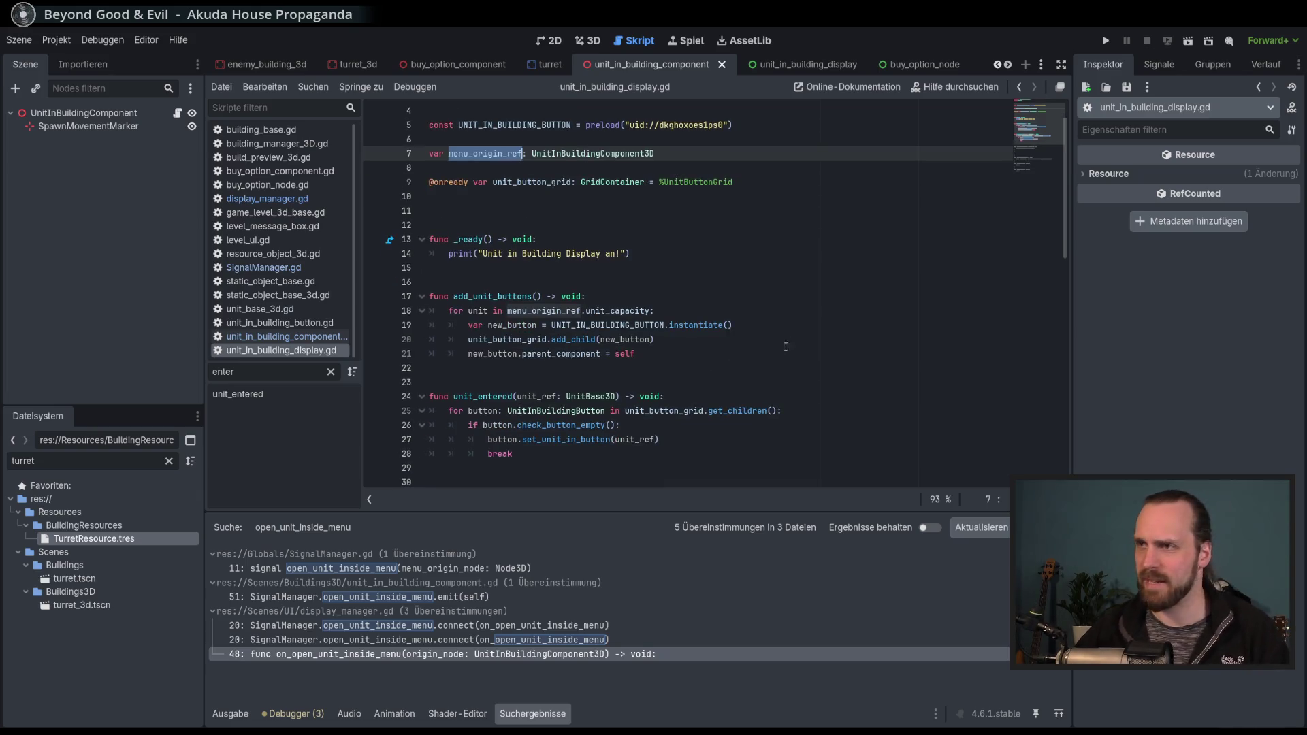
left_click(784, 314)
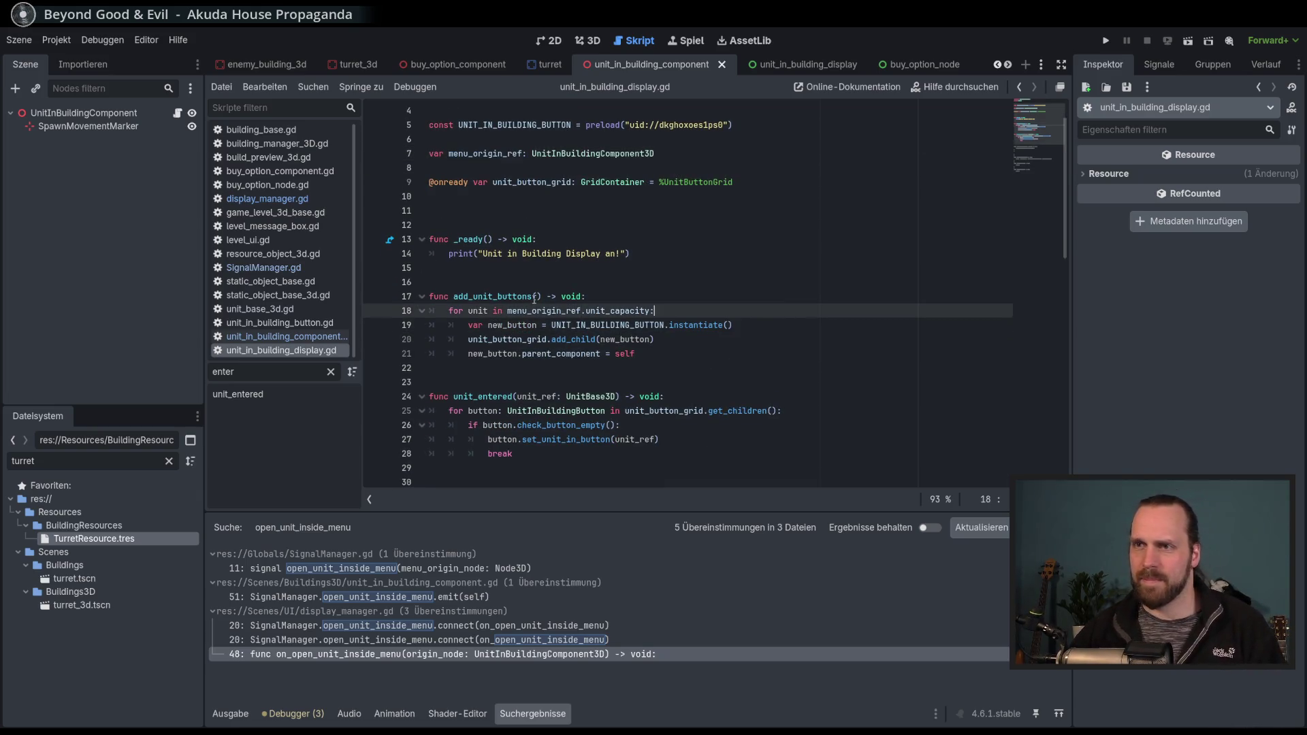
double_click(486, 154)
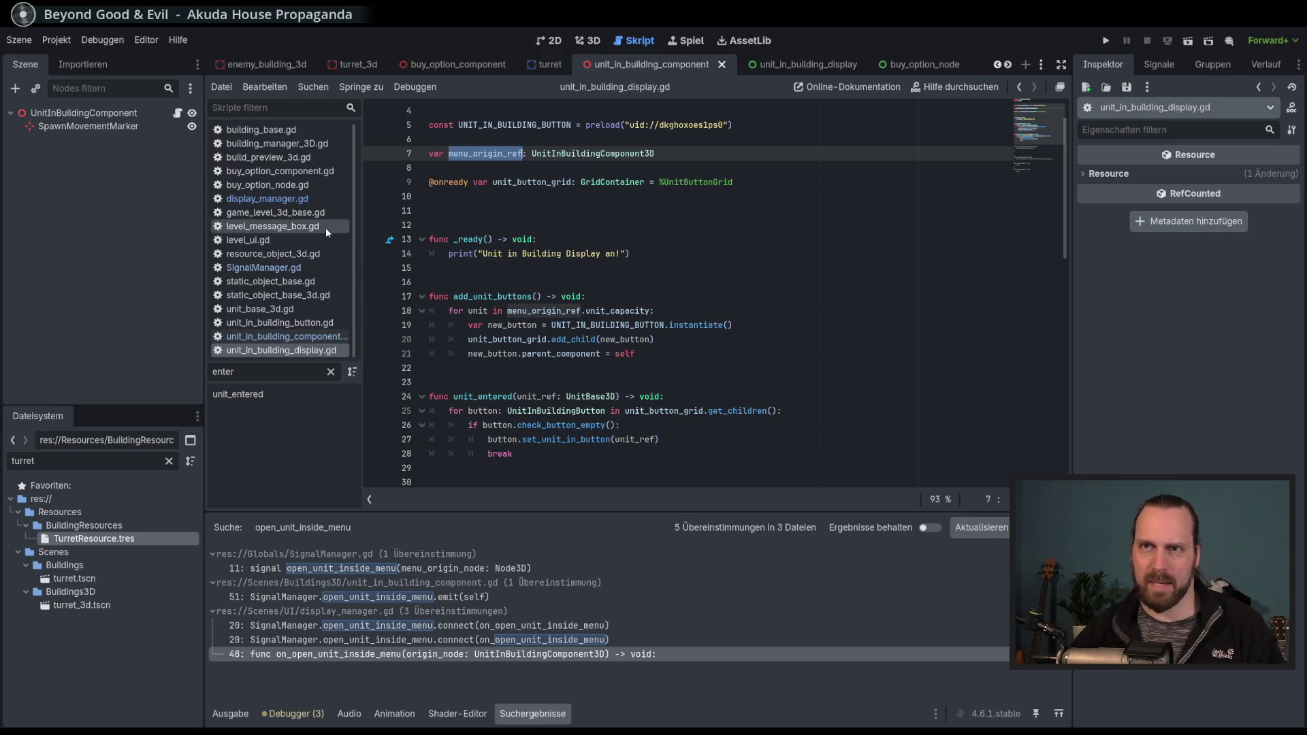
Check display_manager.gd, return to unit_in_building_display.gd's top, then open unit_in_building_component.gd.
left_click(267, 198)
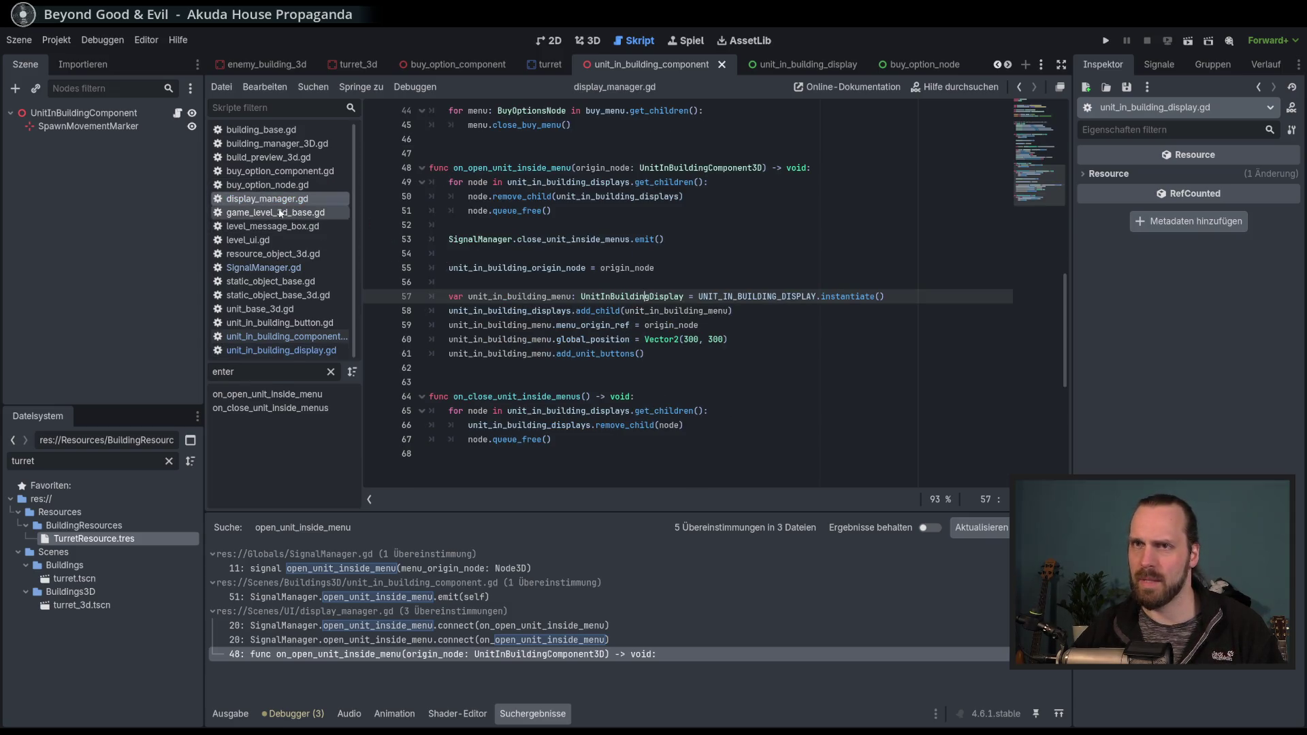
key("alt+Left")
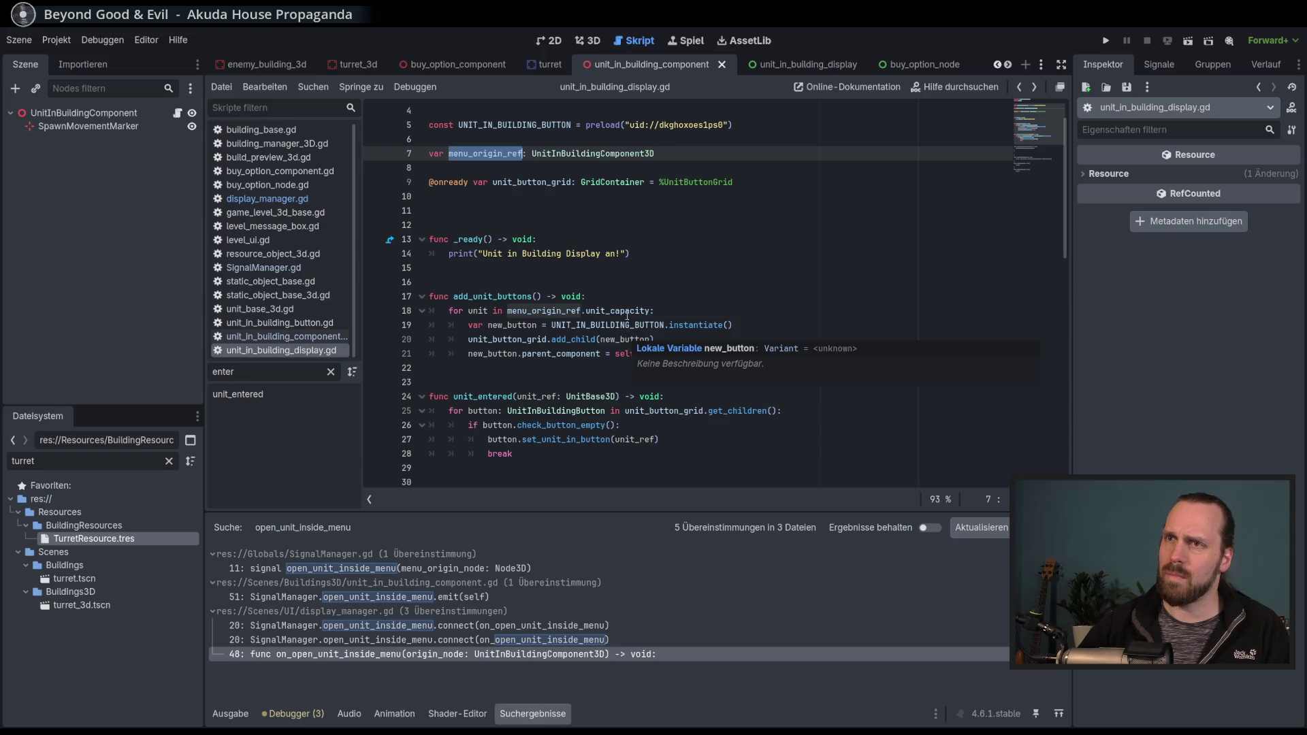
scroll(646, 269, "down", 3)
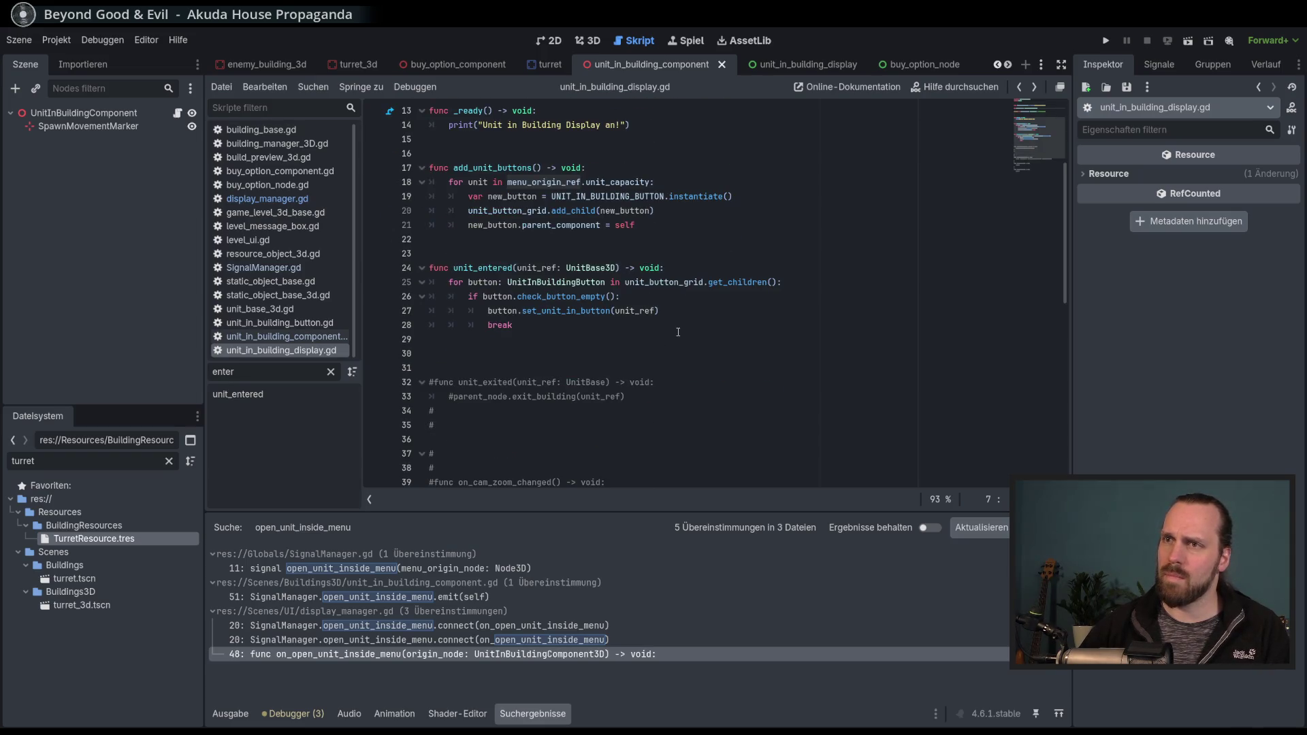
scroll(672, 329, "up", 1)
scroll(550, 236, "up", 2)
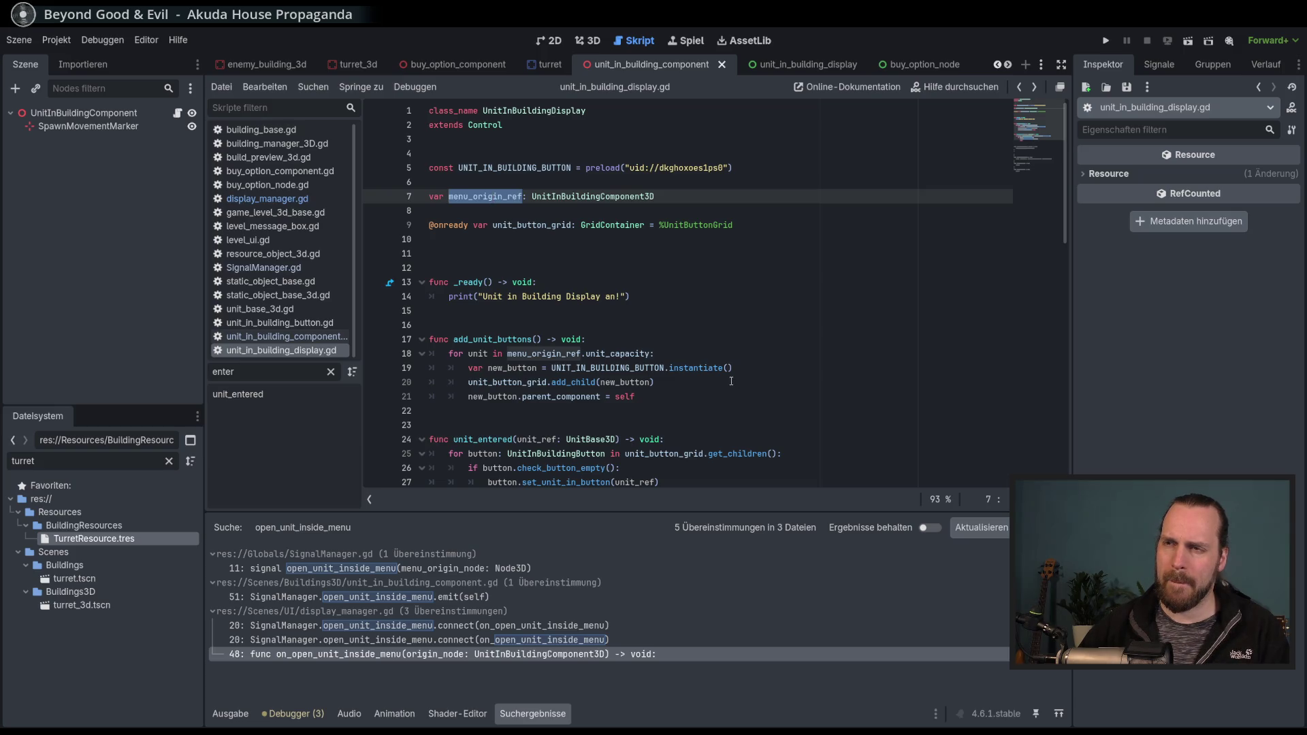
left_click(299, 337)
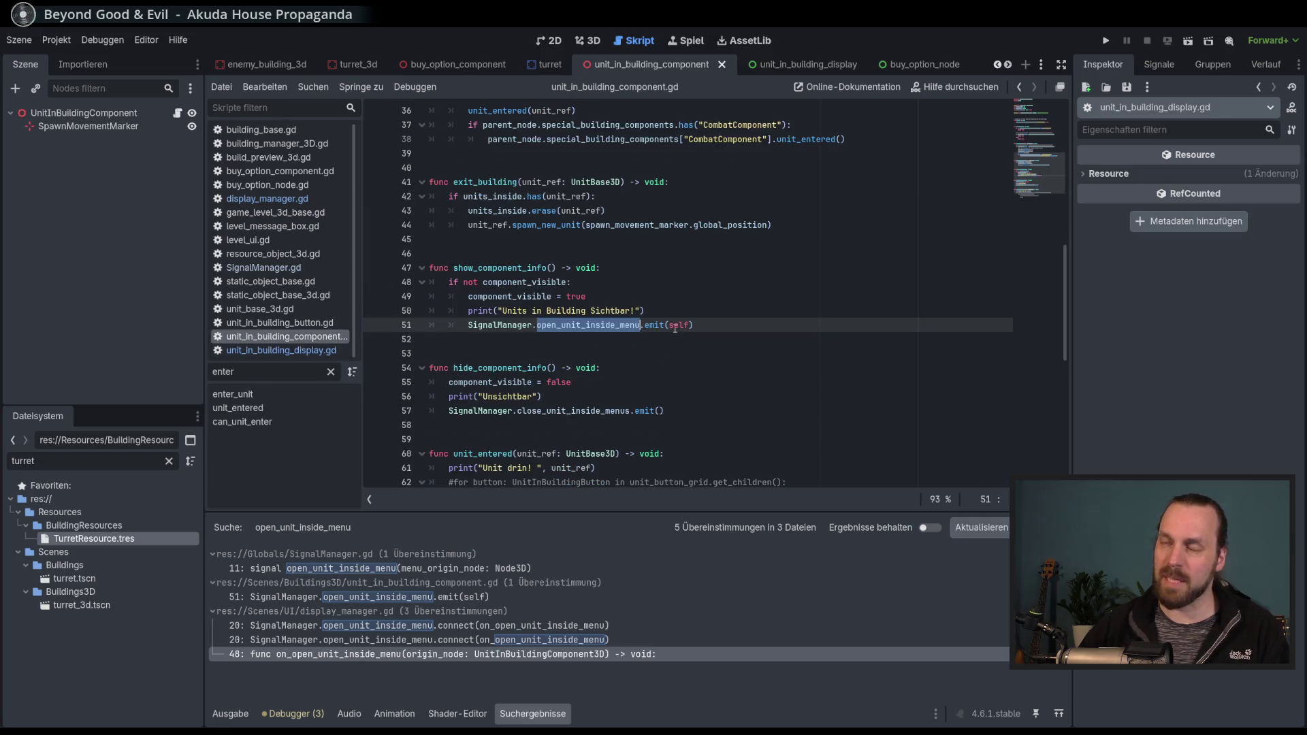
left_click(281, 351)
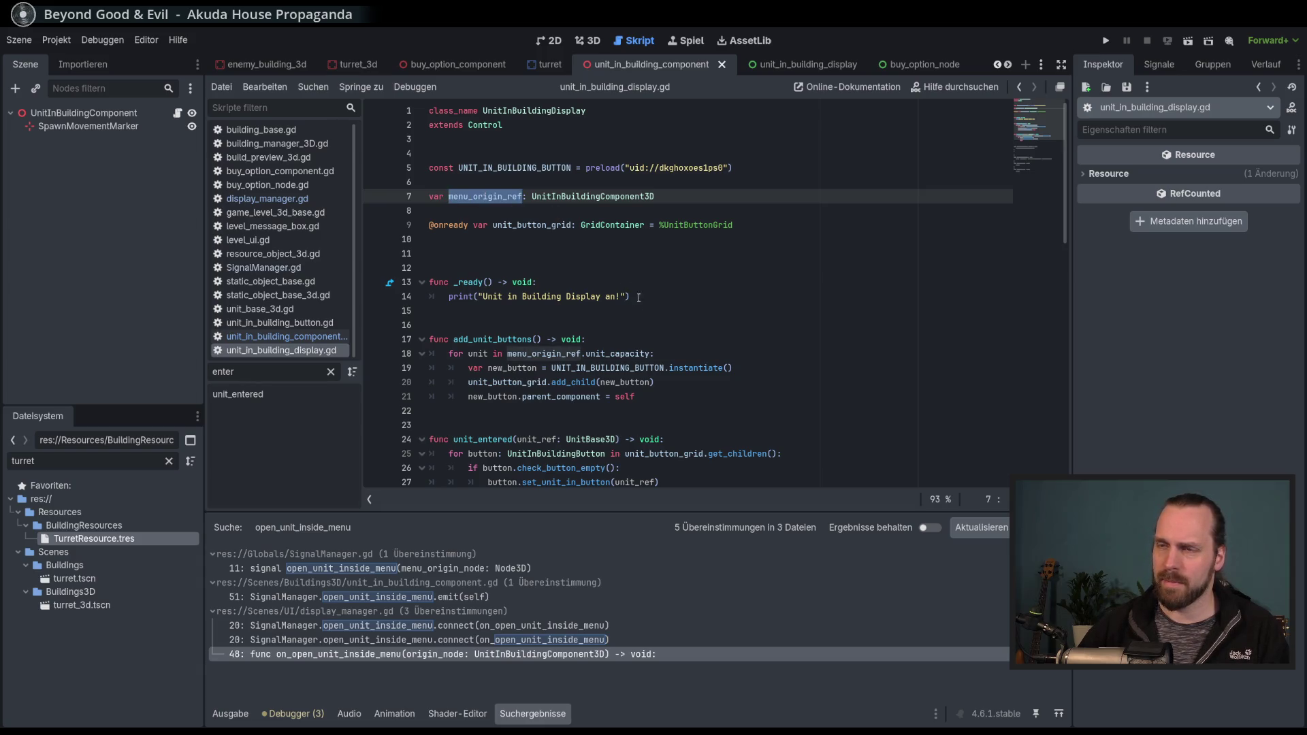
mouse_move(586, 368)
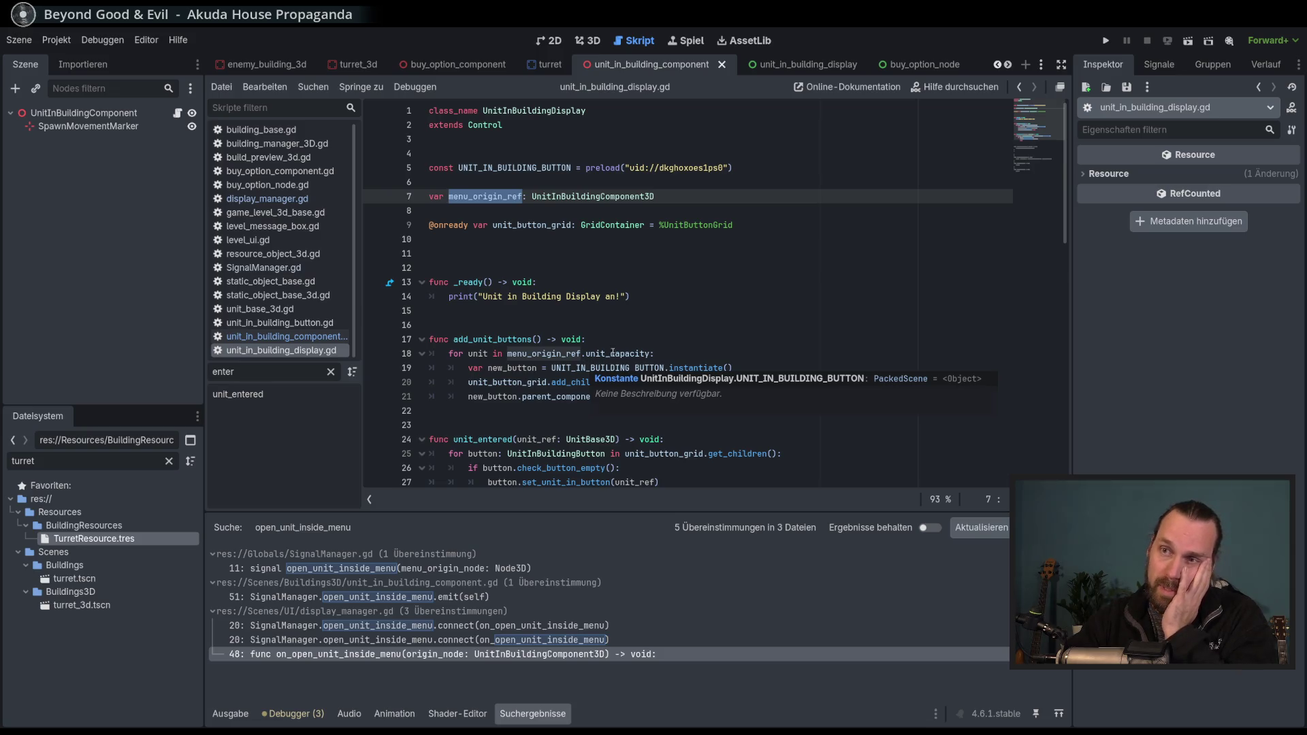
double_click(514, 339)
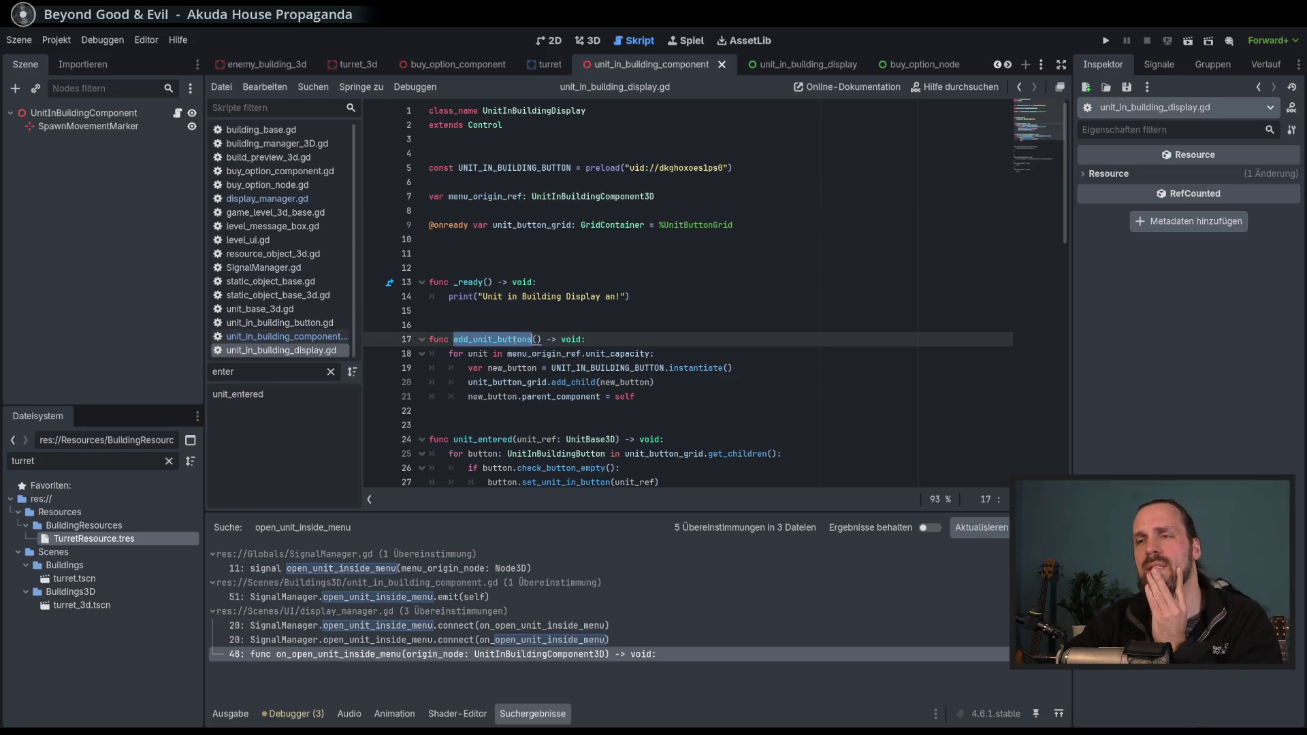
scroll(514, 339, "down", 2)
double_click(495, 354)
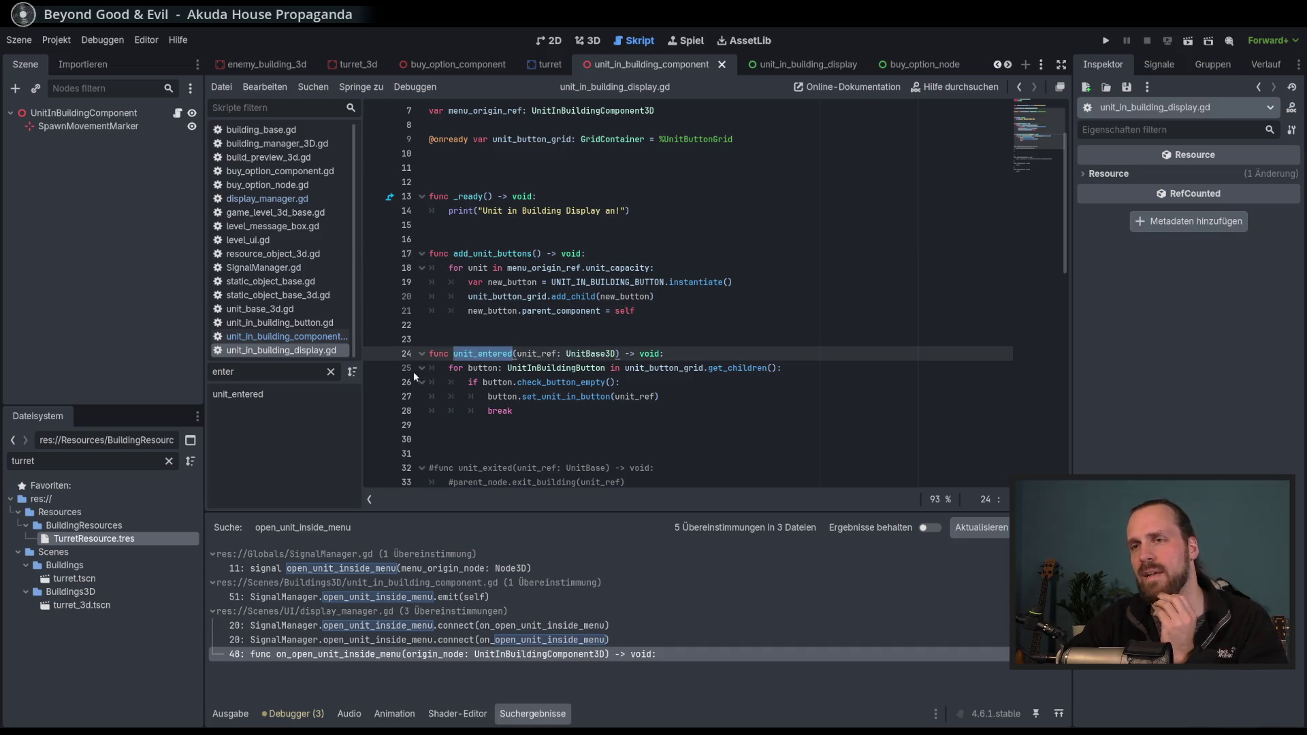
Set a breakpoint at the start of unit_entered's loop and add a blank first line in _ready.
left_click(373, 371)
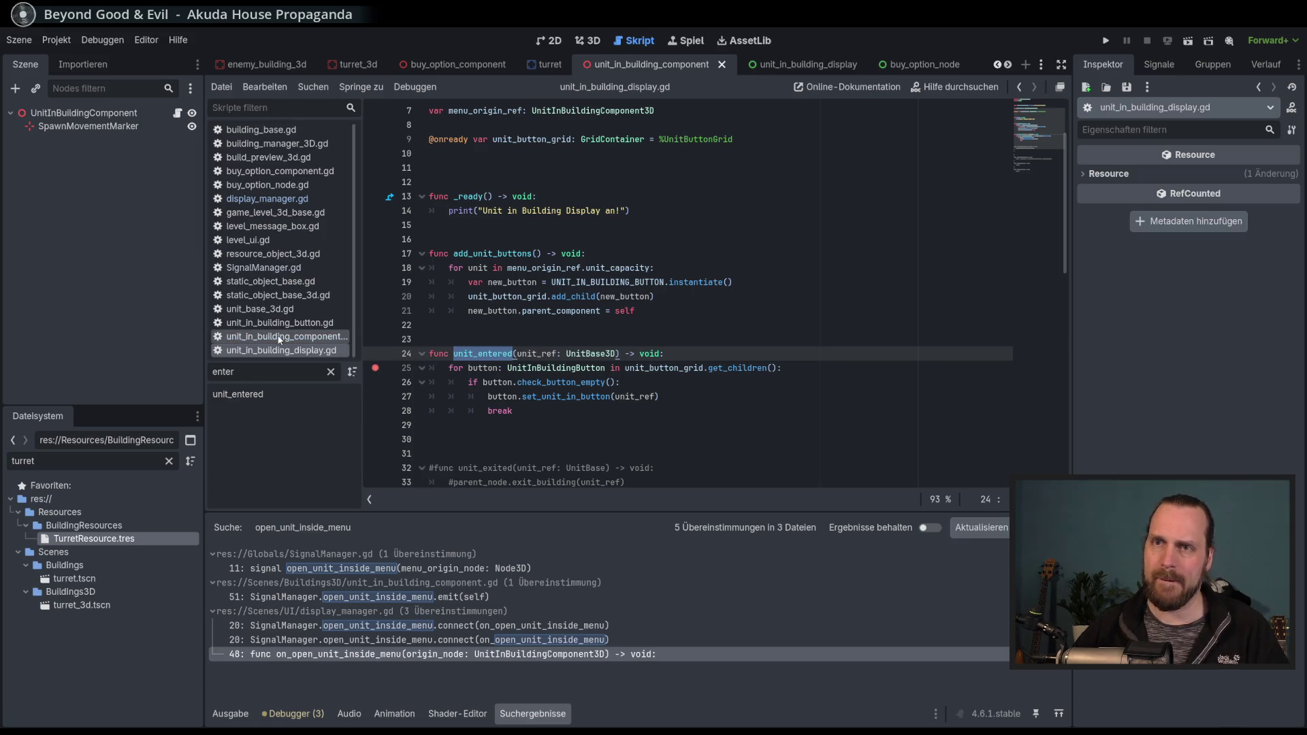
scroll(554, 355, "up", 2)
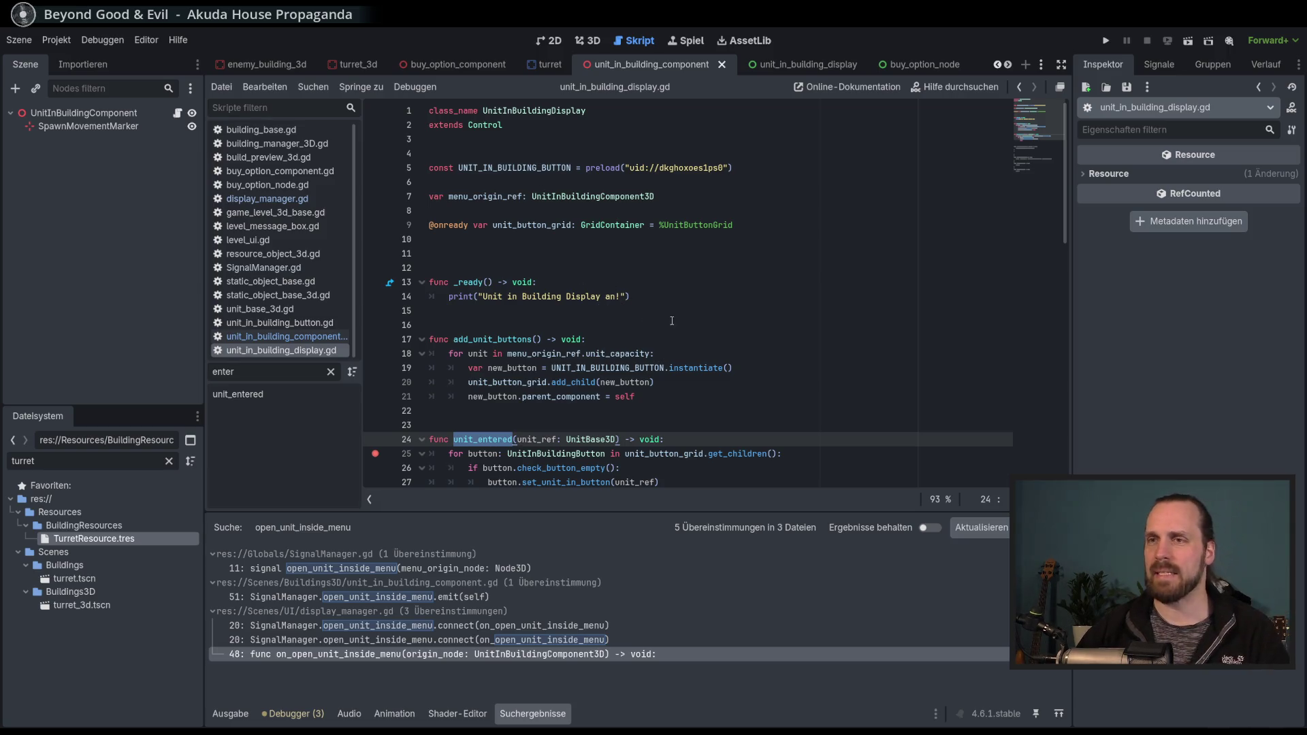
left_click(668, 282)
key("Return")
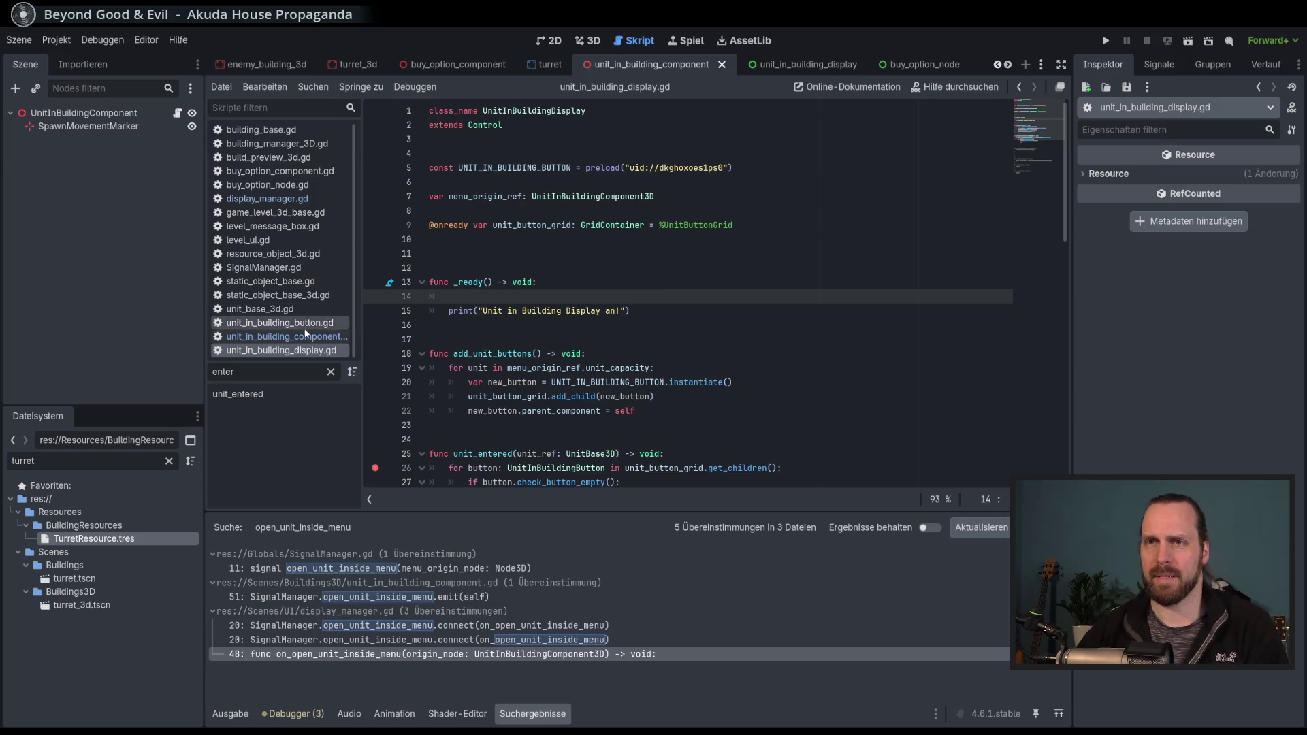
Switch to unit_in_building_component.gd with the caret at the end of line 8.
left_click(290, 340)
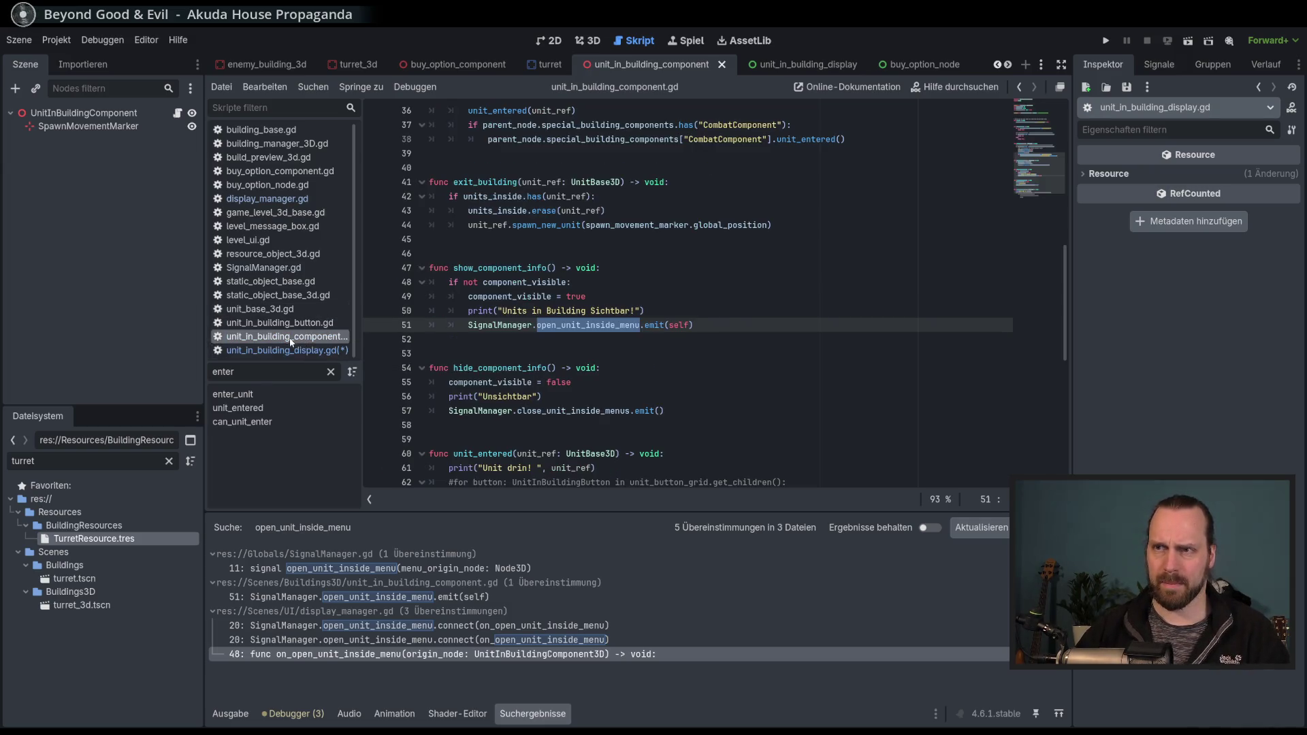
scroll(657, 339, "up", 10)
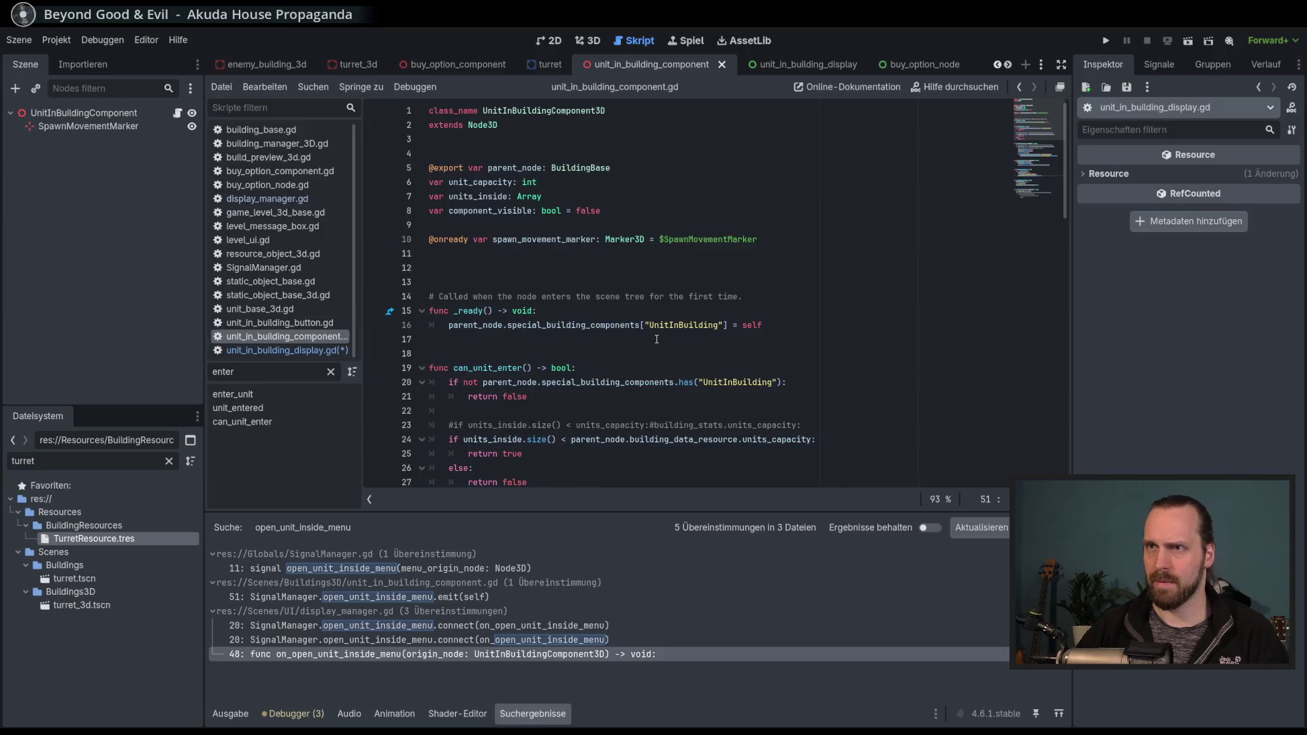
left_click(647, 211)
Add a new line 9 declaring 'var display_menu' after component_visible.
key("Return")
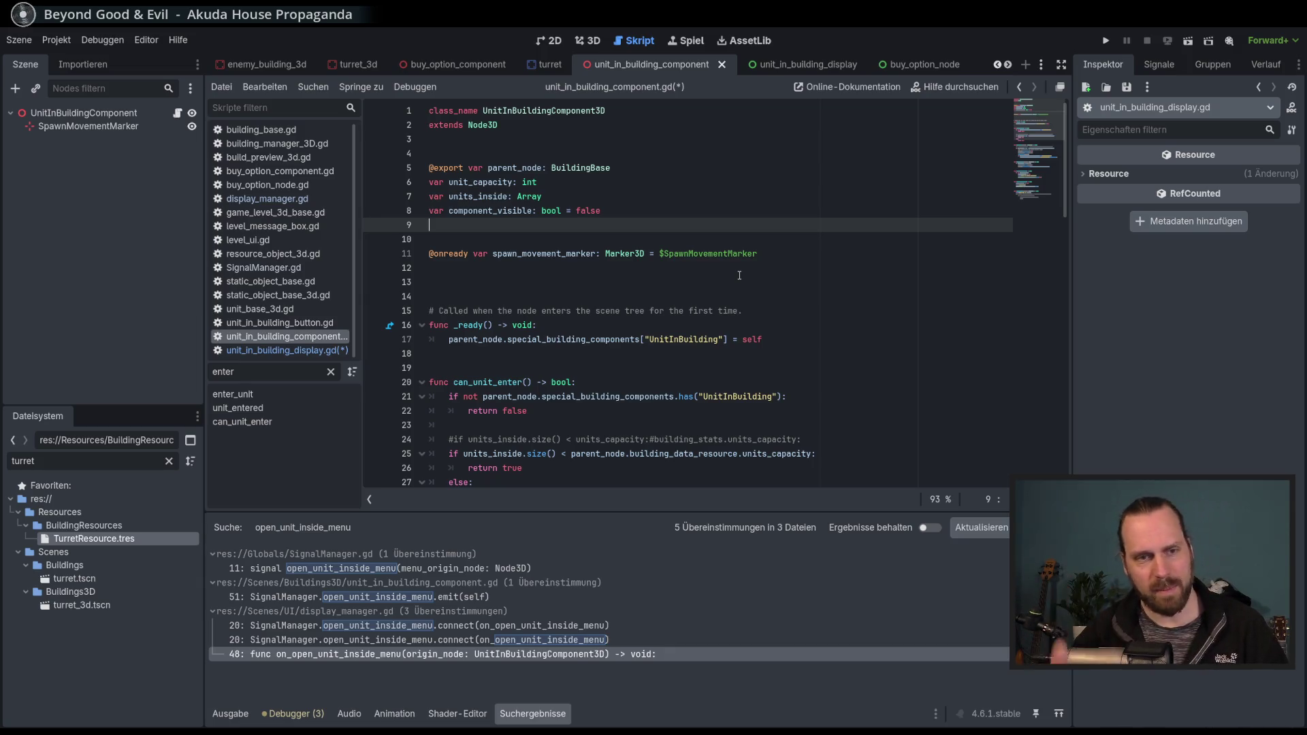
type("vasr")
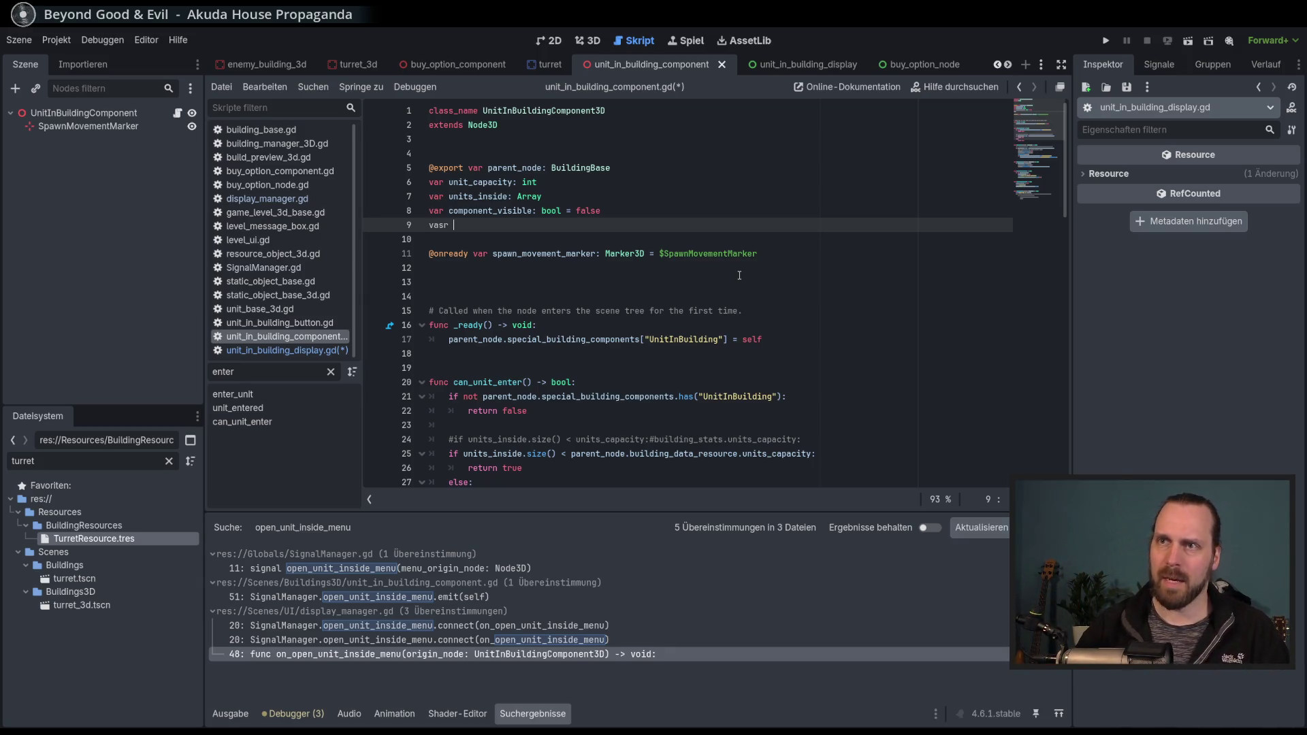
key("BackSpace")
key("BackSpace")
type("r ")
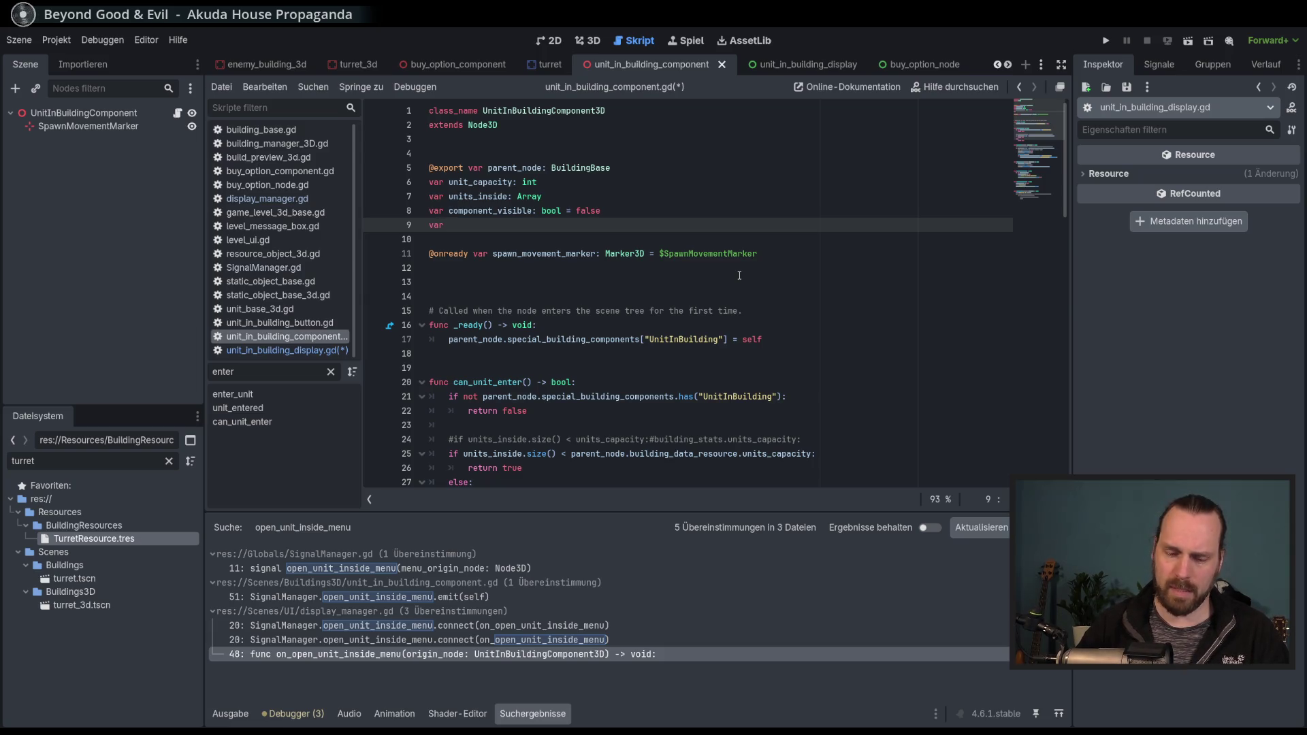
type("di")
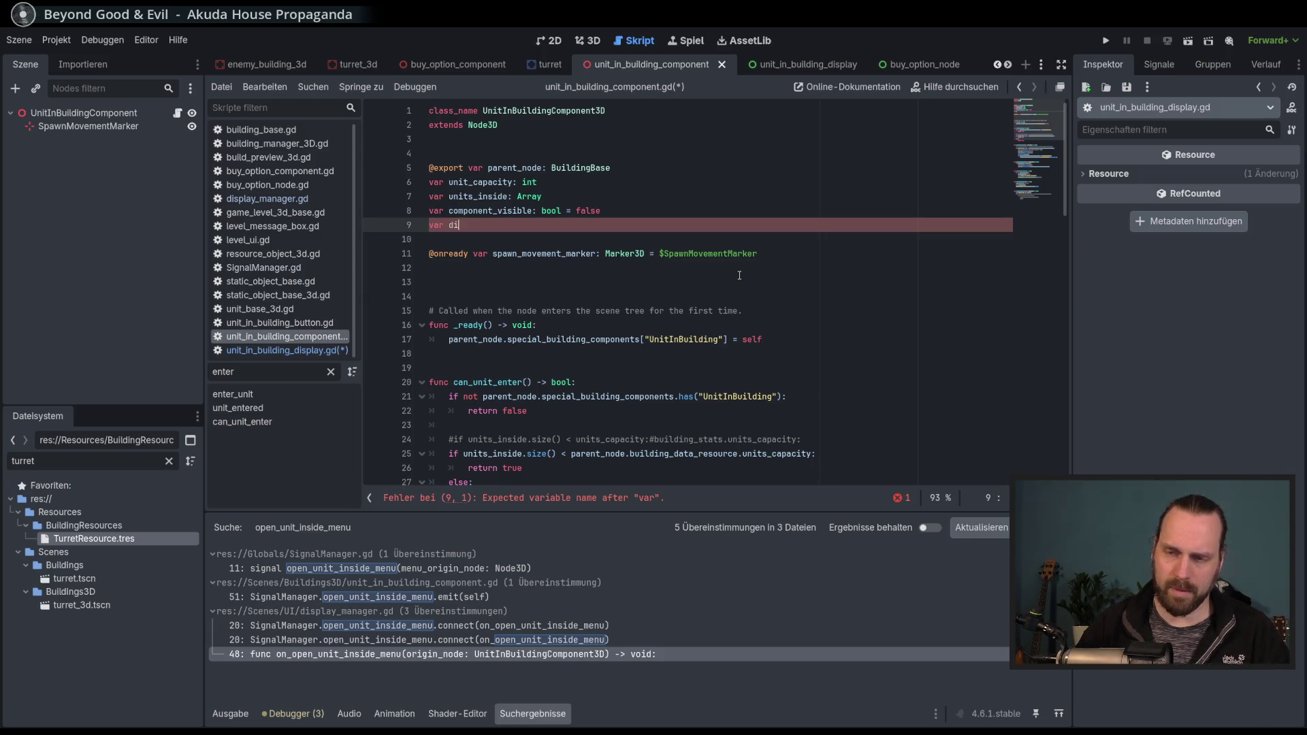
type("splay")
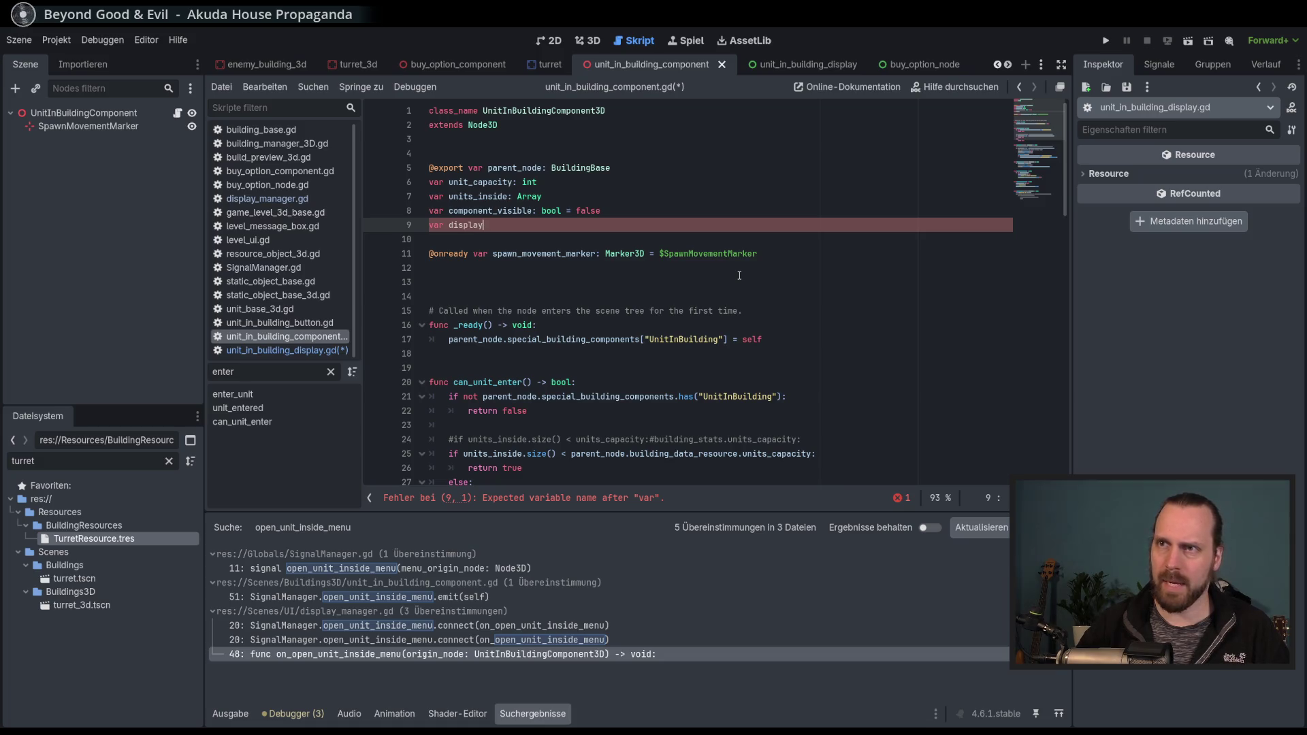
type("_")
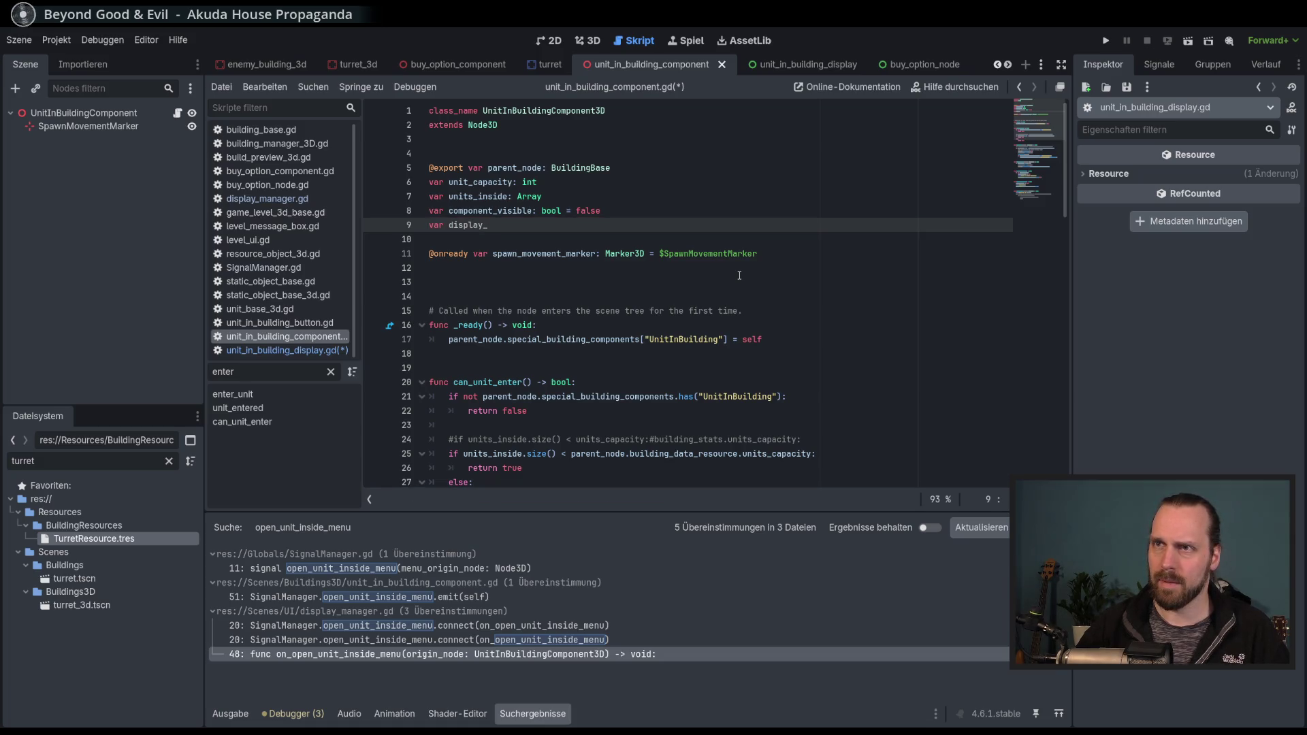
key("BackSpace")
key("BackSpace")
key("BackSpace")
type("display_menu:")
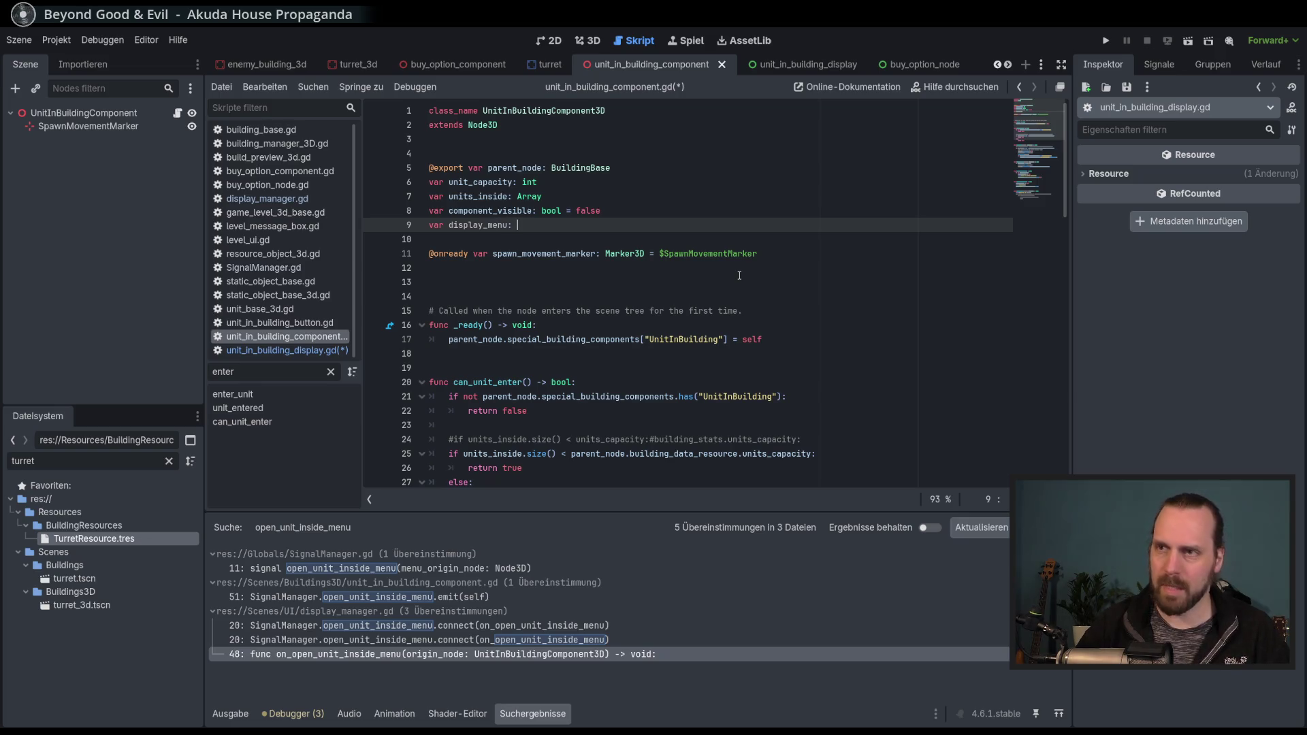
Type display_menu as UnitInBuildingDisplay, copied from the display script's class_name, and save.
left_click(810, 66)
double_click(525, 111)
key("ctrl+c")
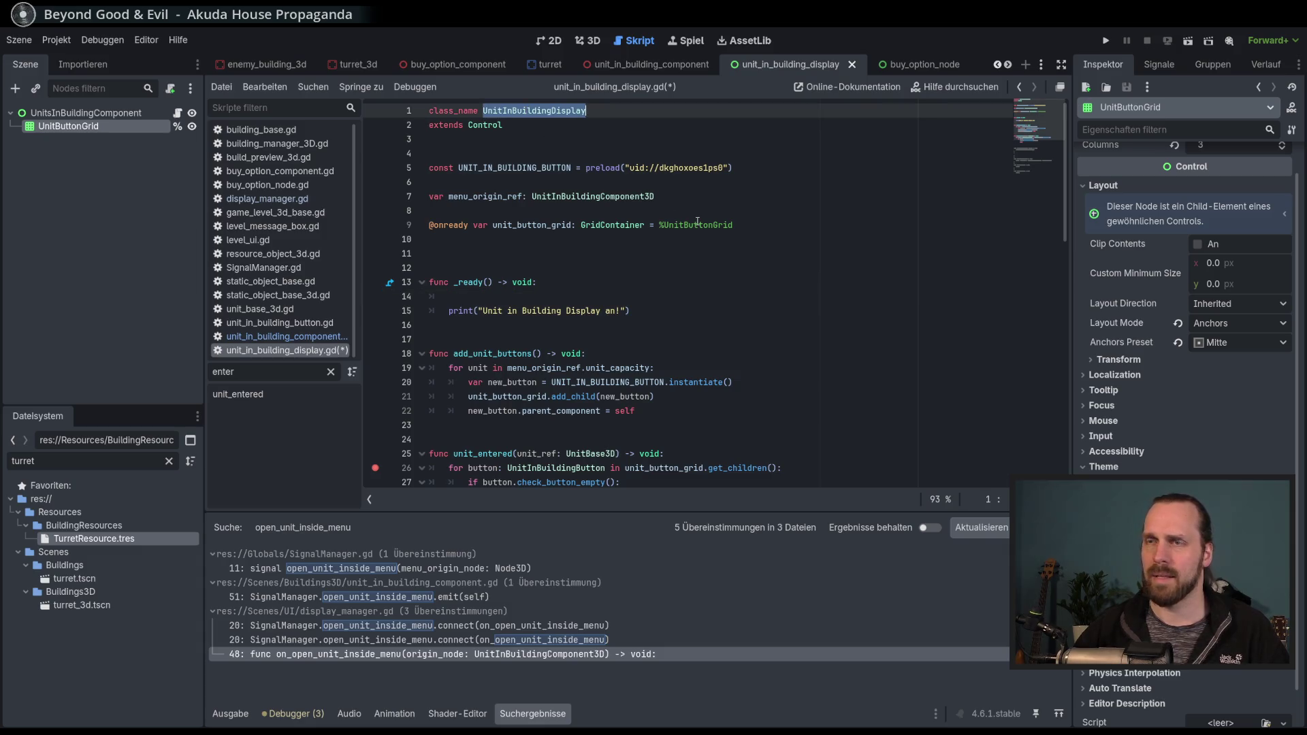
left_click(560, 297)
key("alt+Left")
key("ctrl+v")
key("ctrl+s")
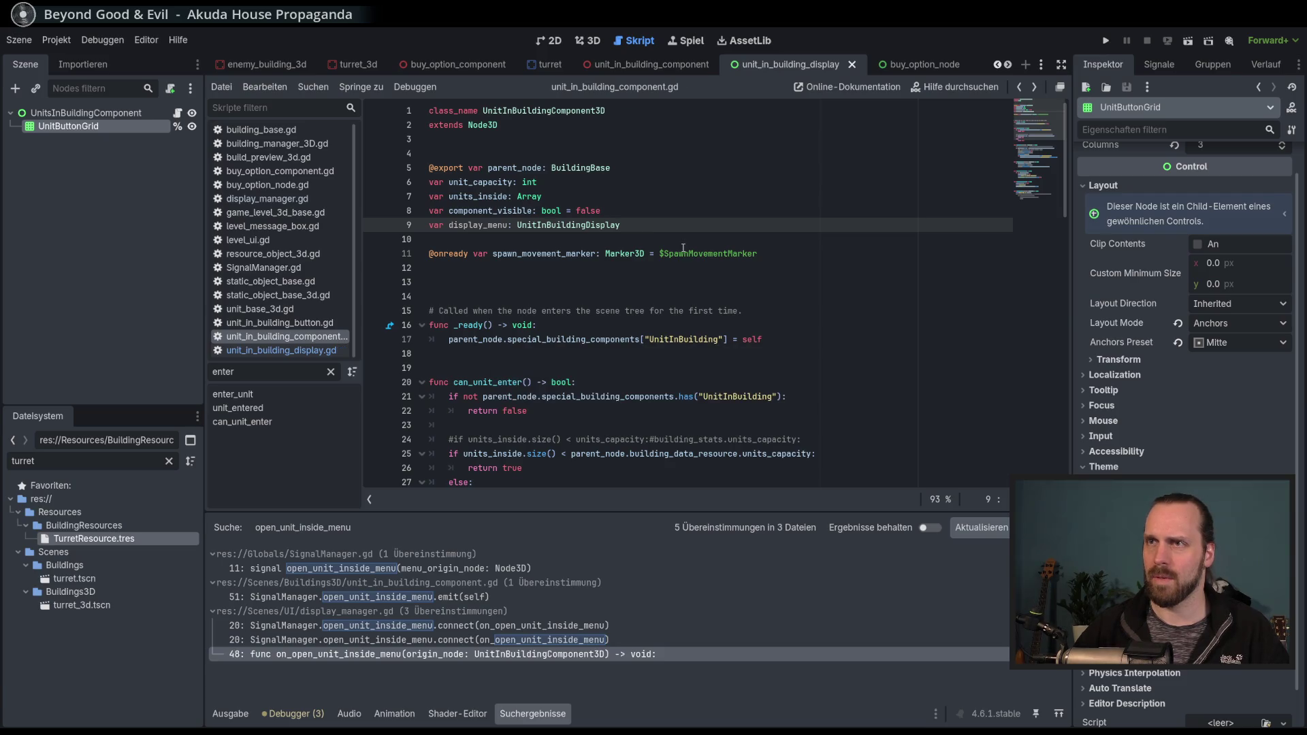
double_click(486, 226)
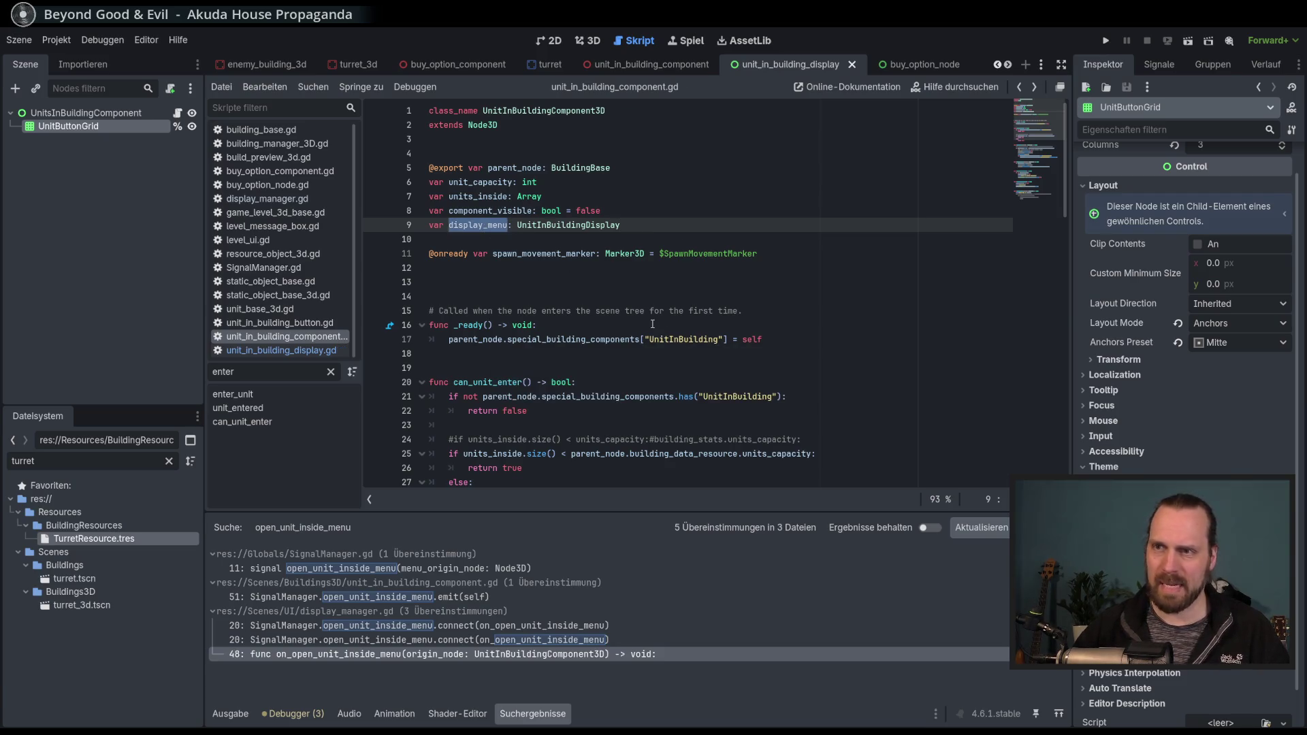
scroll(653, 325, "down", 2)
scroll(674, 351, "up", 2)
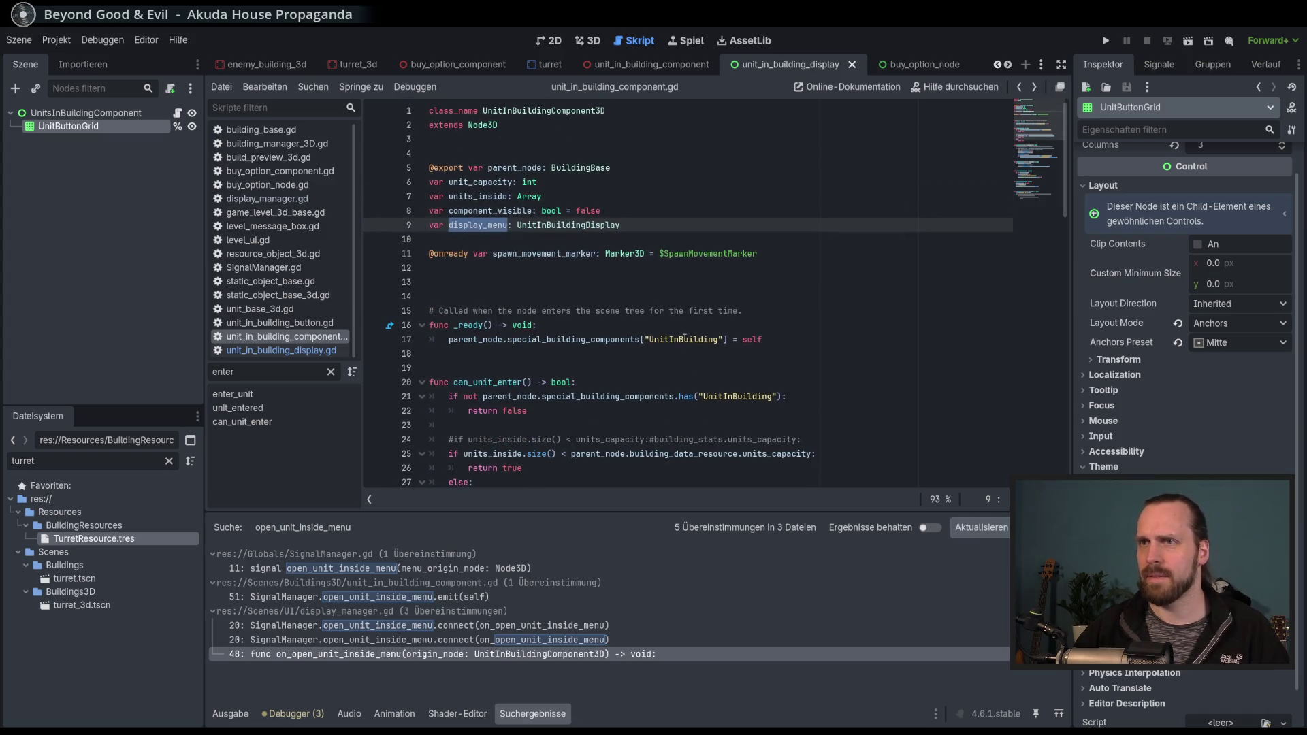
scroll(783, 224, "down", 3)
scroll(878, 110, "up", 3)
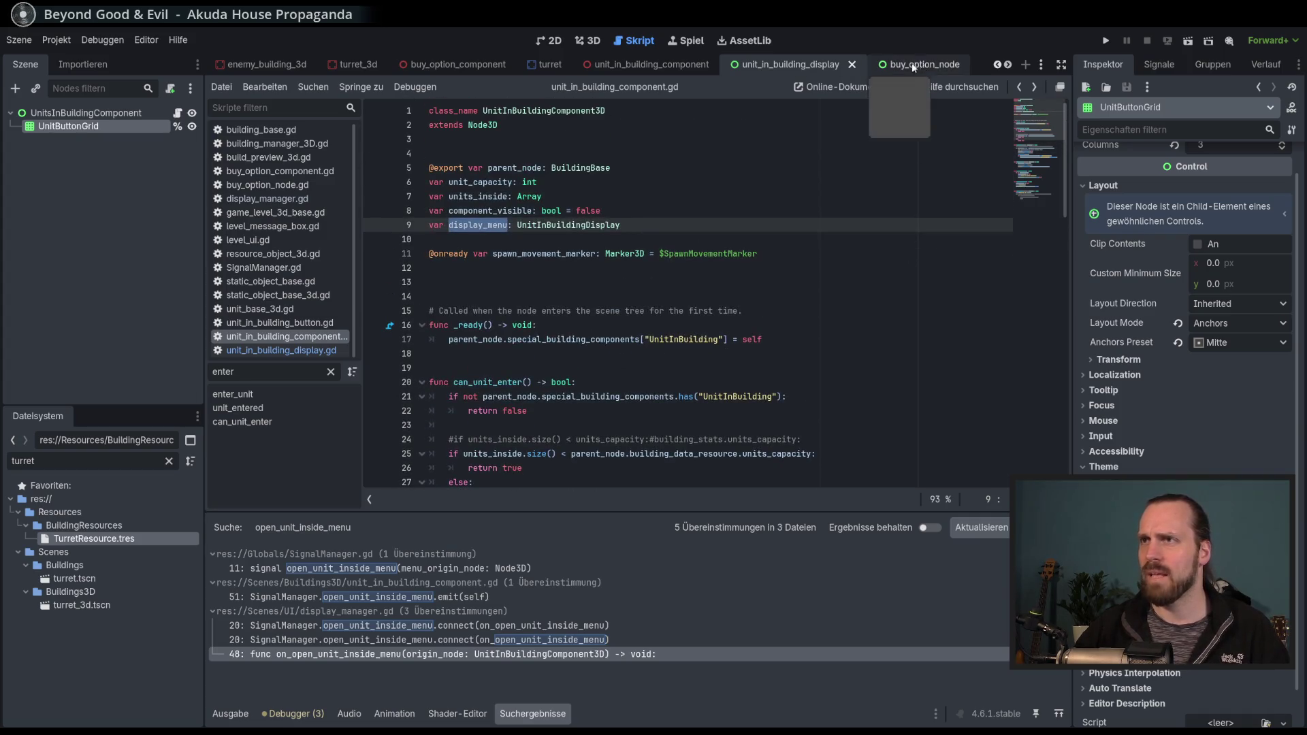
In the display script's _ready, write 'menu_origin_ref.display_menu = self'.
left_click(565, 224, "ctrl")
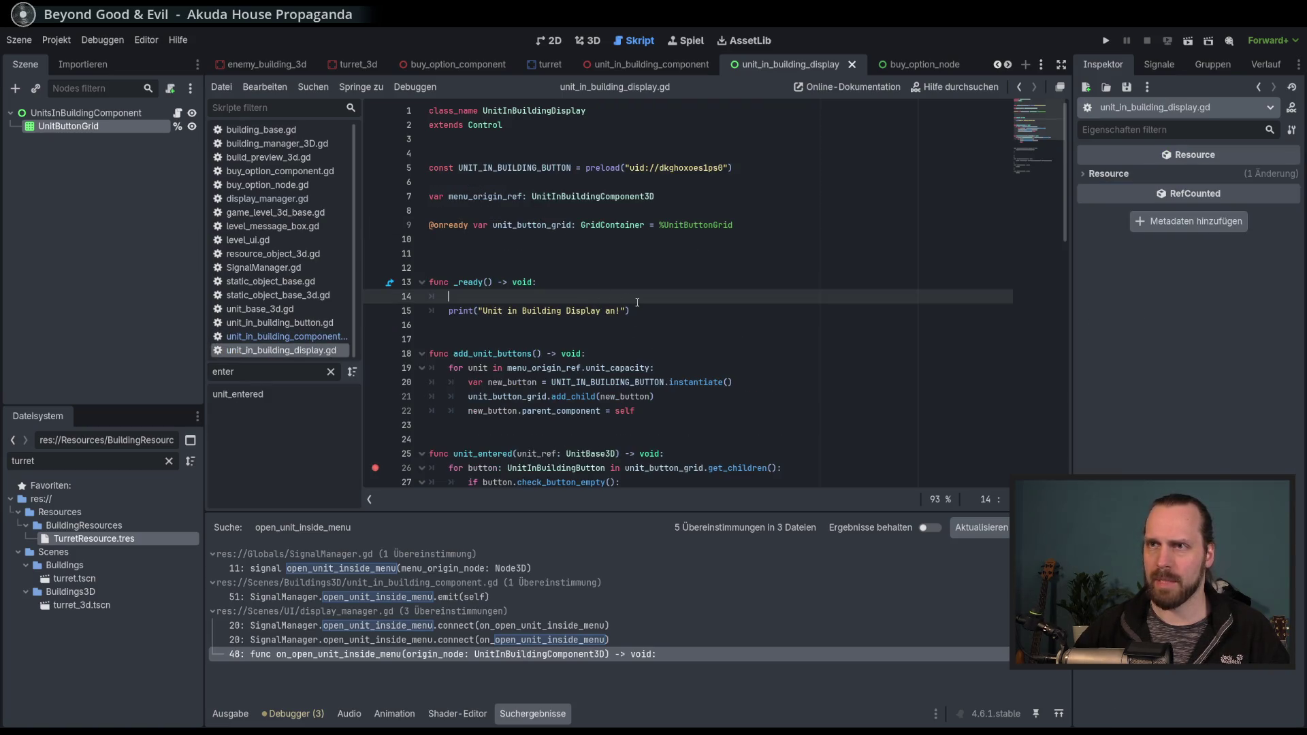
type("enu")
key("BackSpace")
type("menu")
key("Return")
type(".di")
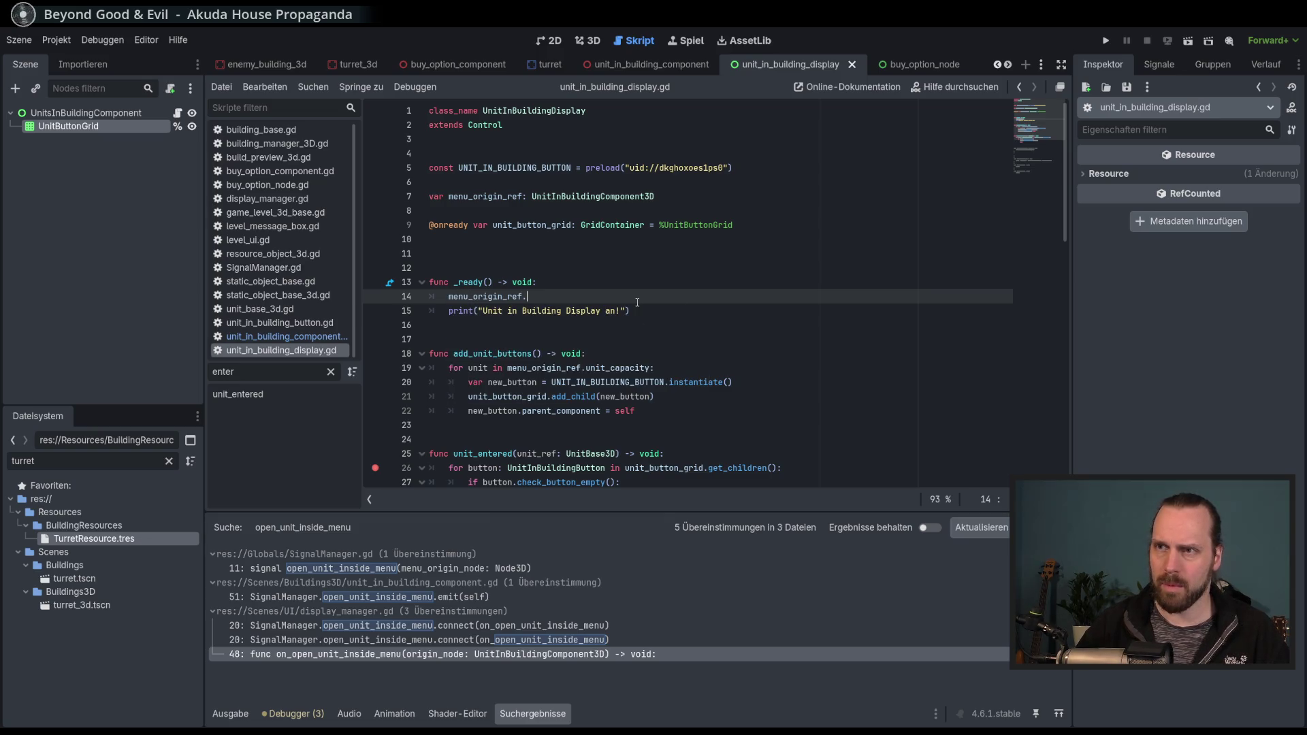
key("Return")
type("= self")
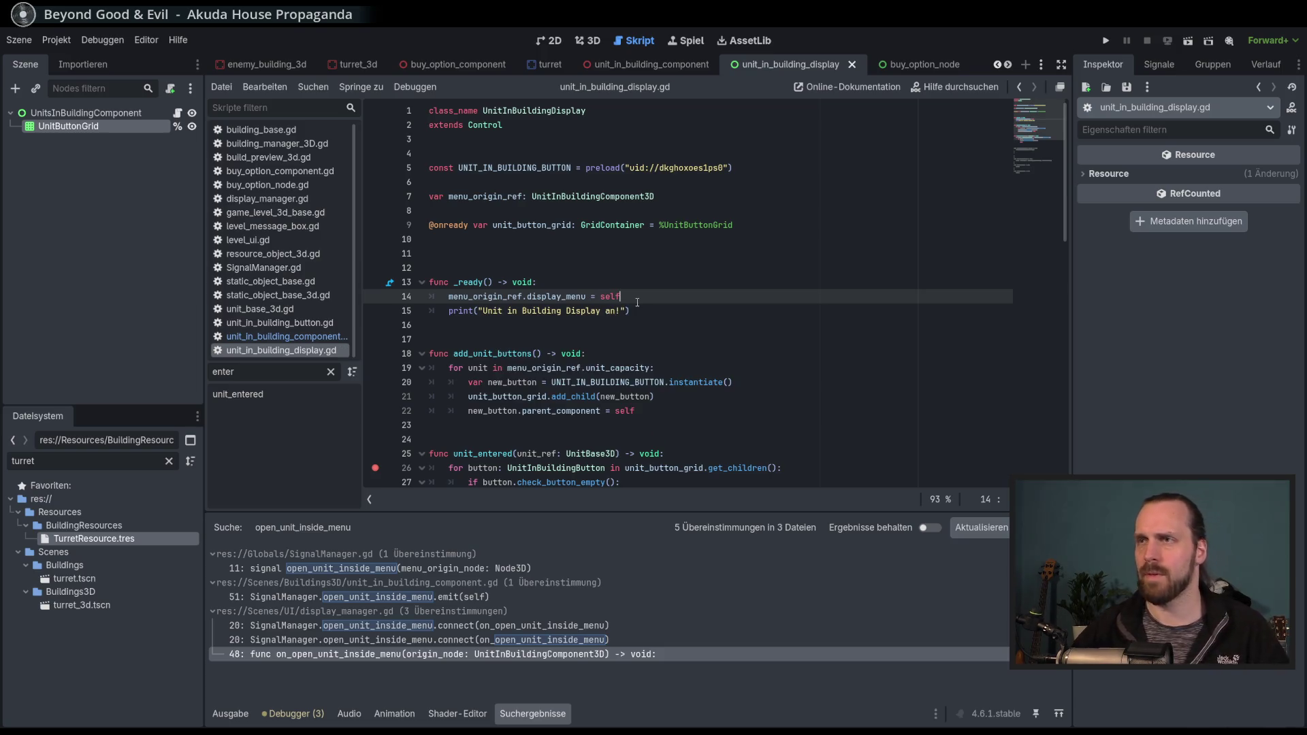
Select the display's unit_entered function, then return to the component script at enter_unit.
scroll(685, 263, "down", 3)
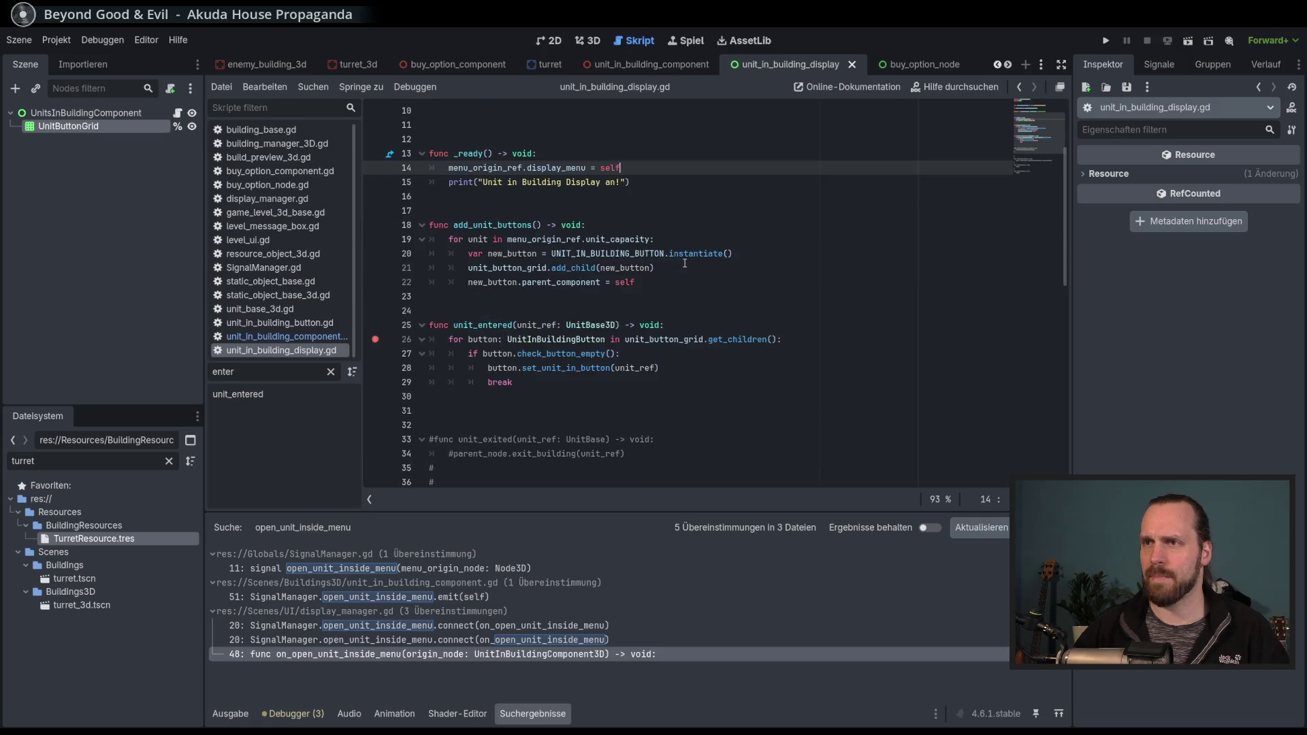
scroll(566, 214, "up", 3)
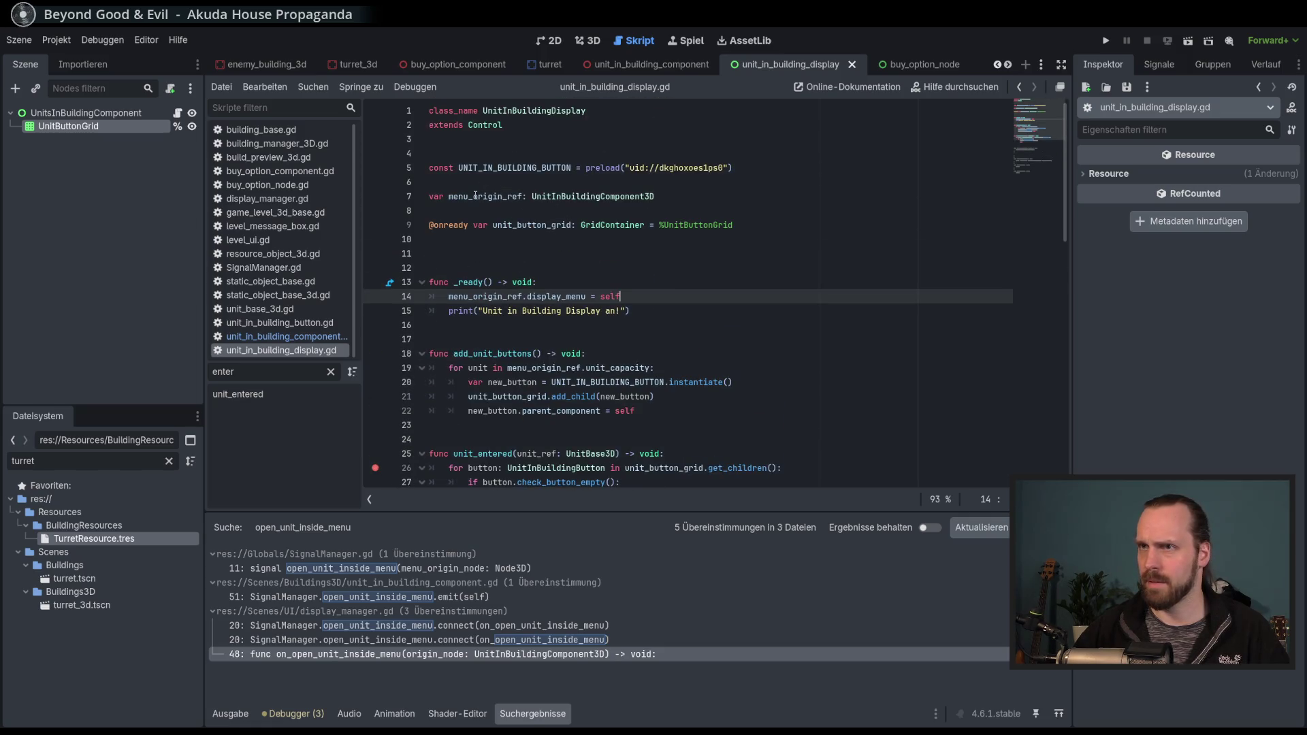
scroll(475, 196, "down", 2)
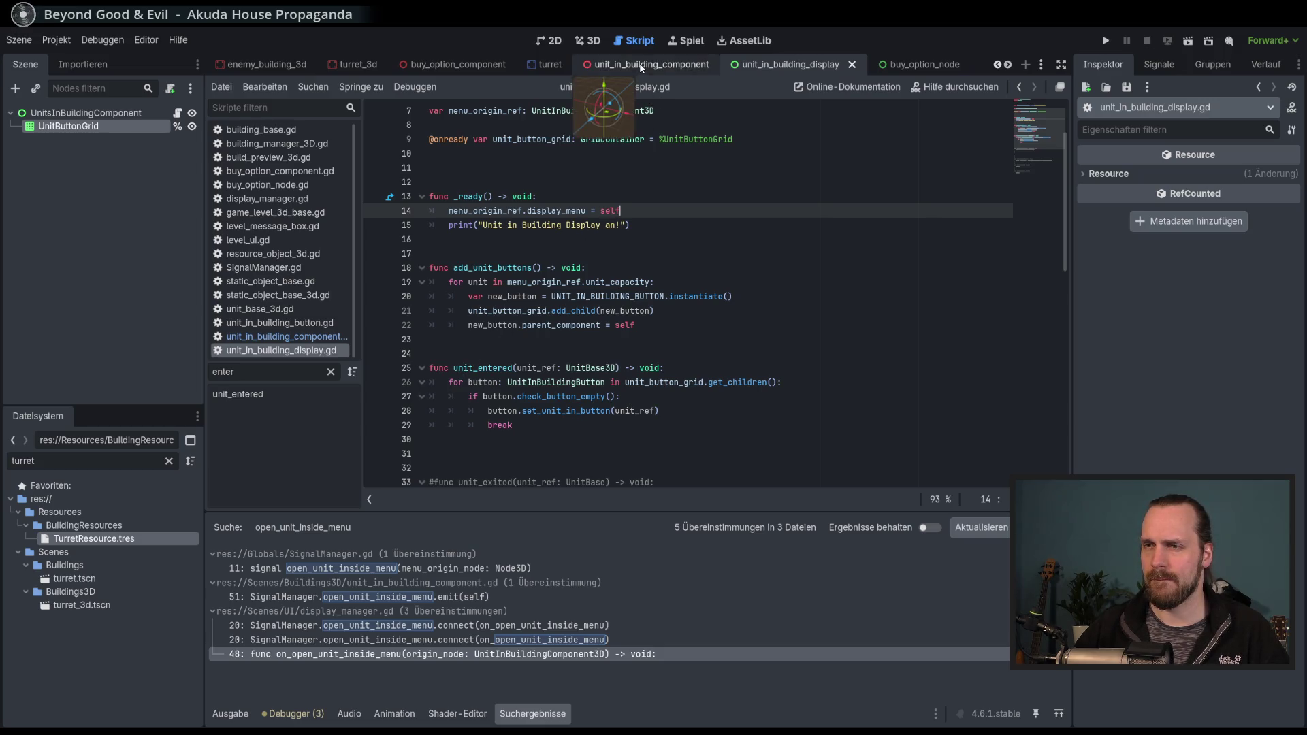
double_click(482, 365)
left_click(764, 362)
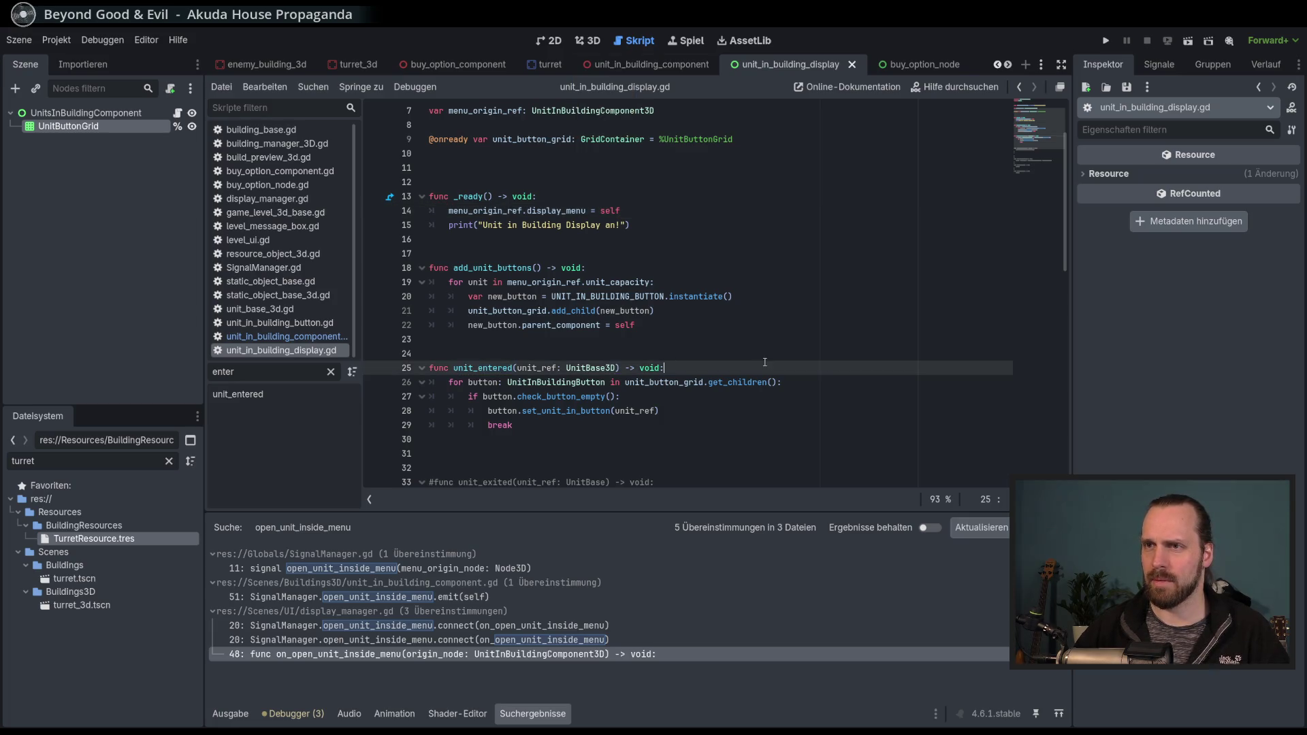
double_click(477, 368)
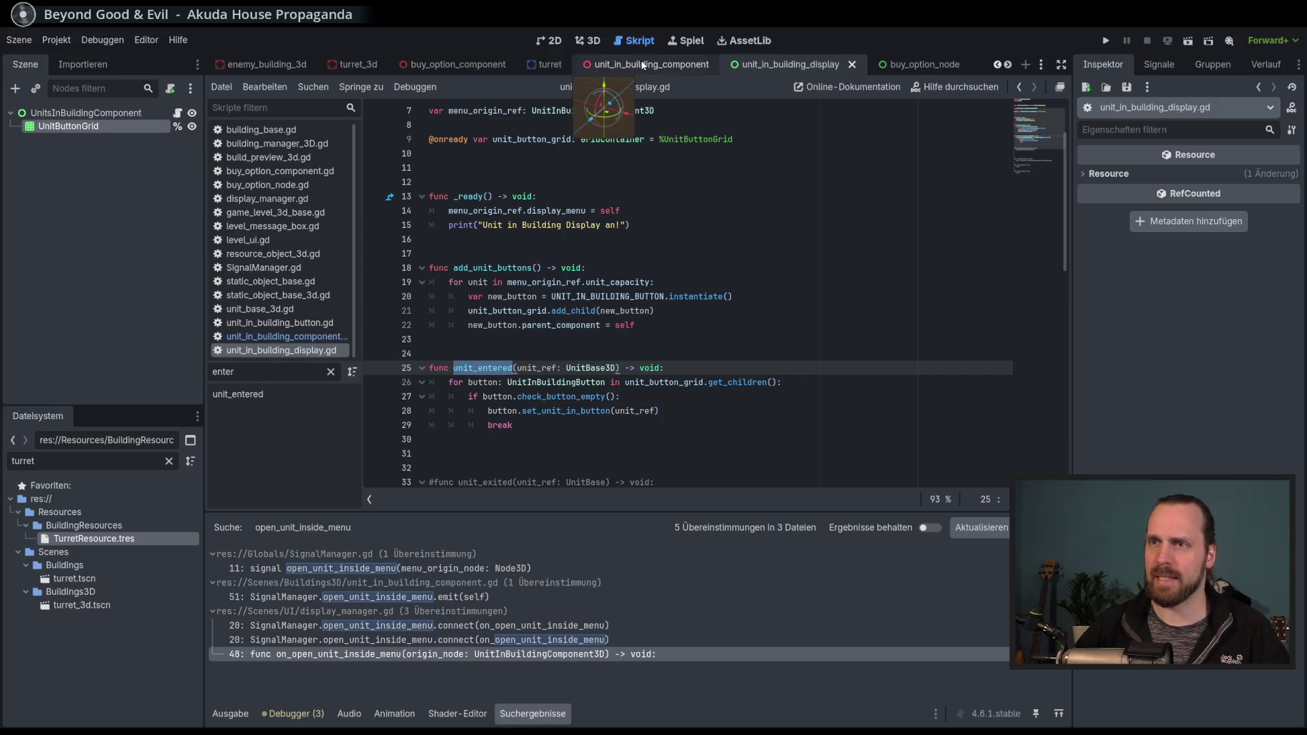
left_click(619, 64)
scroll(719, 360, "down", 8)
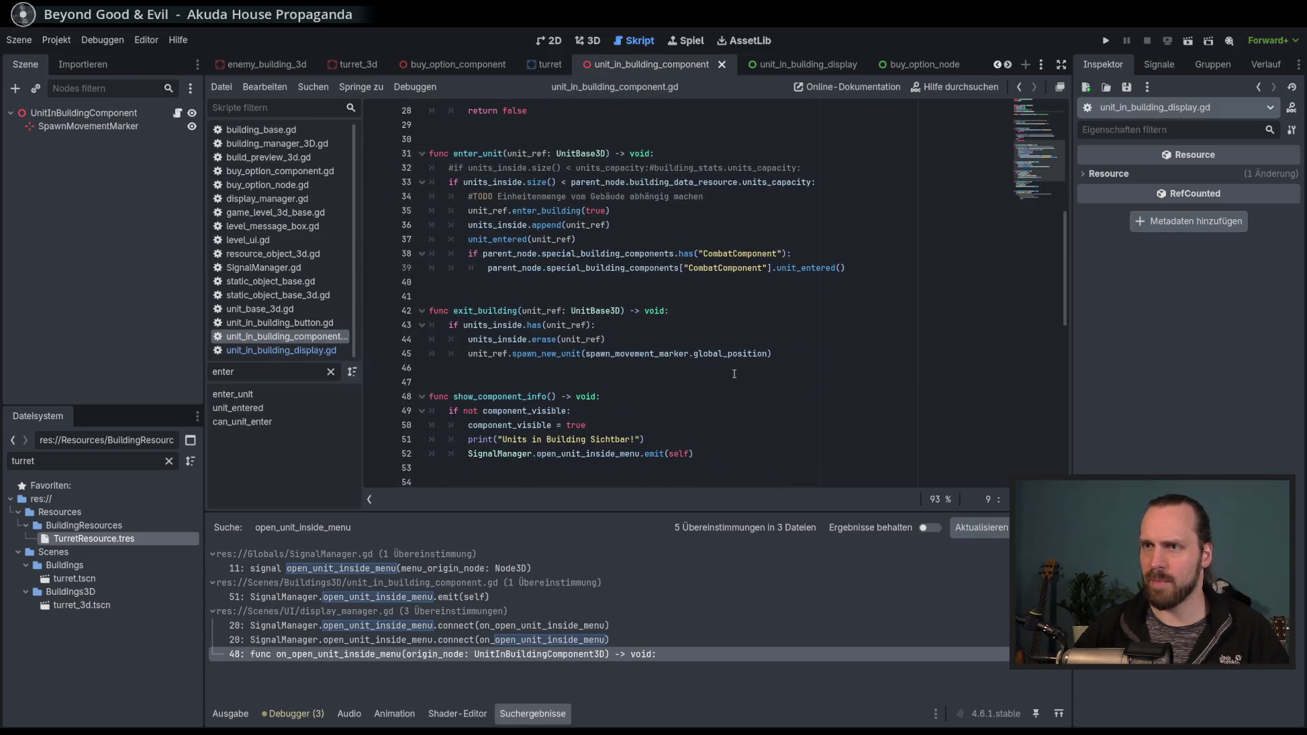
Add 'display_menu.unit_entered(unit_ref)' as a new line in the component's unit_entered function.
left_click(527, 239)
left_click(527, 239, "ctrl")
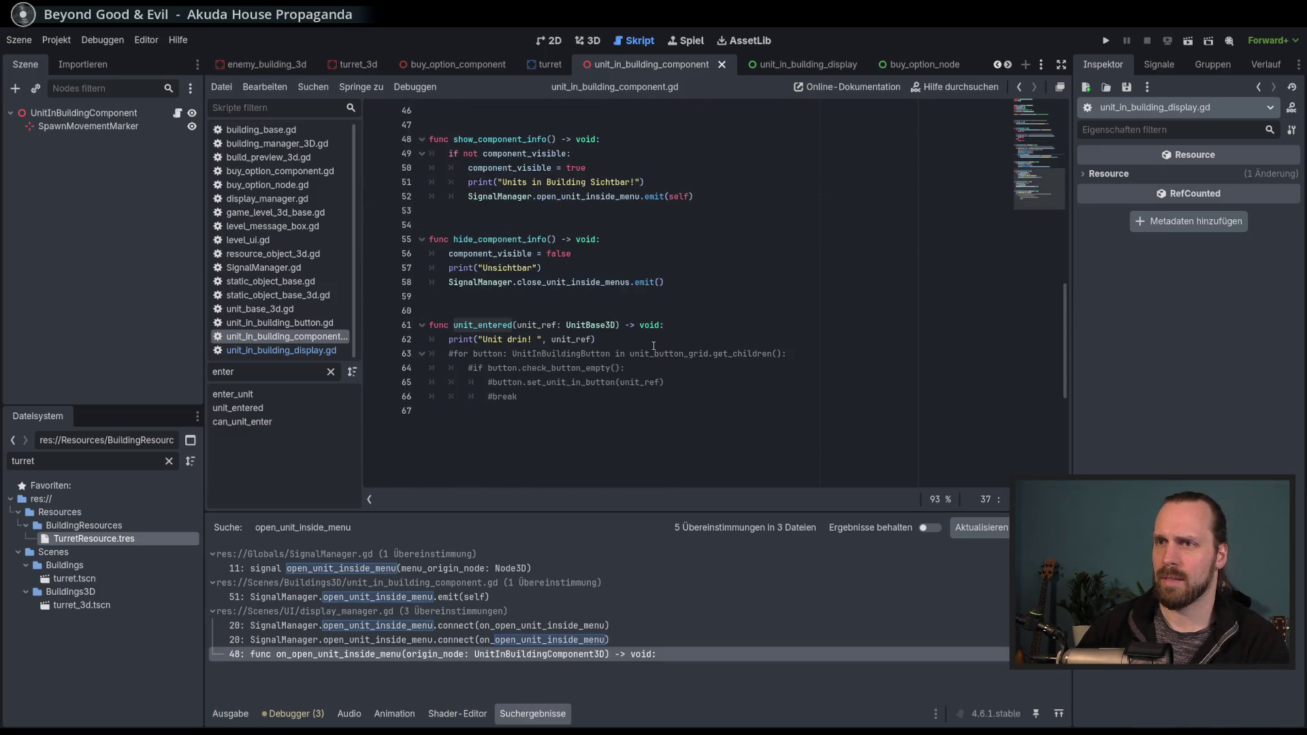
left_click(714, 325)
key("Return")
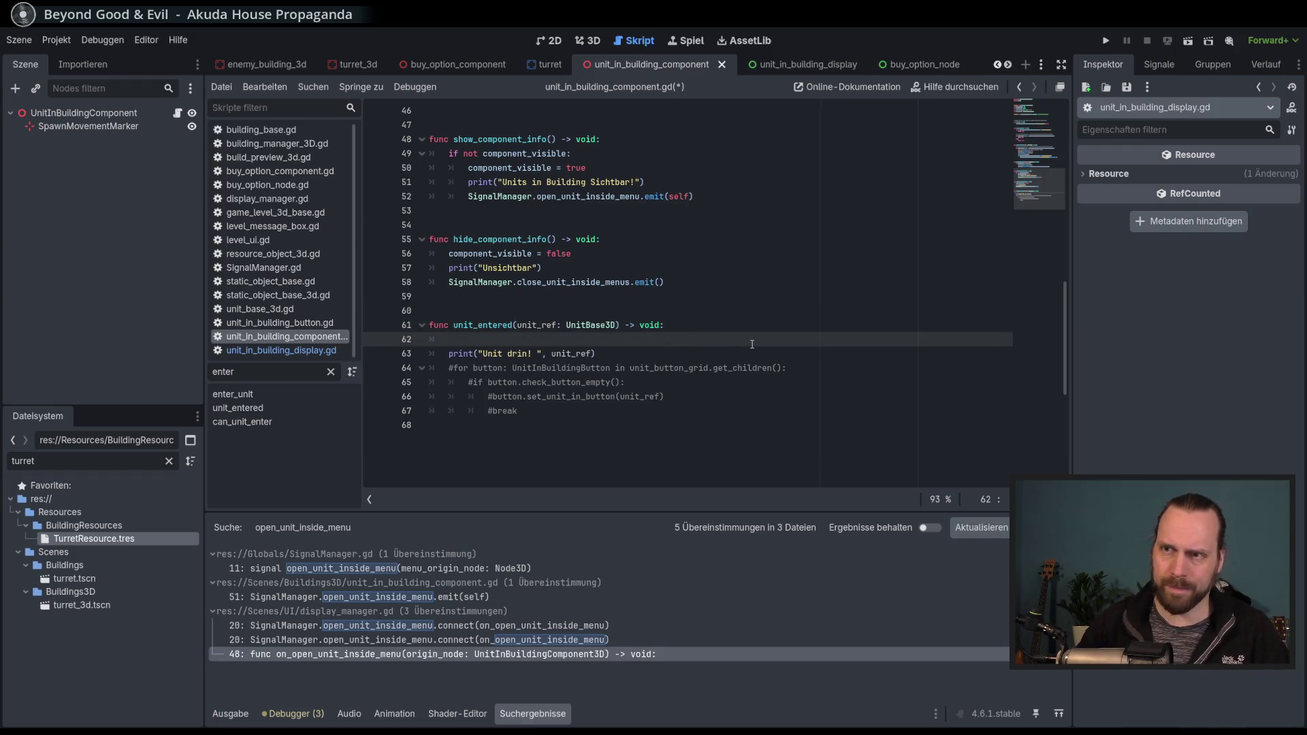
type("displ")
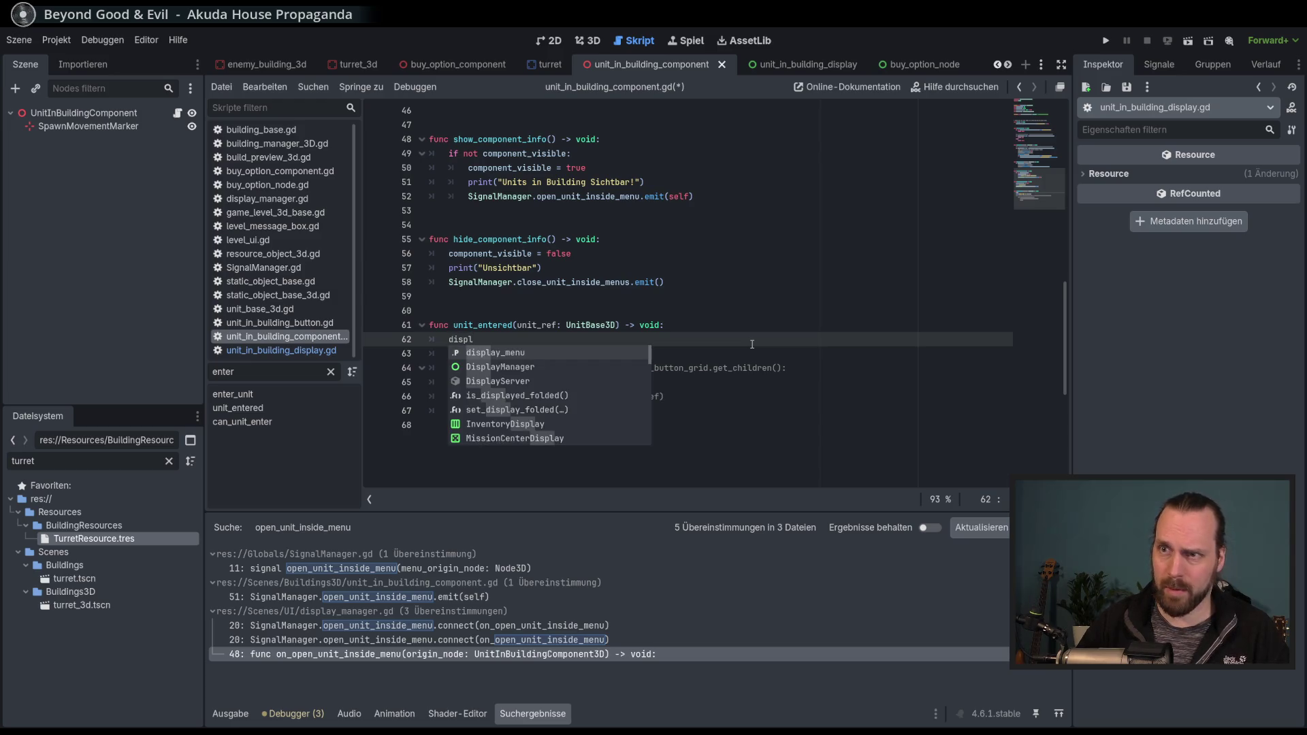
key("Return")
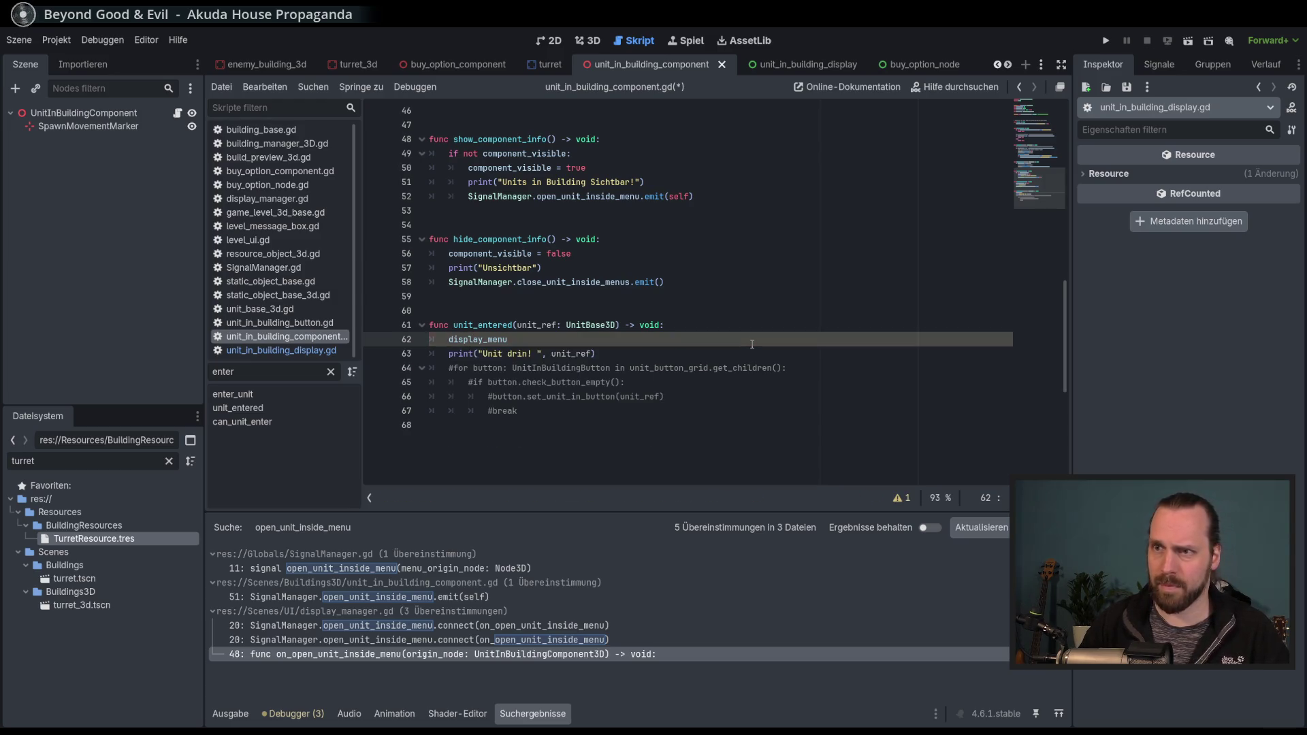
type(".un")
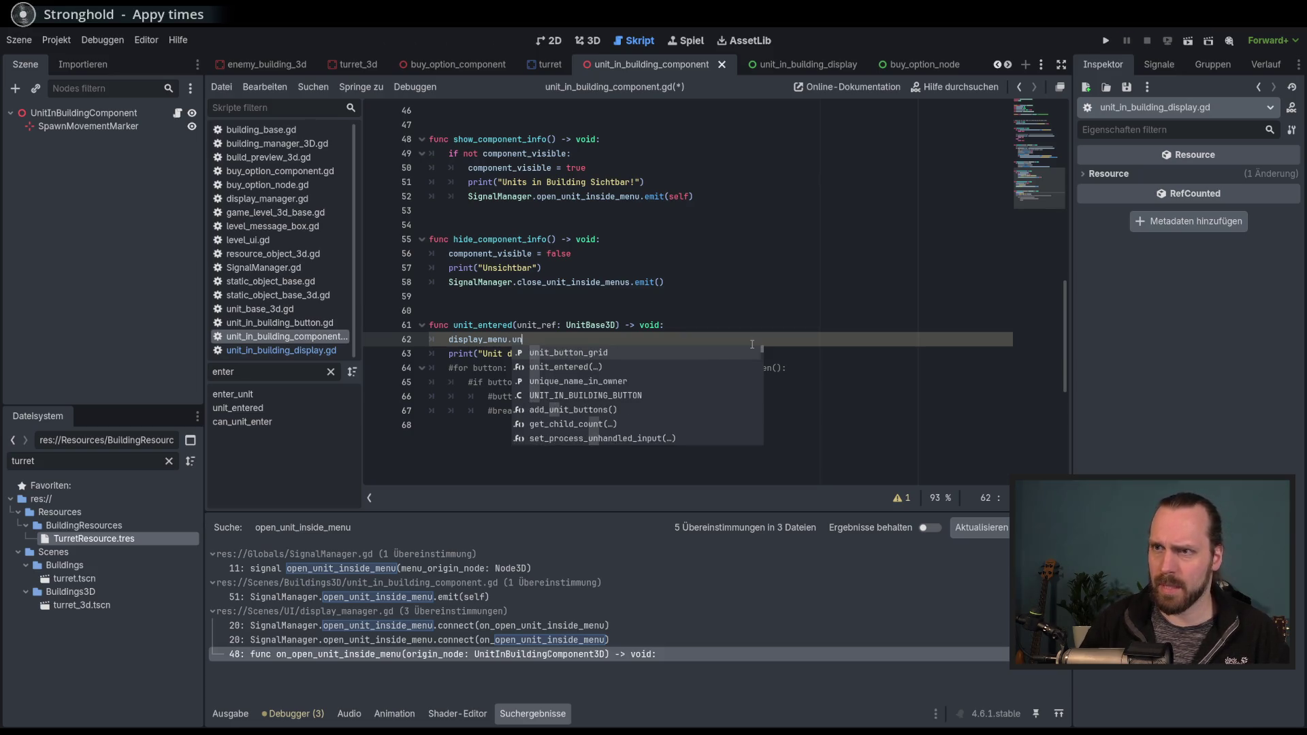
key("Down")
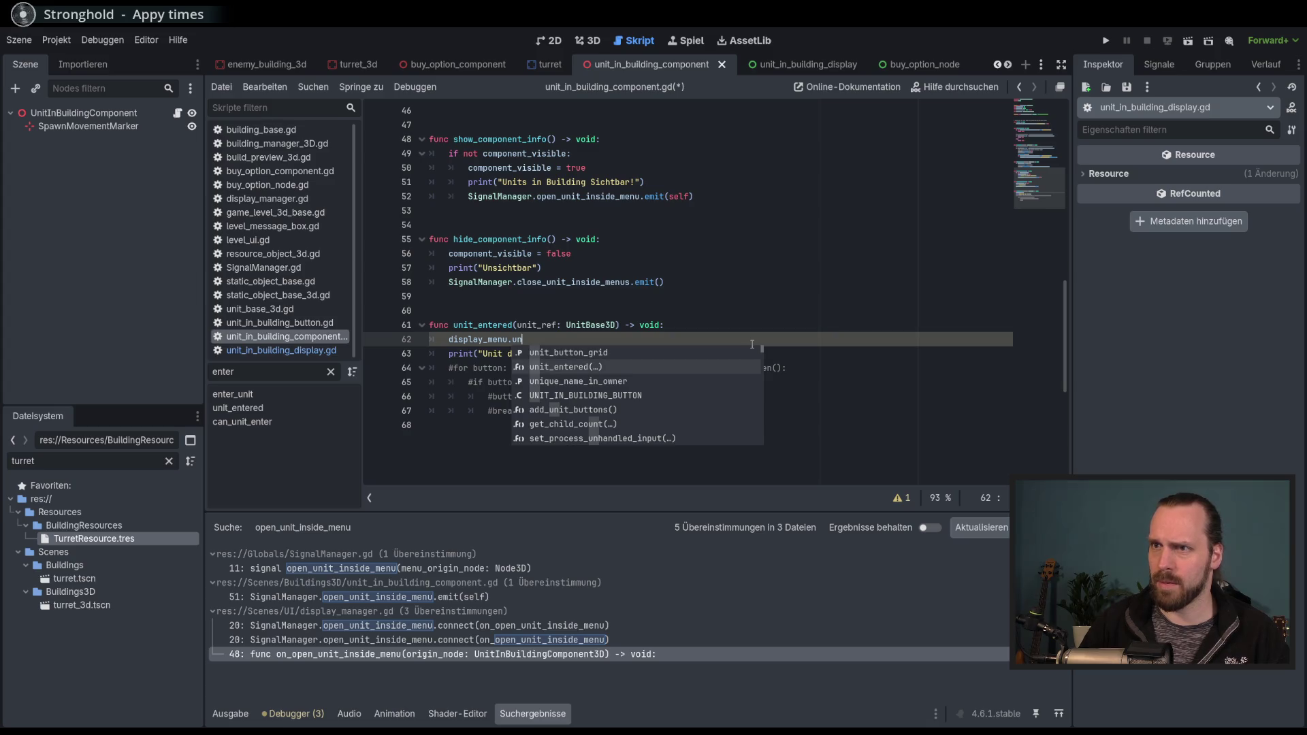
key("Return")
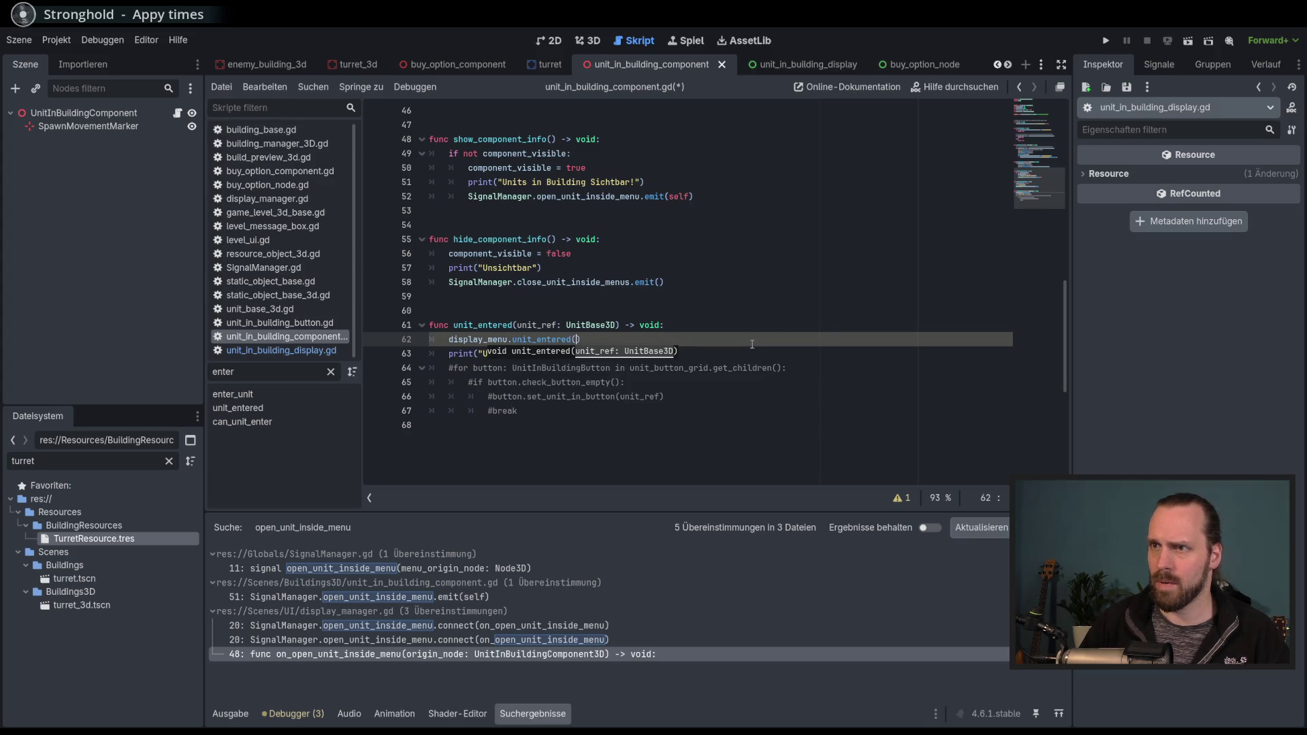
double_click(536, 325)
key("ctrl+c")
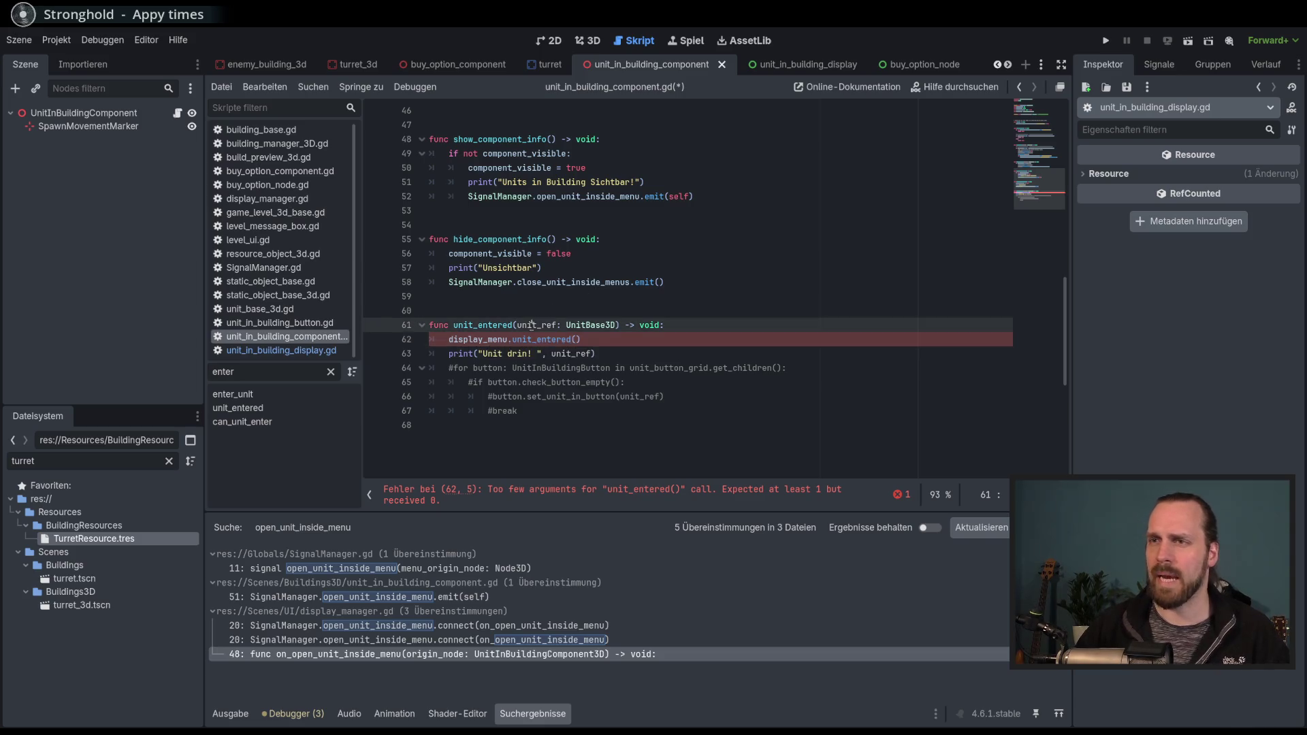
left_click(578, 339)
key("ctrl+v")
Save the script and run the project with F5.
key("ctrl+s")
left_click(734, 389)
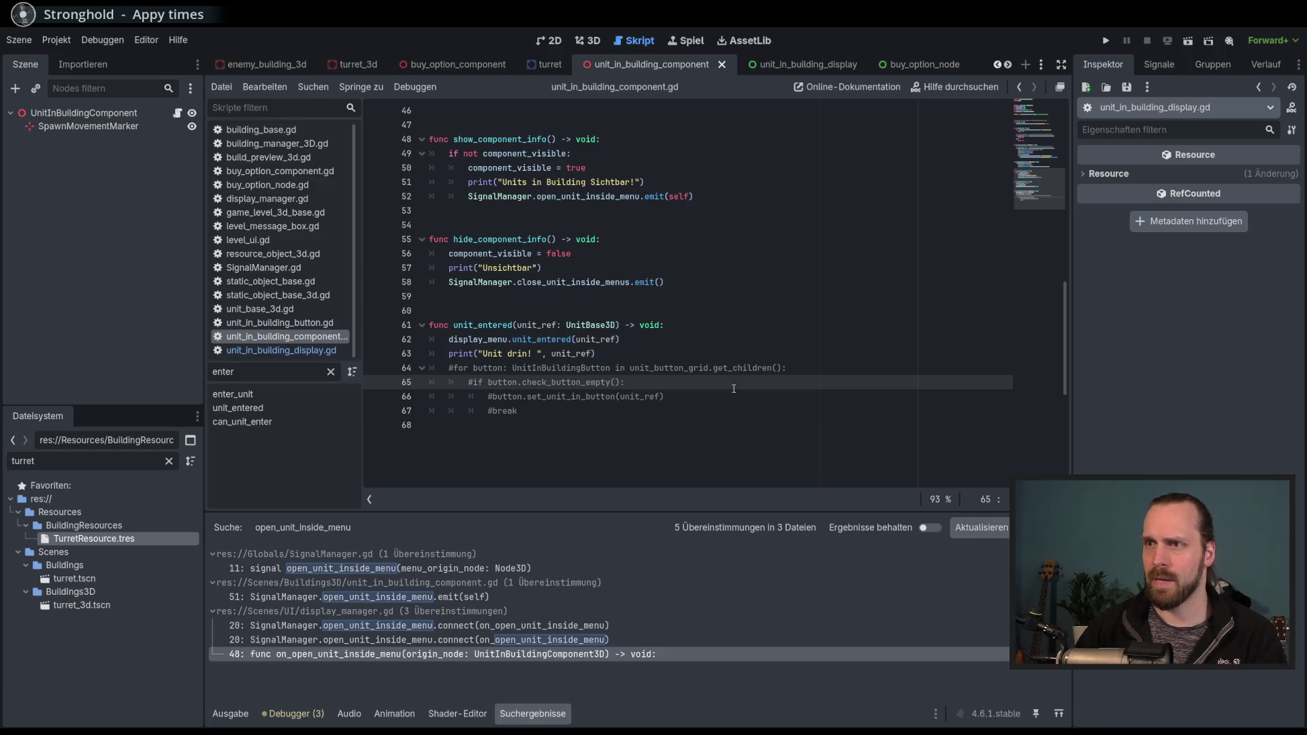
key("F5")
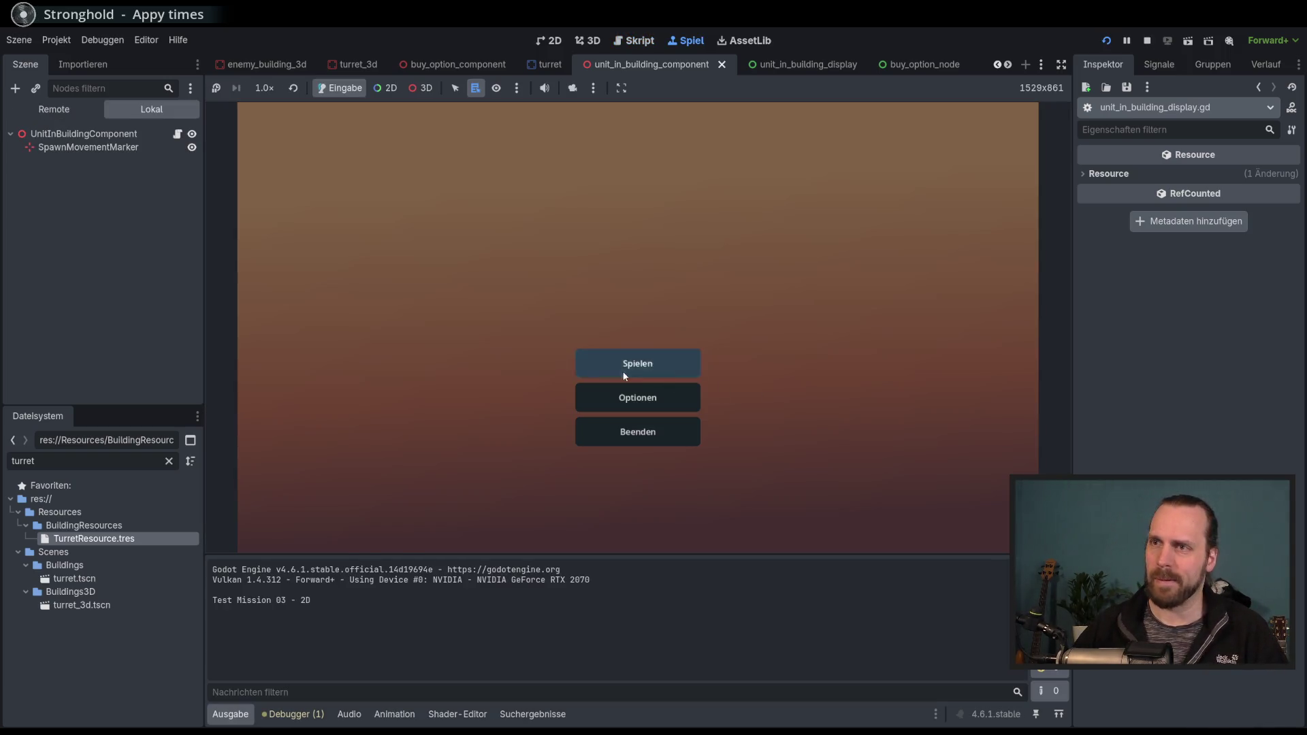
Play Test Mission - 3D, click the building to hit the null error, then stop debugging.
left_click(622, 371)
left_click(417, 292)
left_click(740, 484)
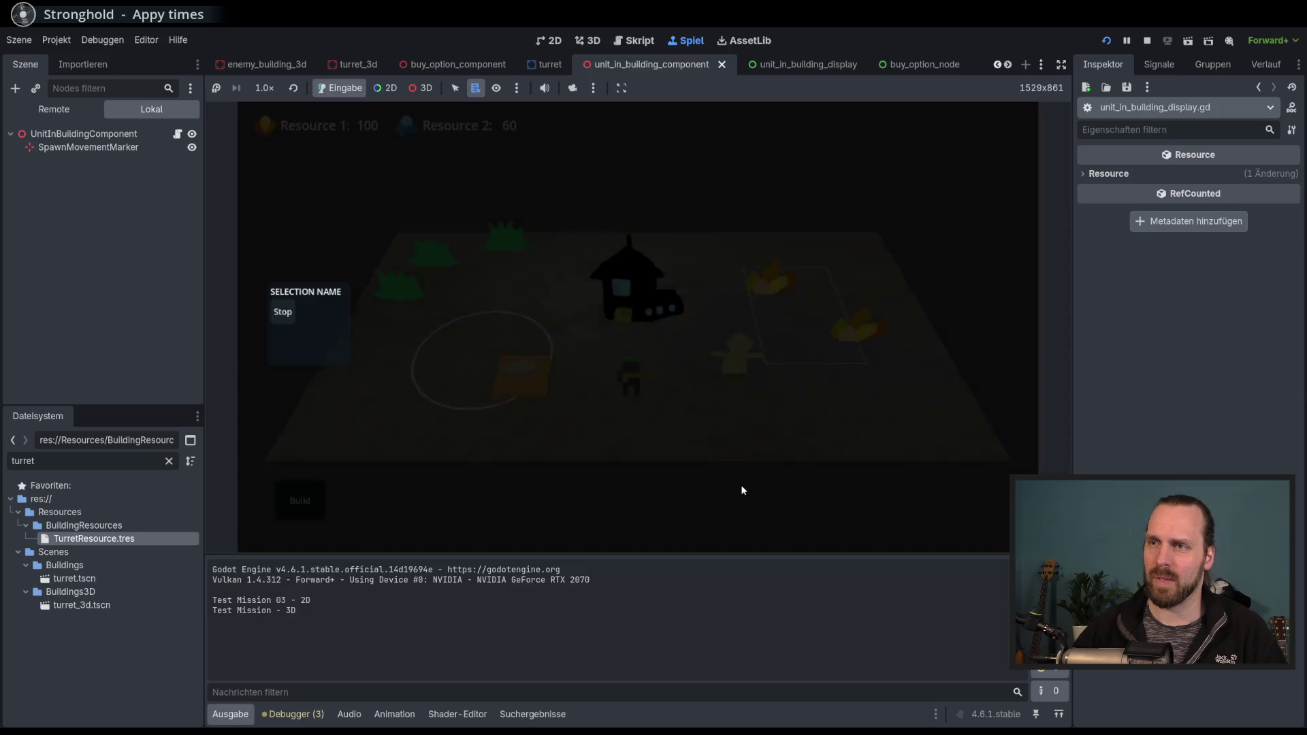
left_click(621, 286)
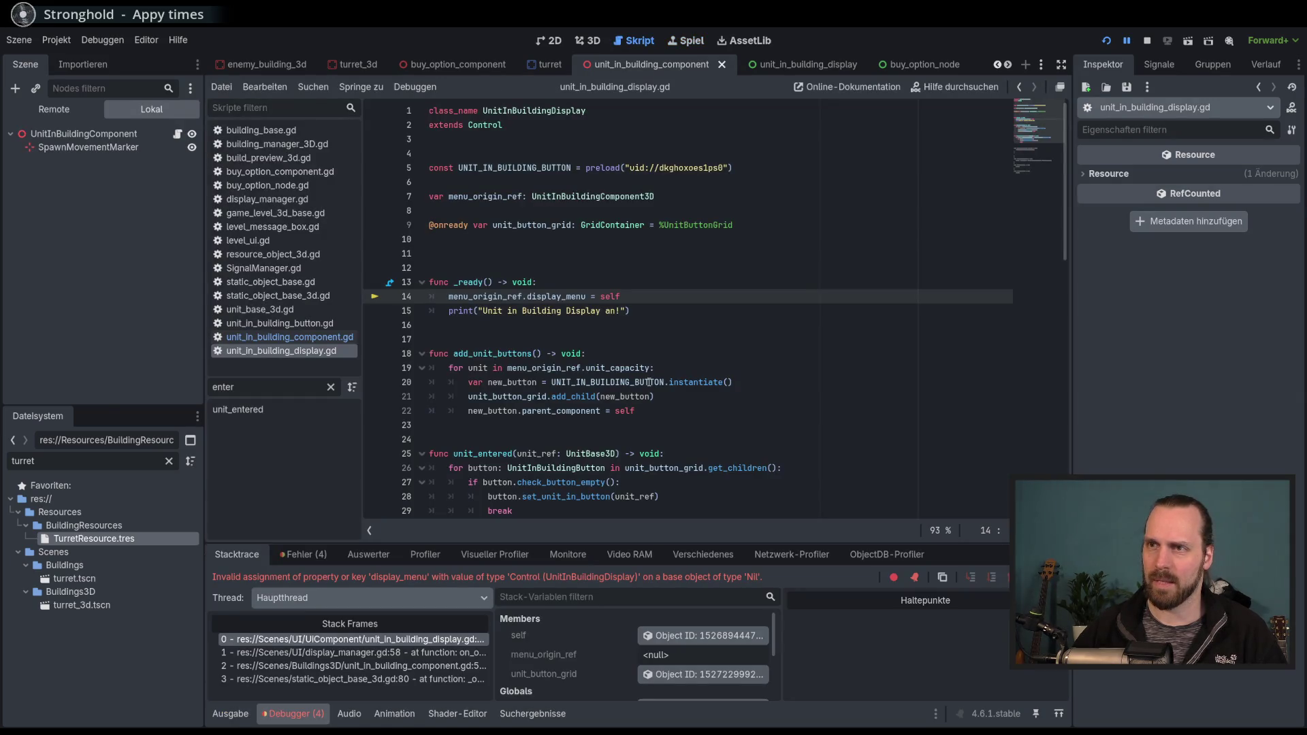
mouse_move(687, 377)
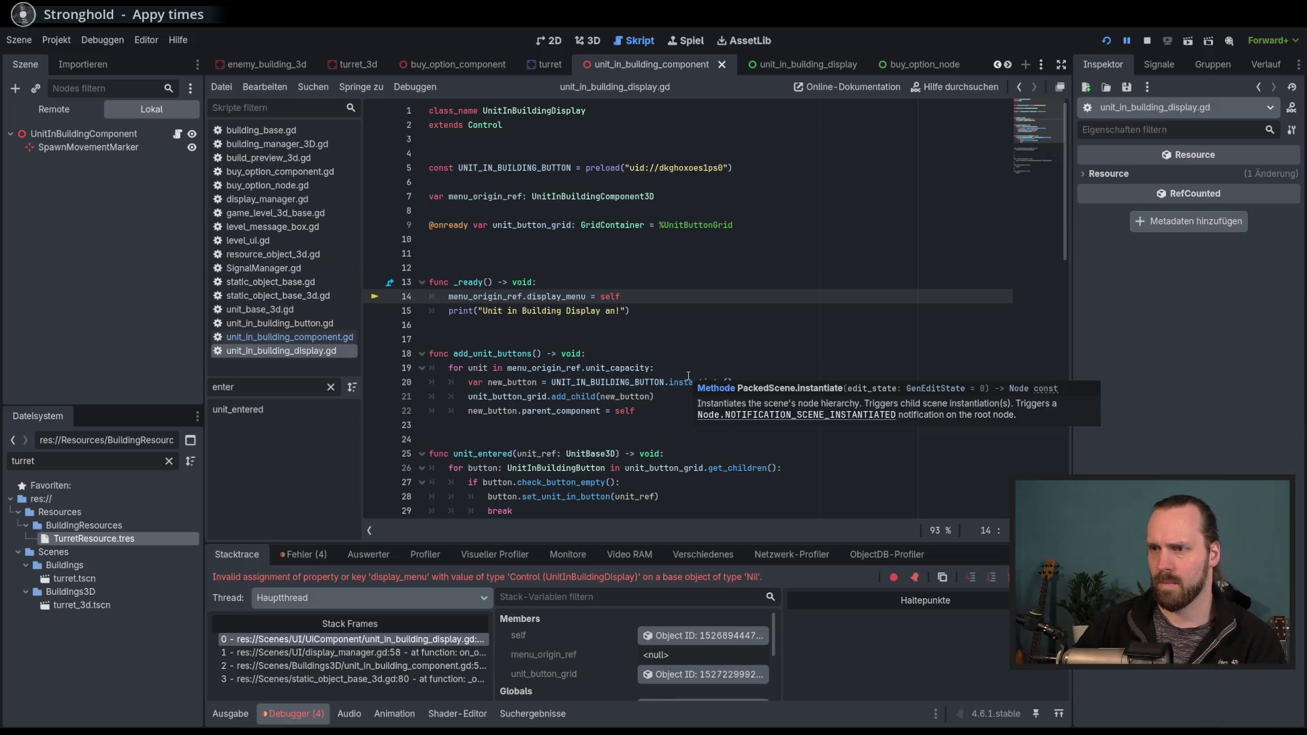
key("F8")
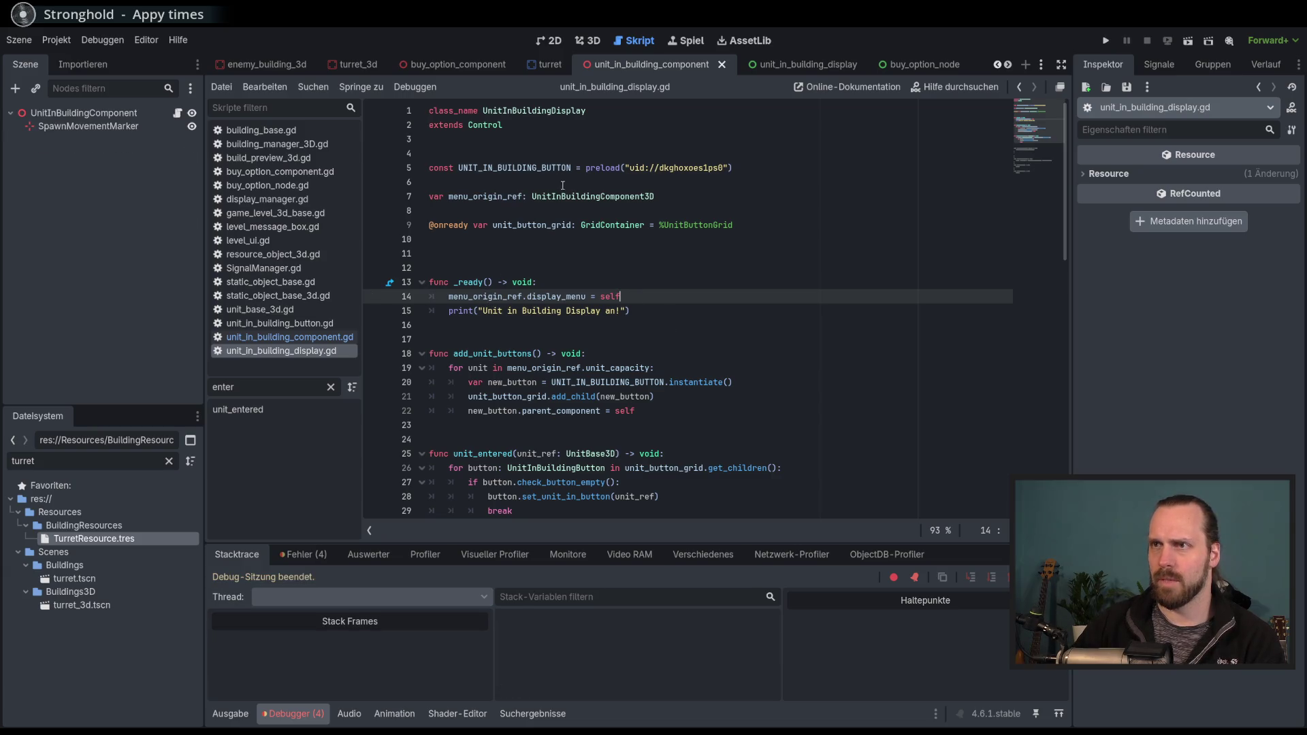
key("alt+Left")
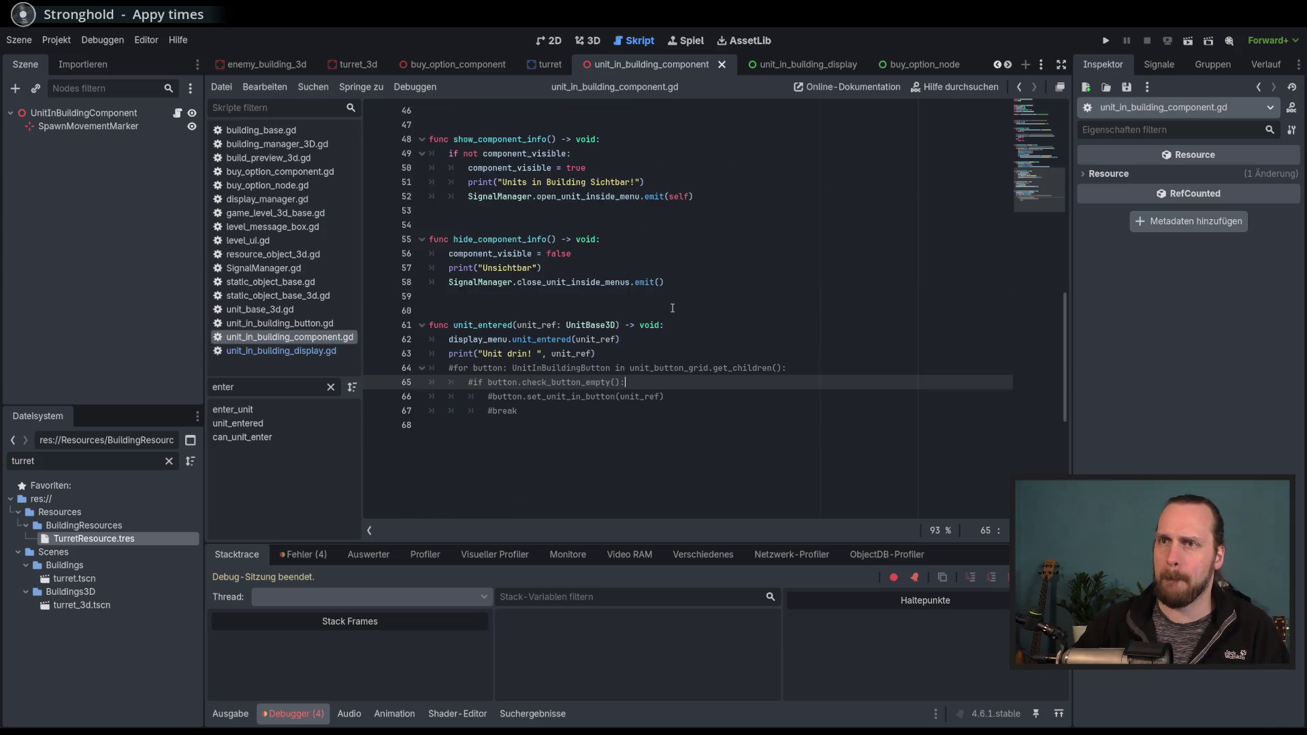
Review the display_menu declaration on line 9 and its unit_entered call, then rerun with F5.
scroll(647, 290, "up", 10)
scroll(634, 300, "up", 1)
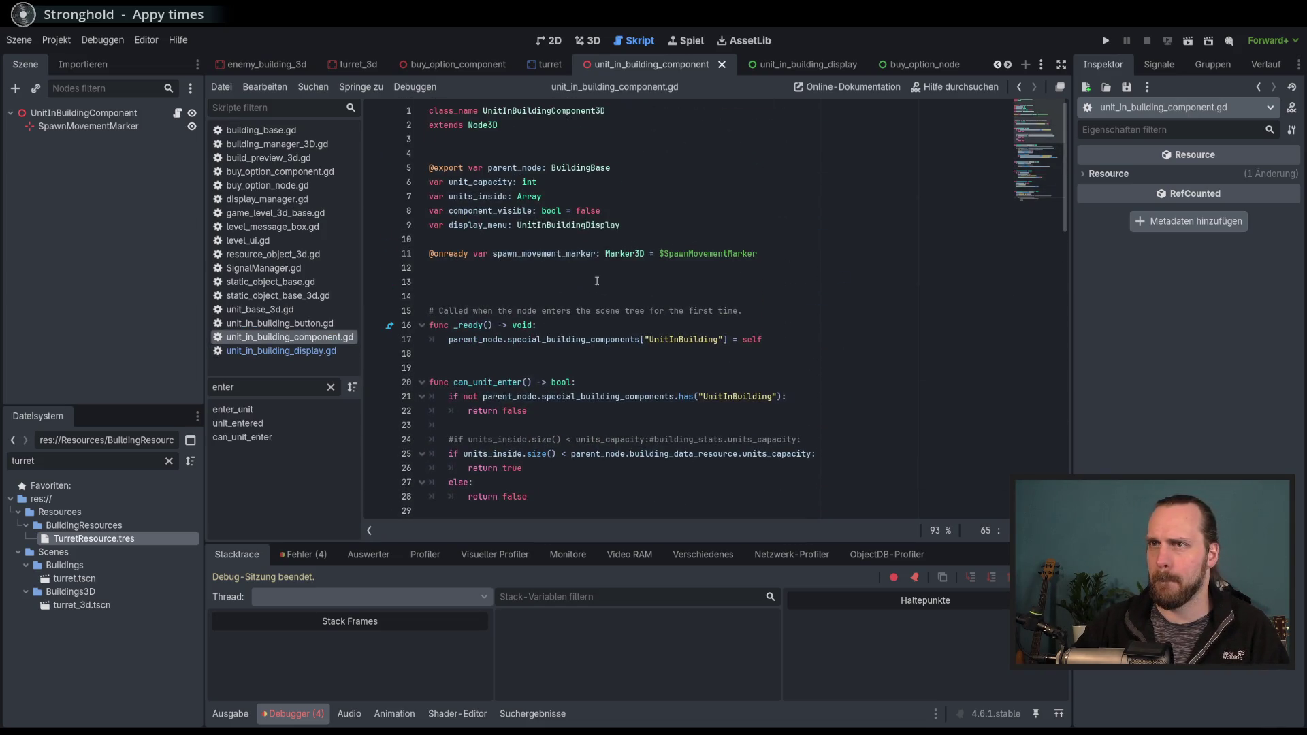
double_click(483, 224)
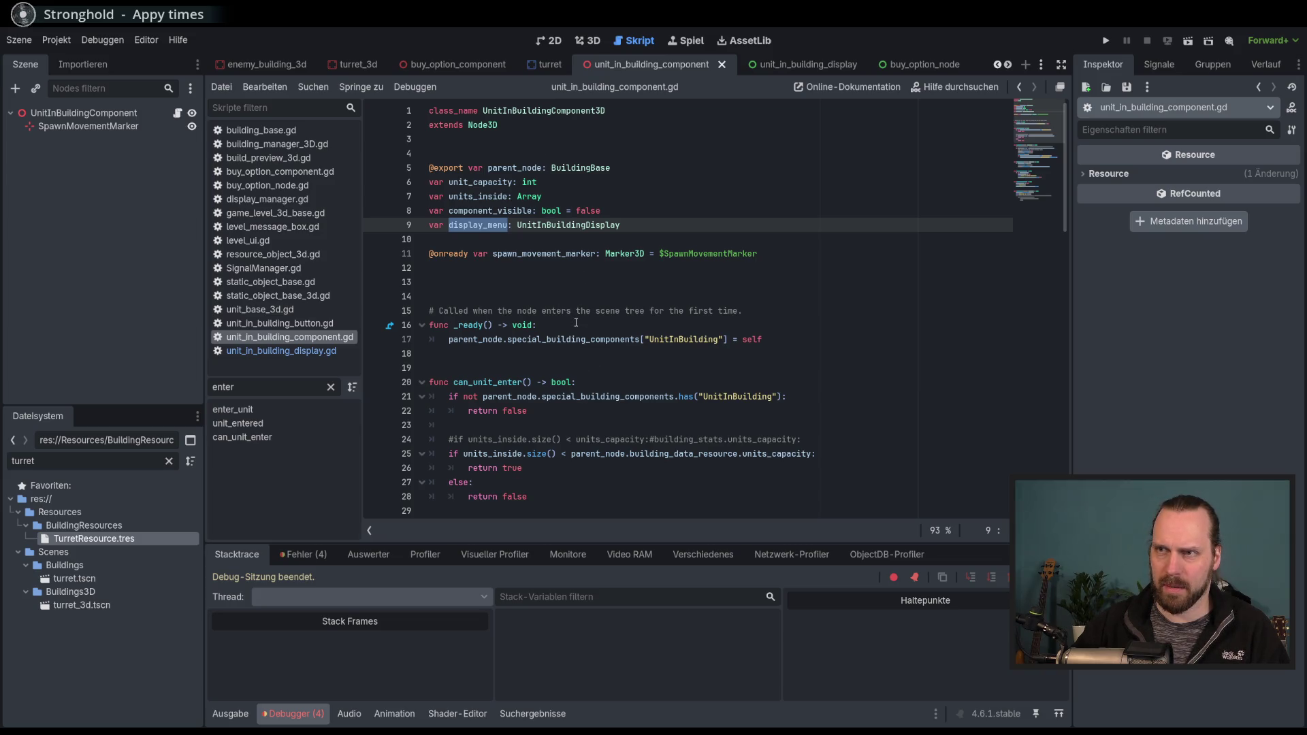
left_click(576, 324)
scroll(576, 334, "down", 5)
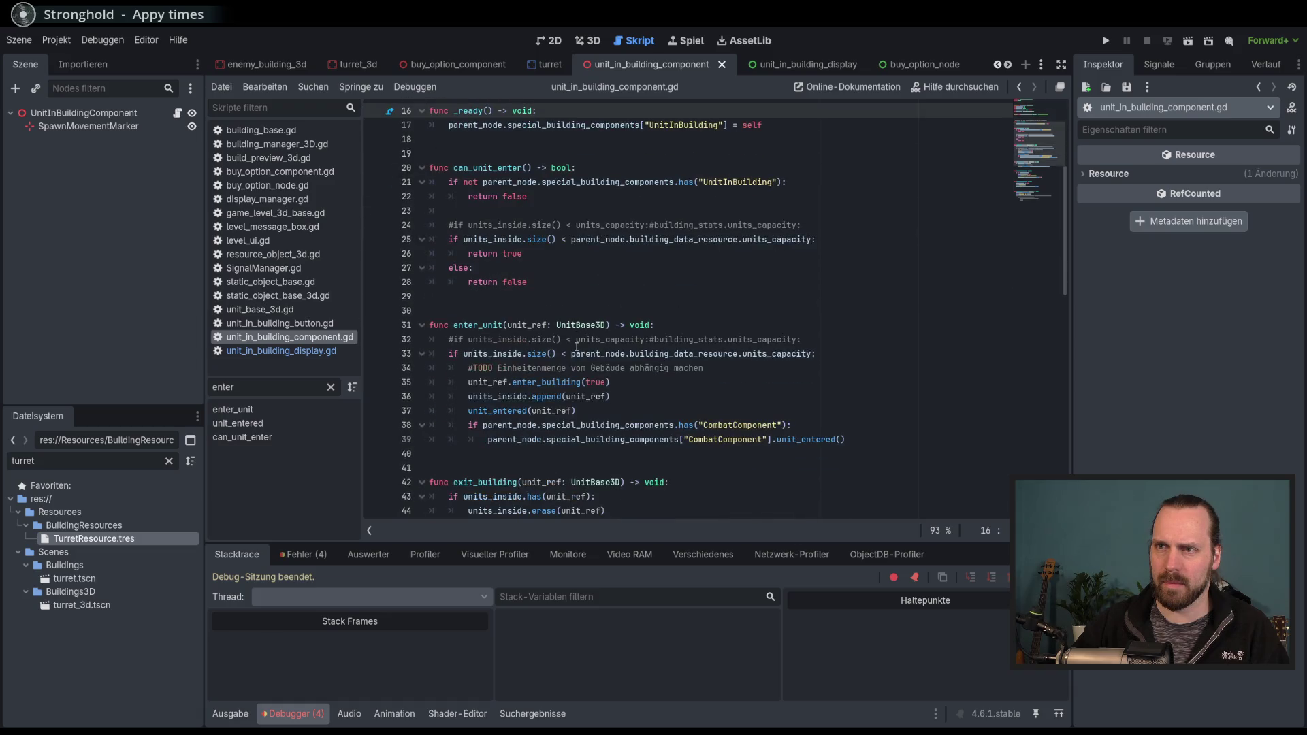
scroll(576, 346, "down", 10)
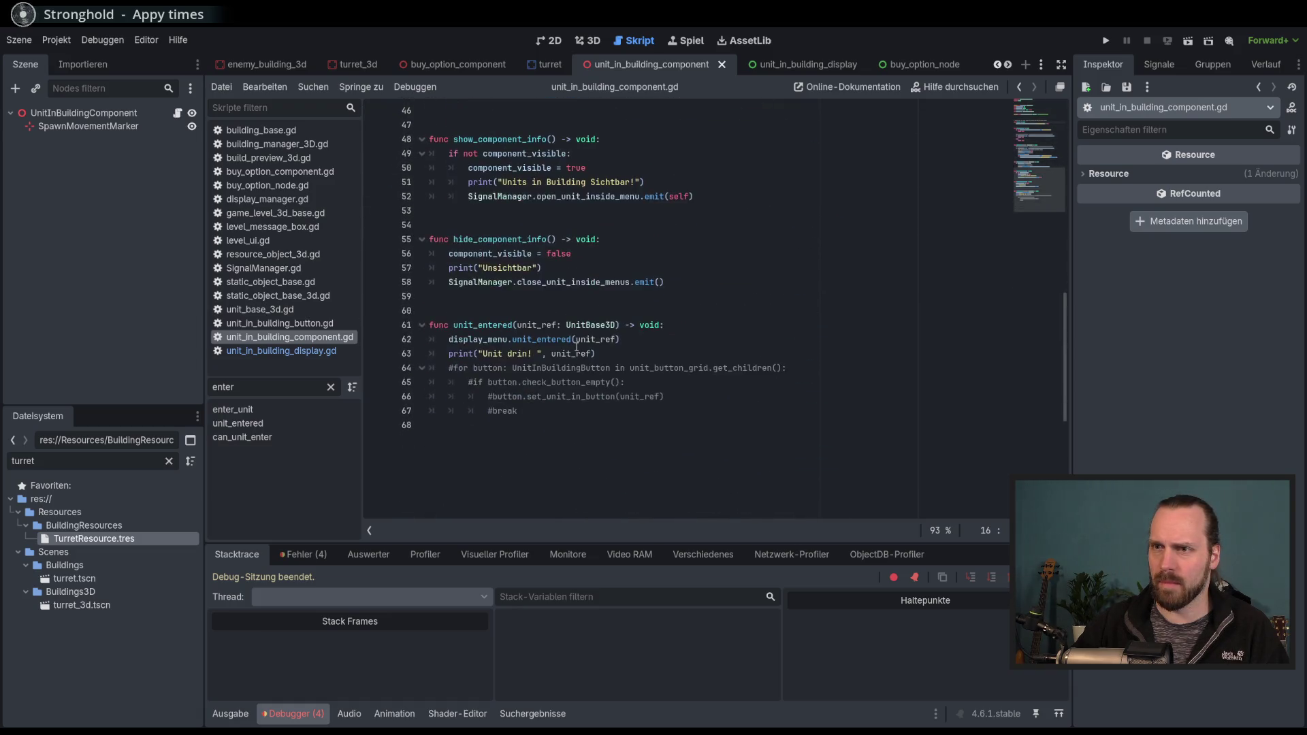
scroll(576, 346, "up", 15)
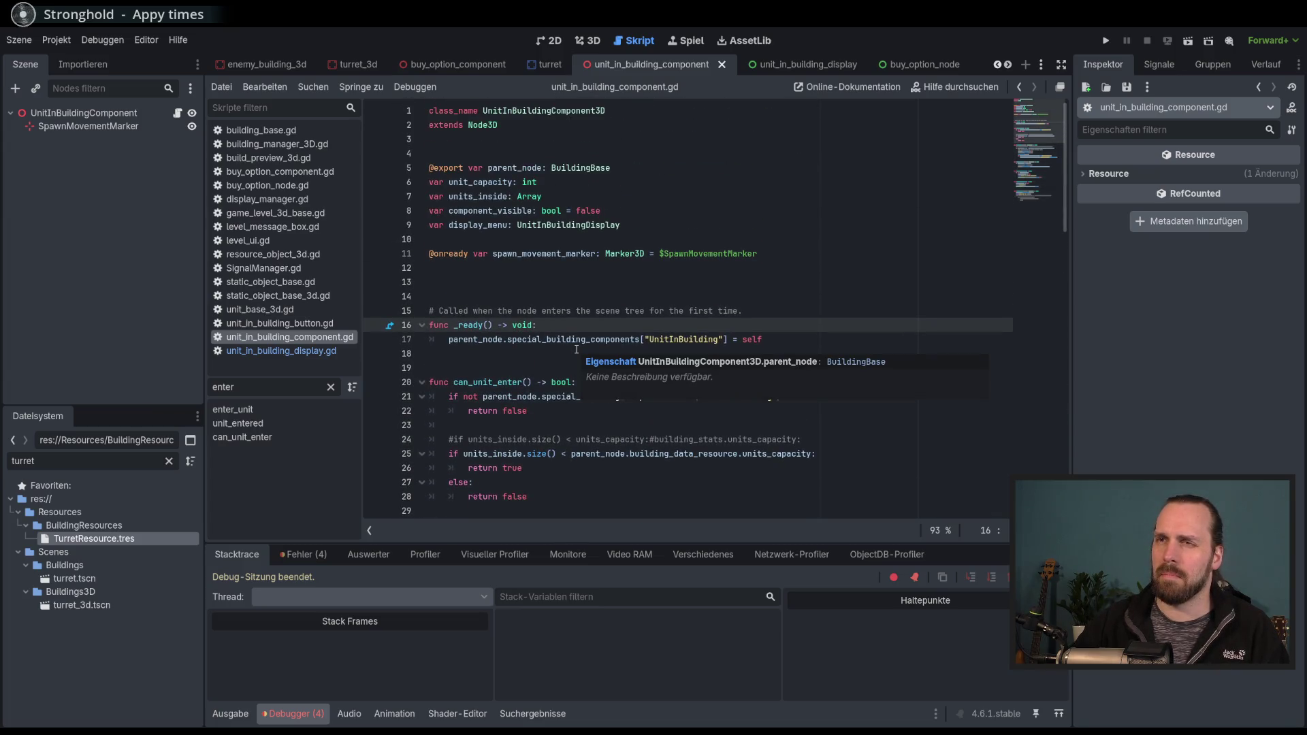
scroll(576, 350, "down", 12)
left_click(738, 322)
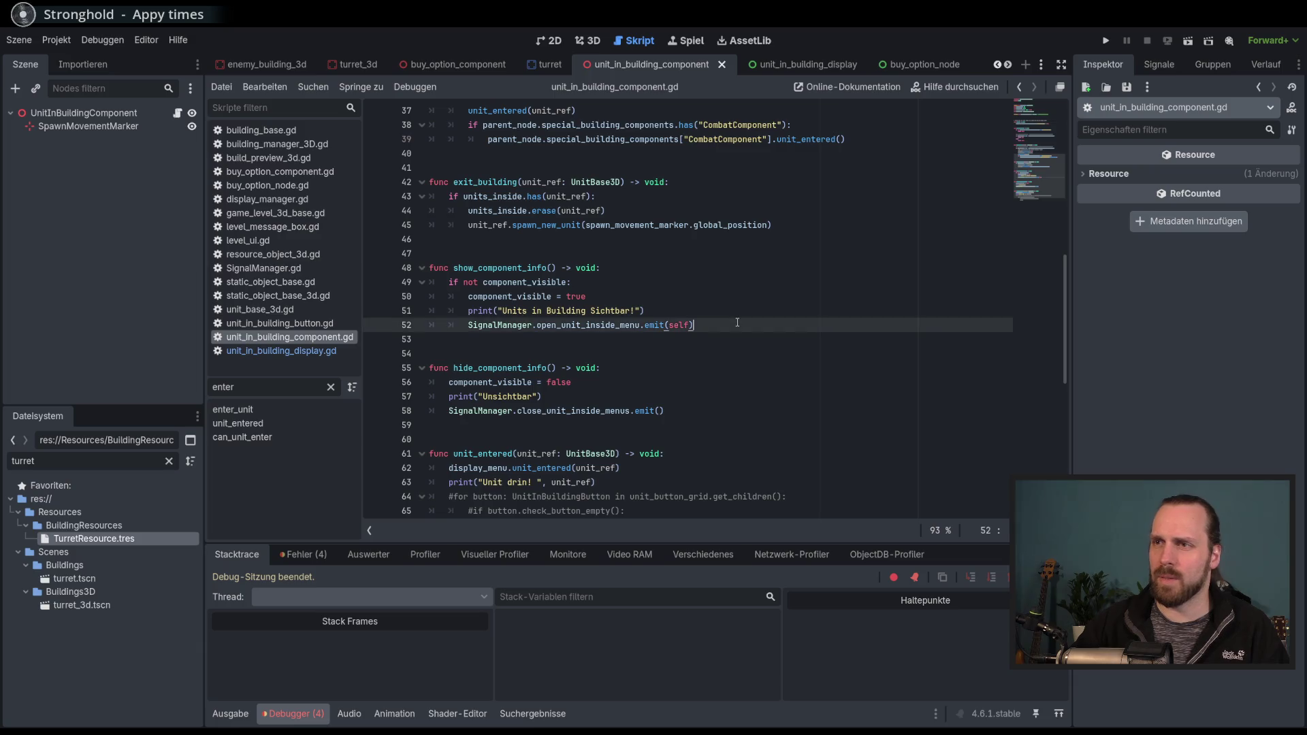
key("F5")
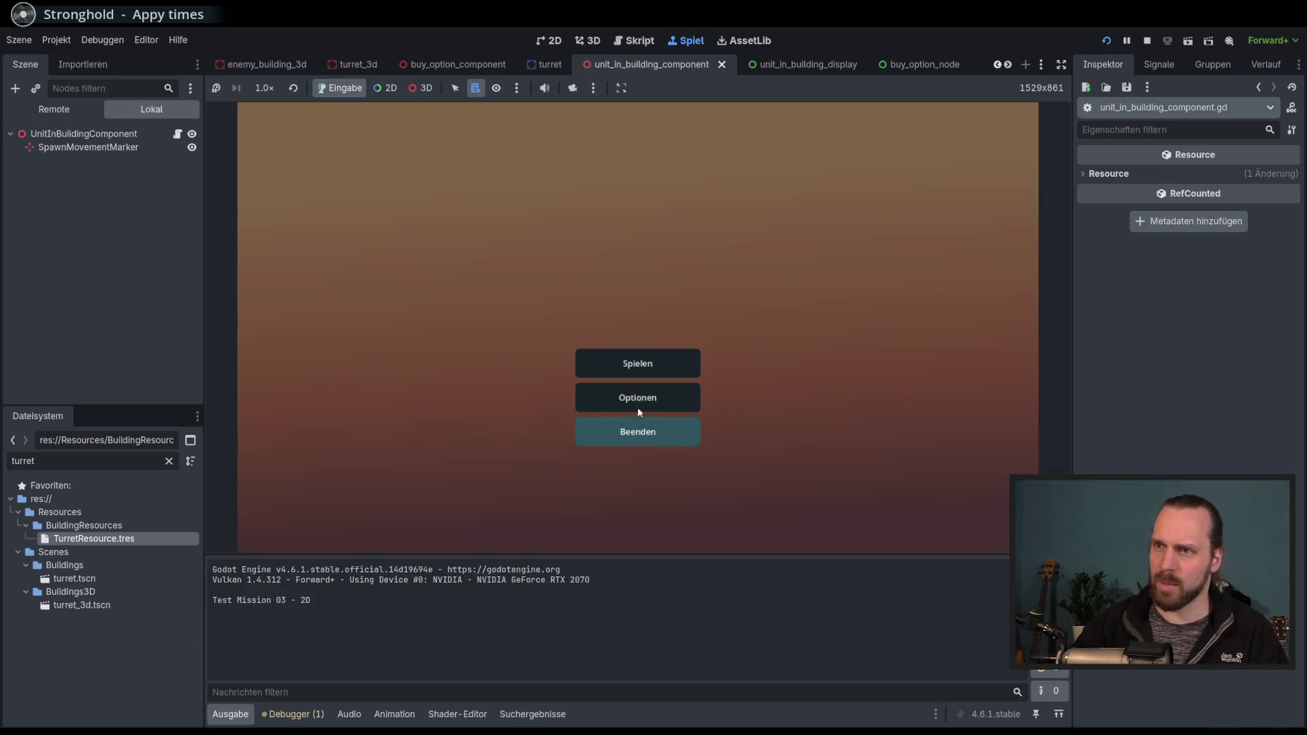
Start Test Mission - 3D, then place and select the turret to trigger the line-14 break.
left_click(638, 430)
left_click(744, 482)
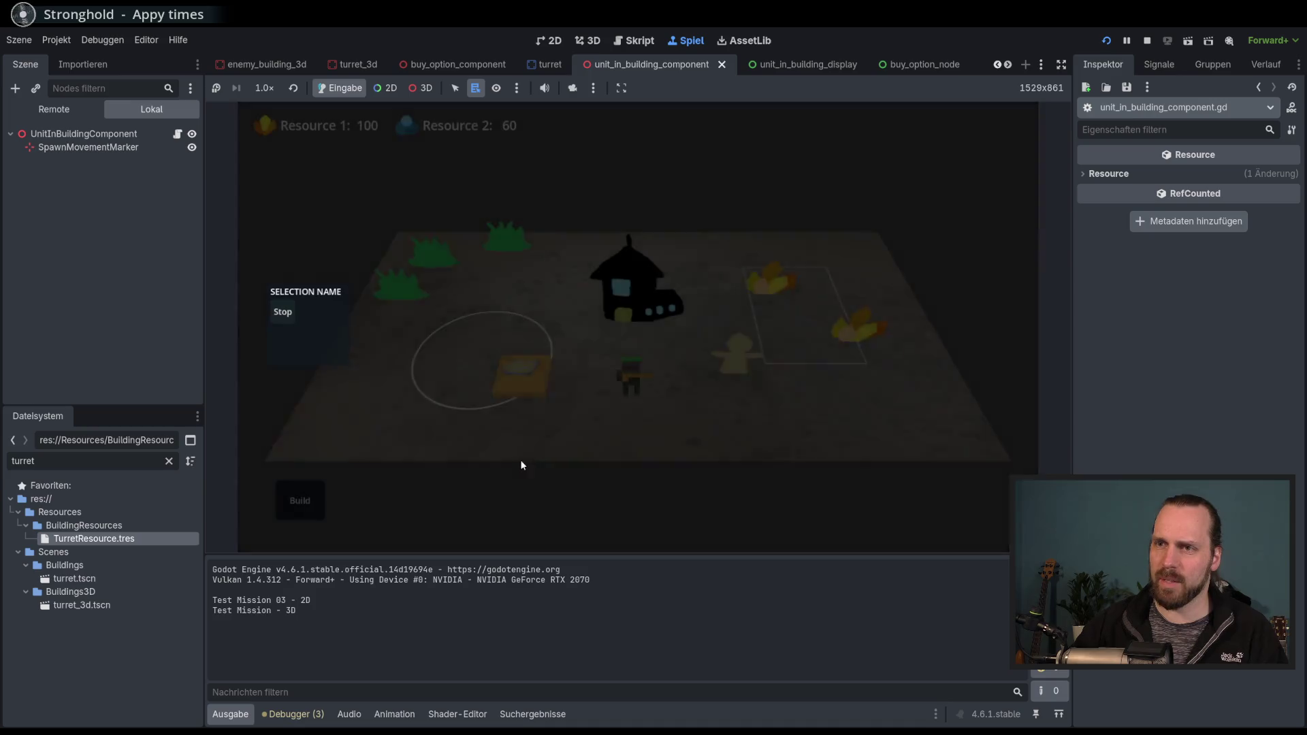
left_click(313, 488)
left_click(450, 392)
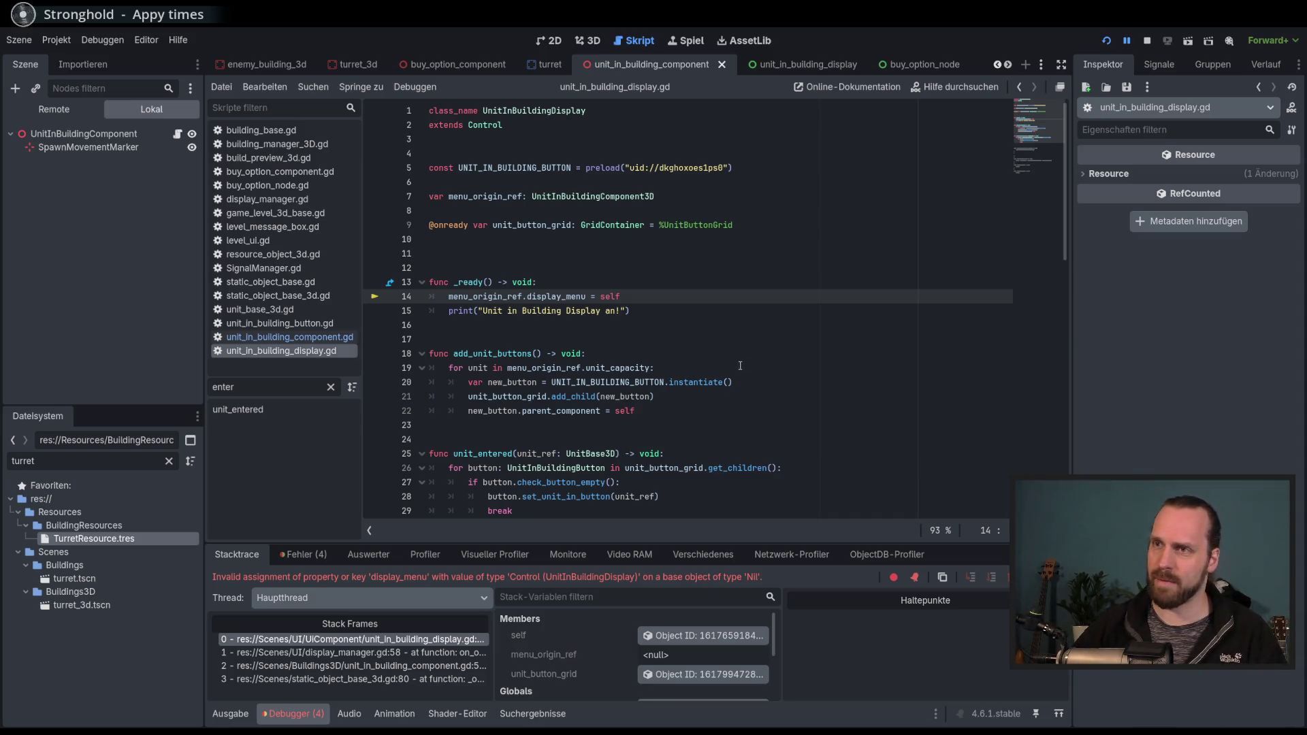
Add 'await get_tree().create_timer(0.2).timeout' as _ready's first line and run the project with F5.
left_click(617, 287)
key("Return")
key("BackSpace")
key("Return")
type("t")
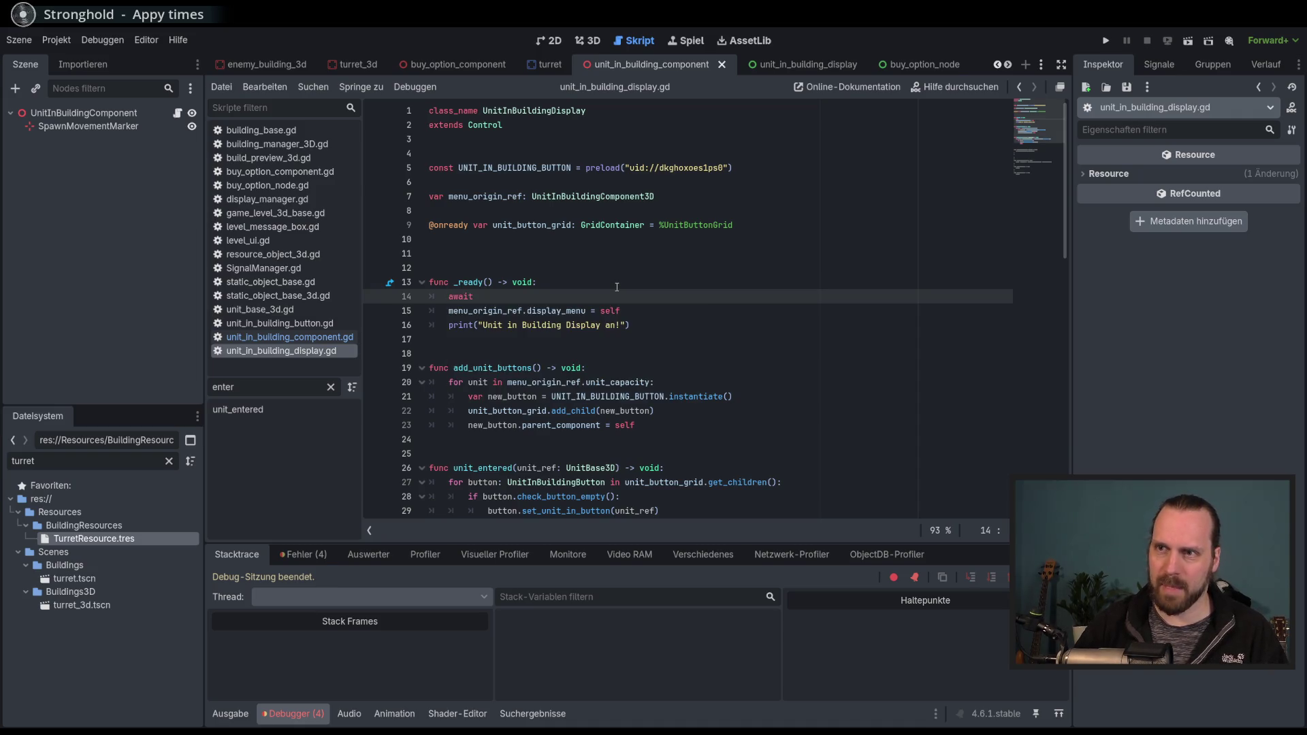
type(" g")
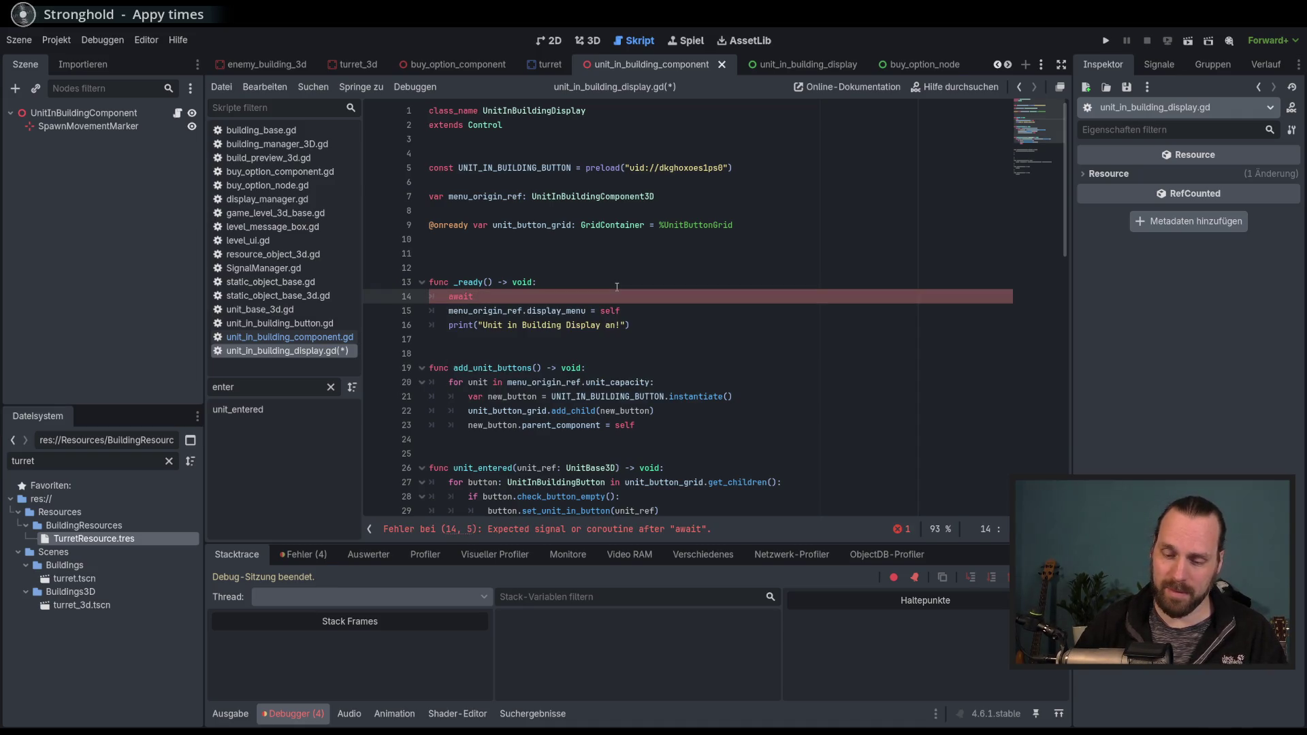
type("et_tre")
key("Return")
type(".")
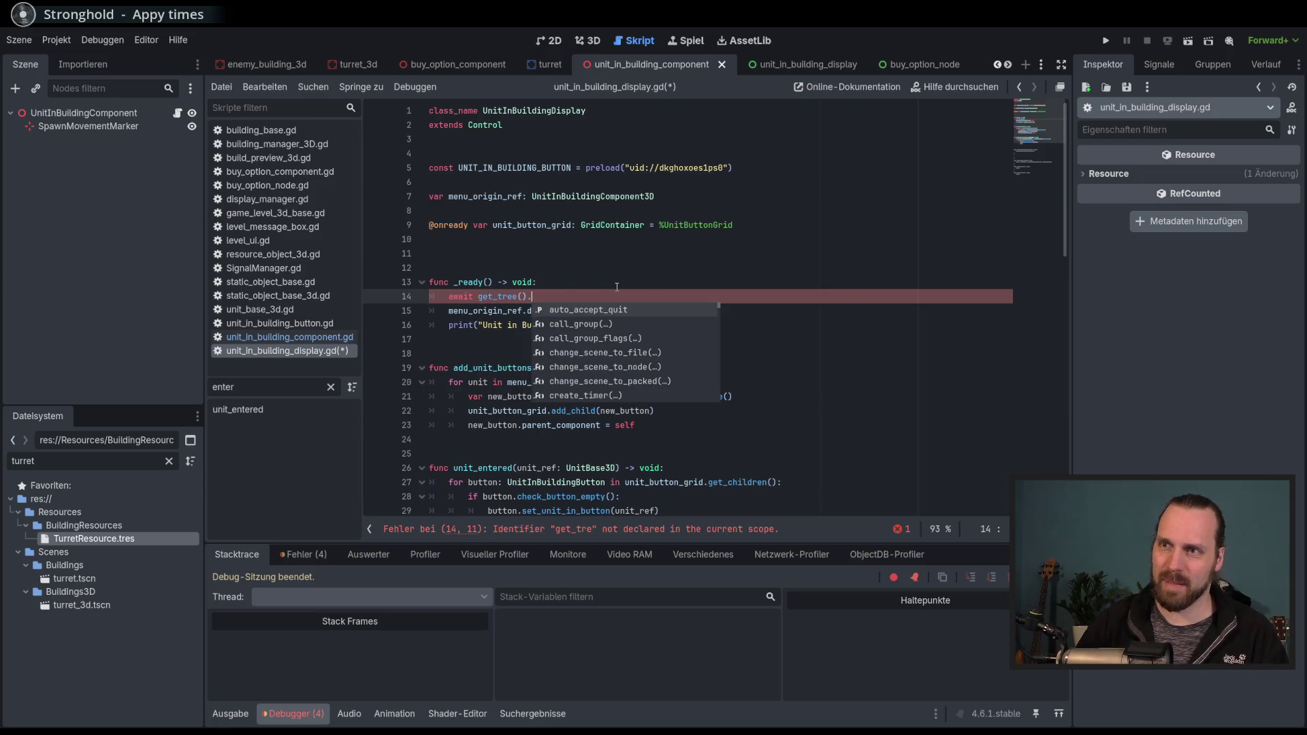
type("cre")
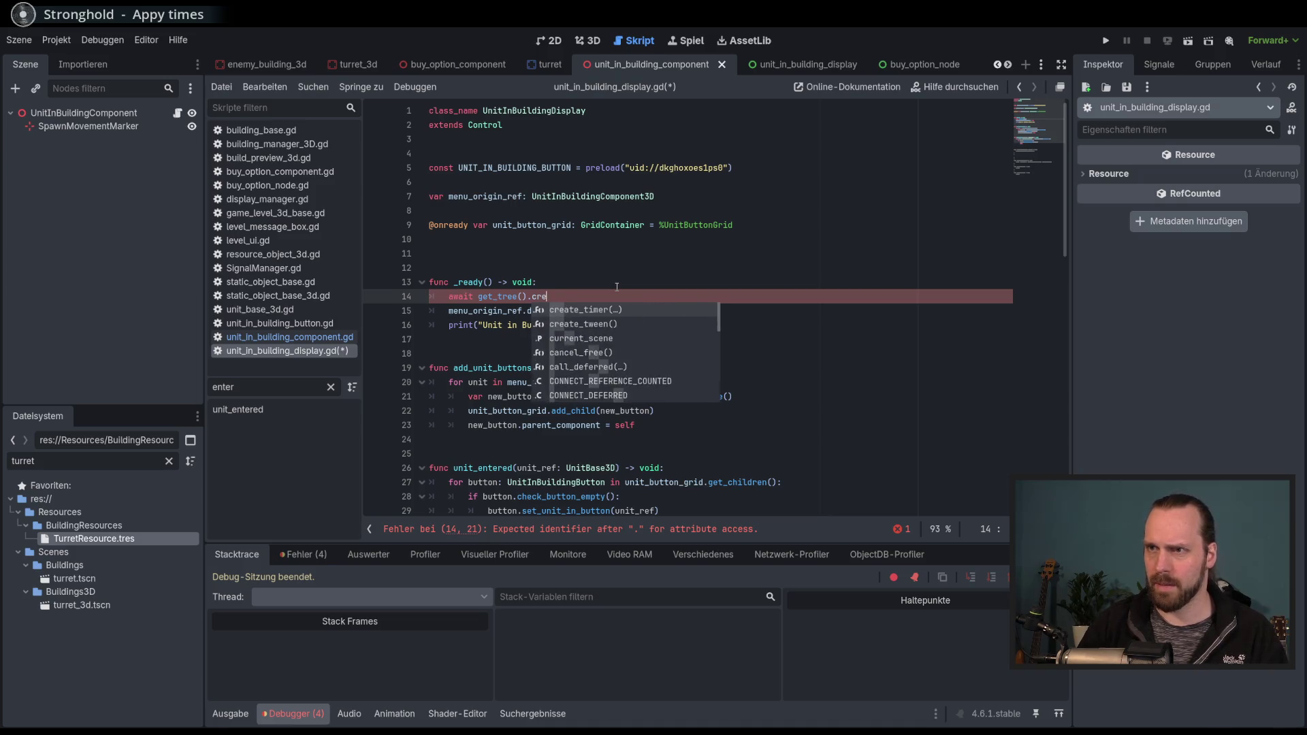
key("Return")
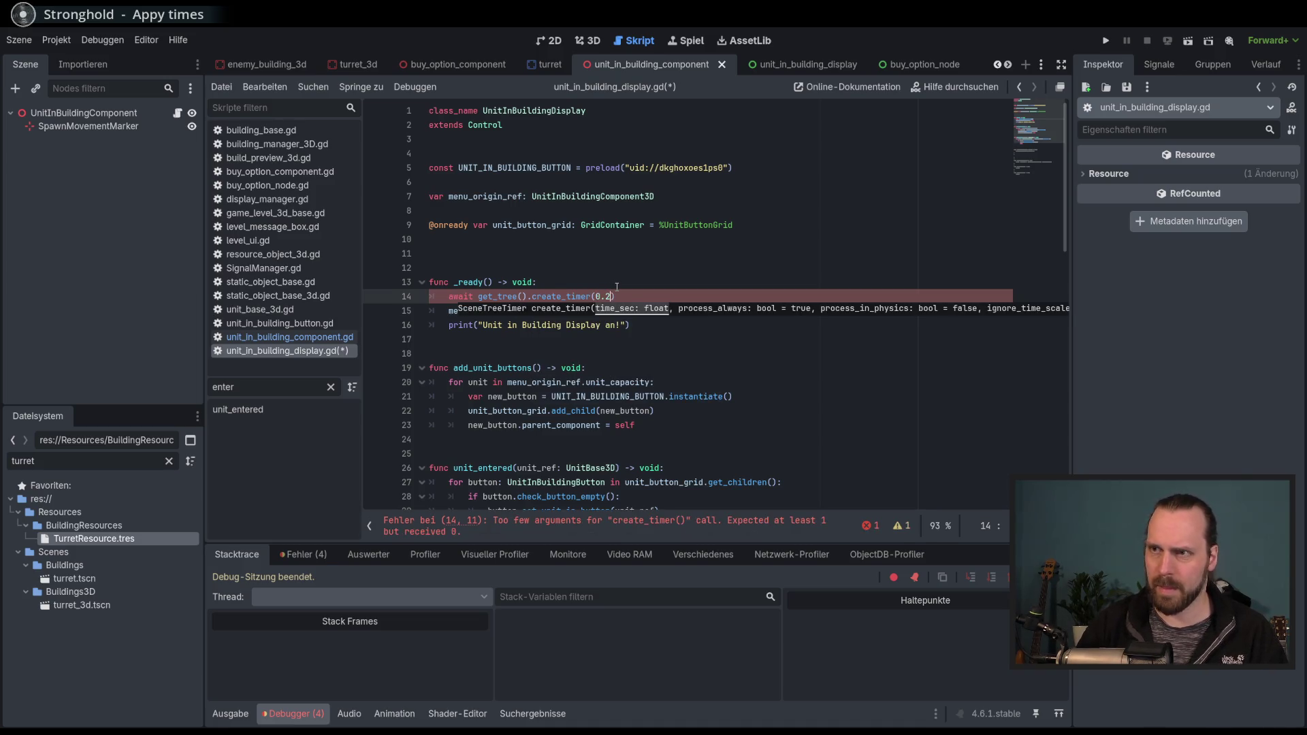
key("Right")
type("ime")
key("Return")
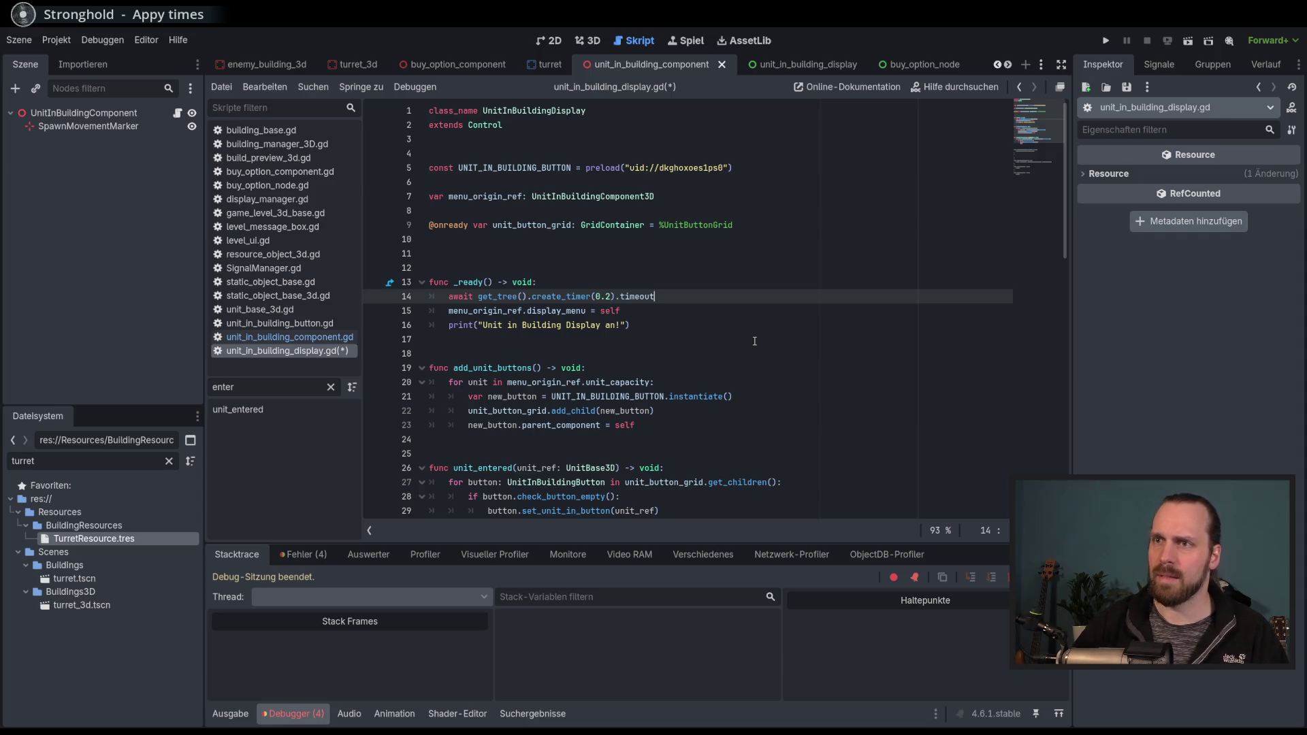
key("F5")
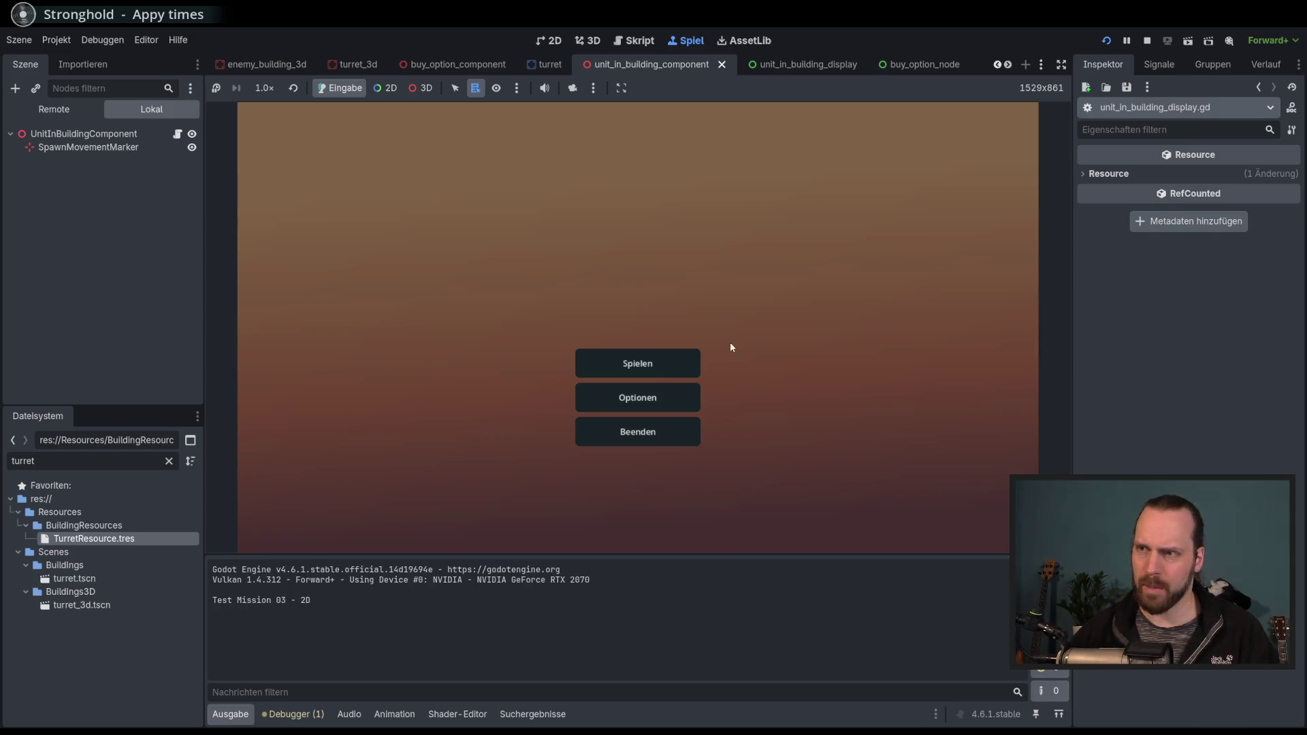
Launch Test Mission - 3D and place a Laser Turret inside the circle.
left_click(638, 364)
left_click(363, 281)
left_click(742, 489)
left_click(300, 501)
left_click(309, 446)
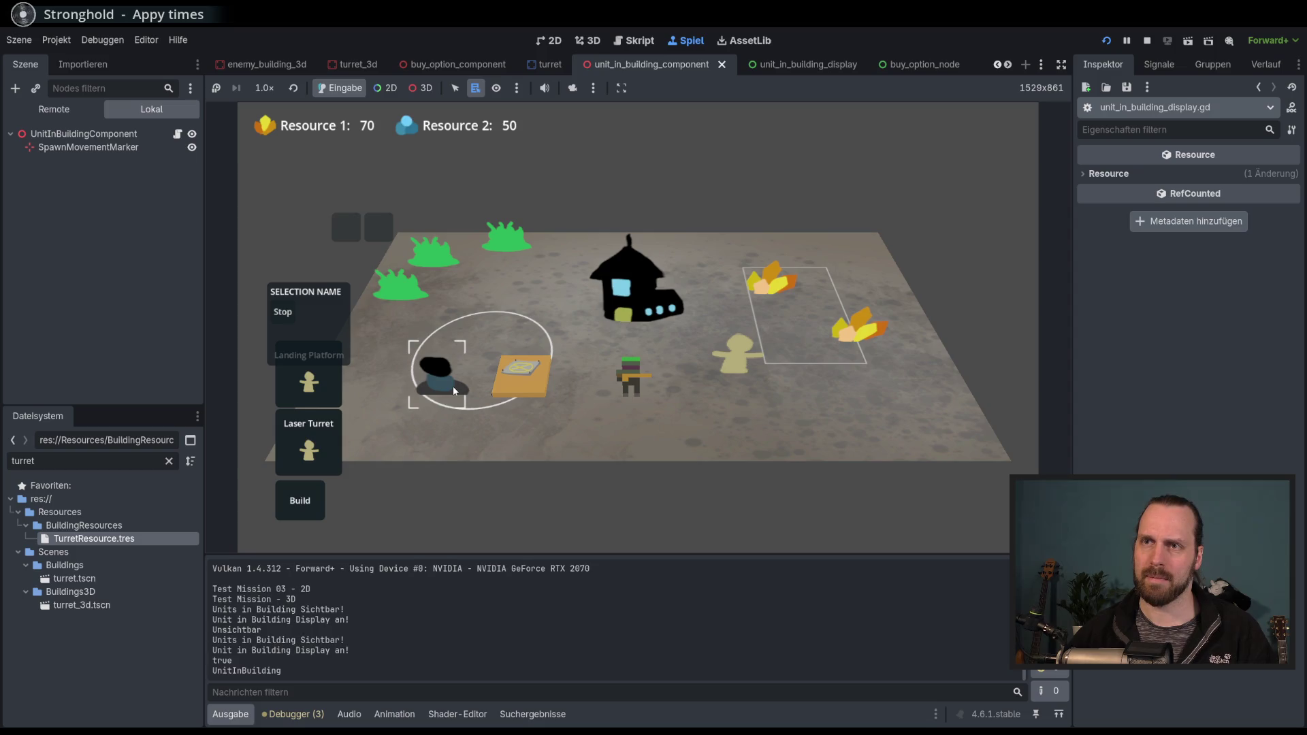
Send the soldier into the turret, release it via a unit slot, and stop the game with F8.
left_click(483, 460)
left_click(431, 380)
left_click(631, 395)
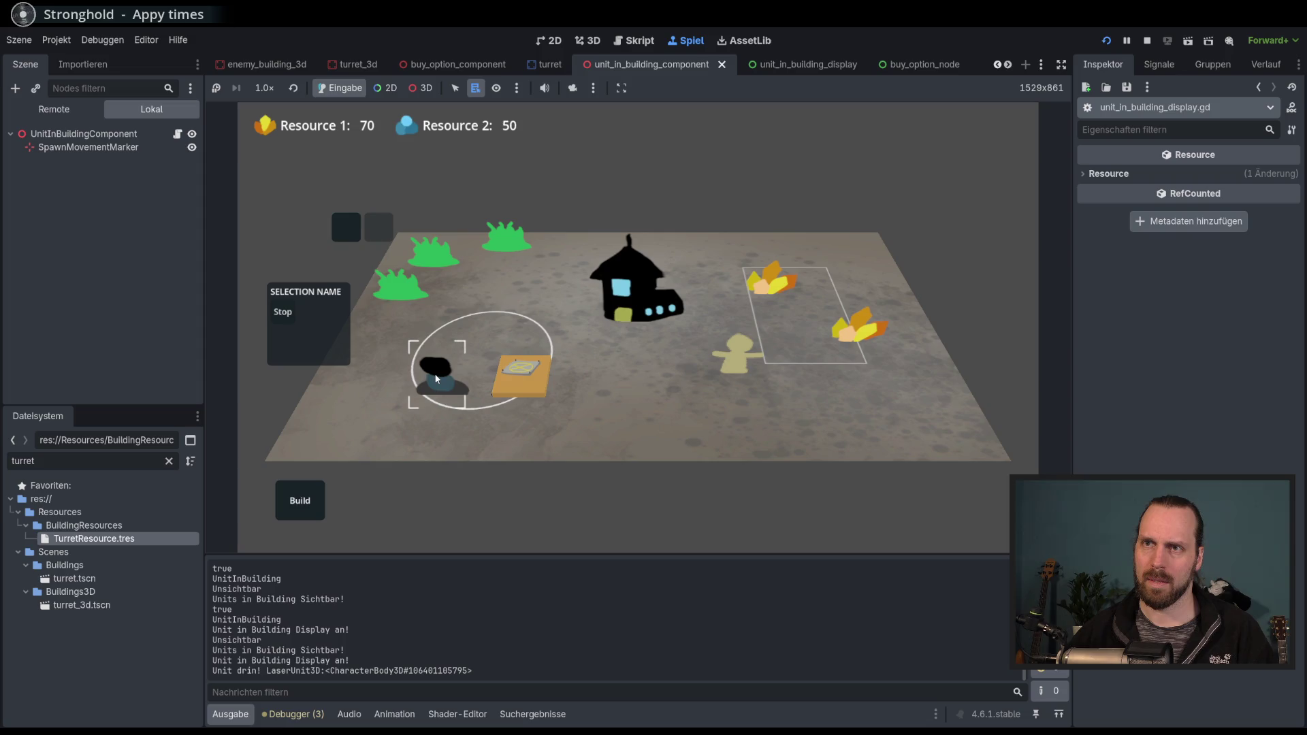
left_click(411, 355)
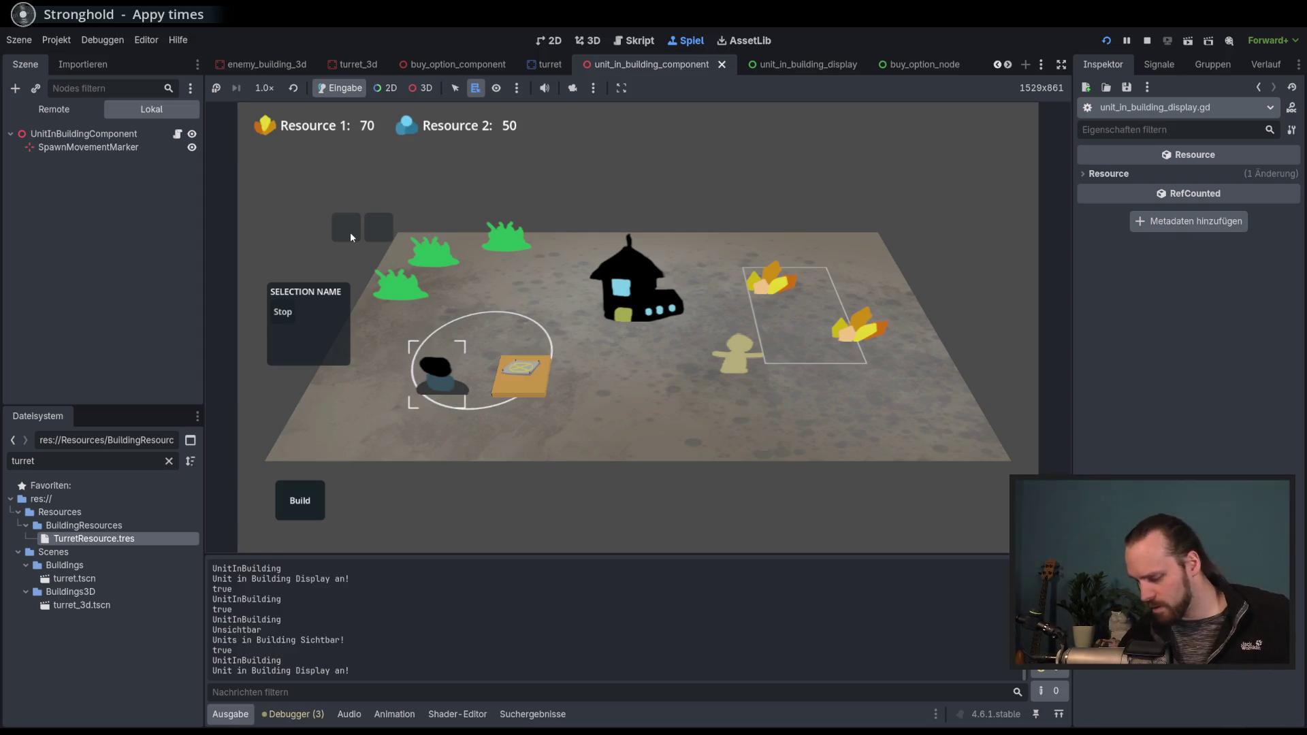
left_click(435, 388)
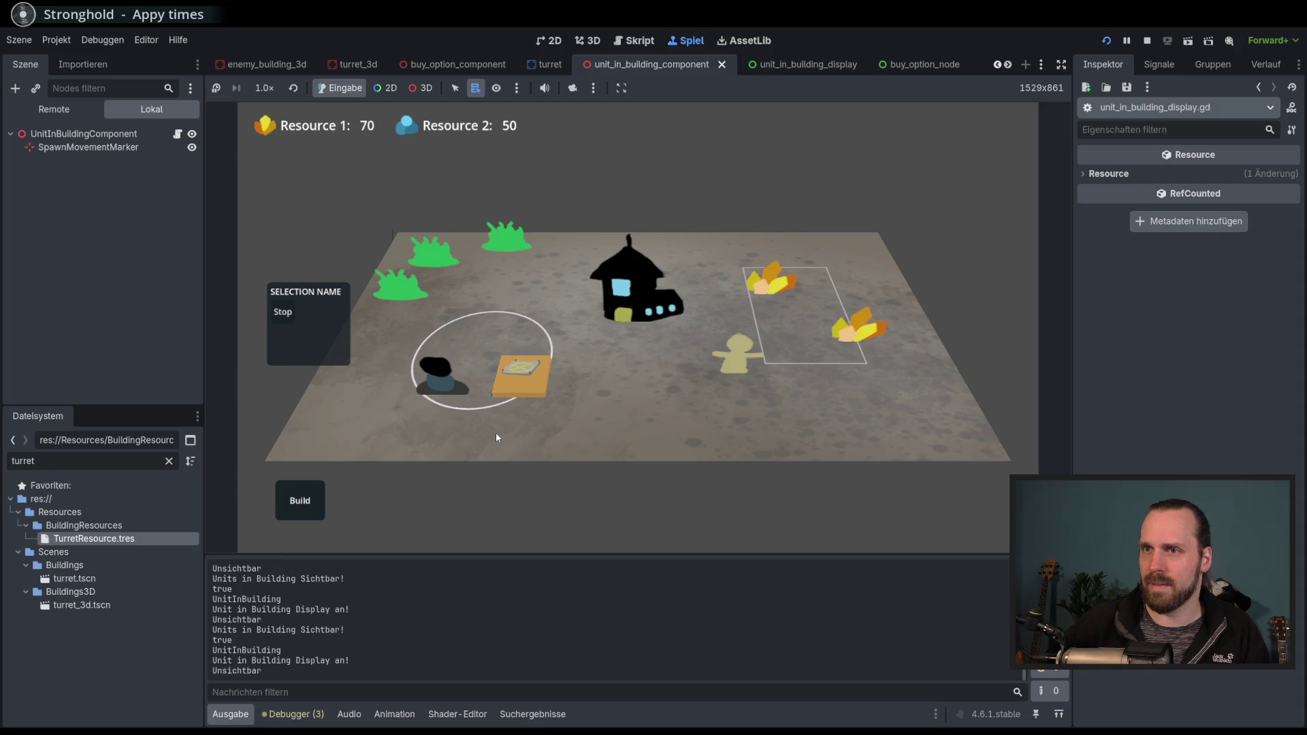
key("F8")
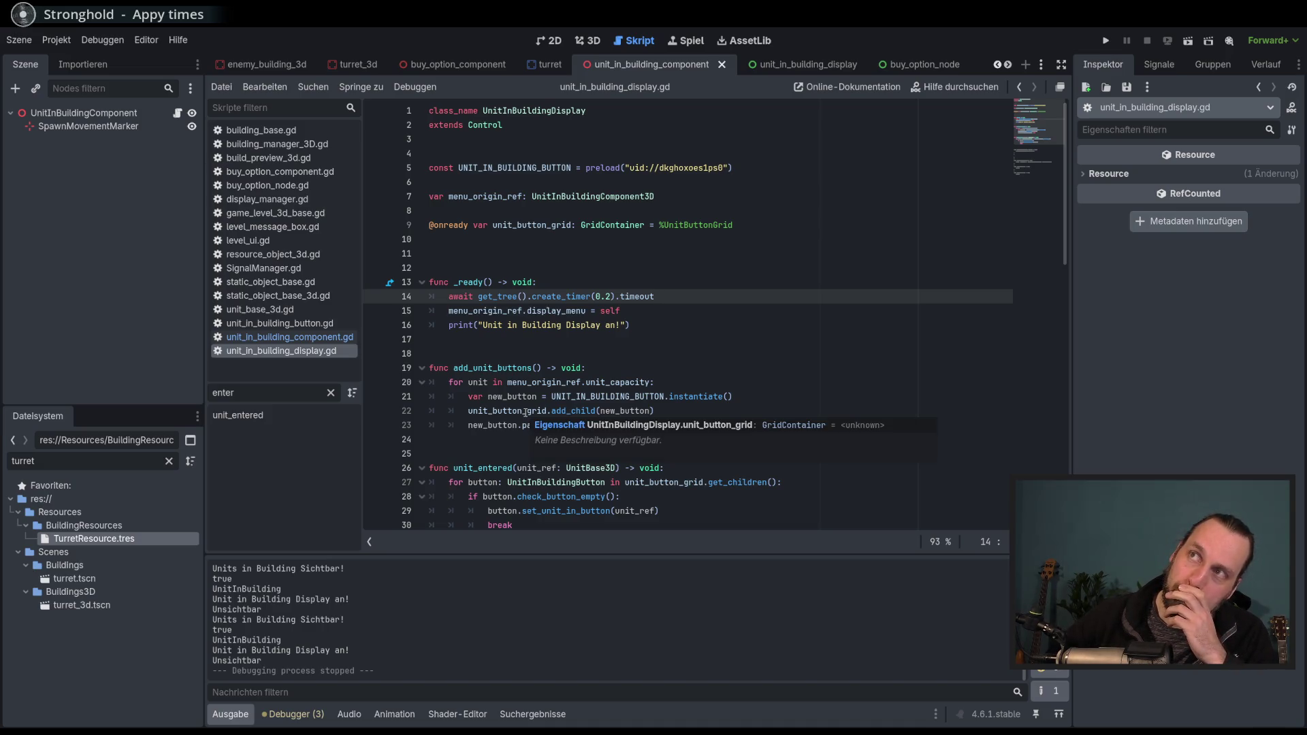
Rerun Test Mission - 3D, build a Laser Turret, and eject a unit via its slot to crash.
left_click(526, 411)
key("F5")
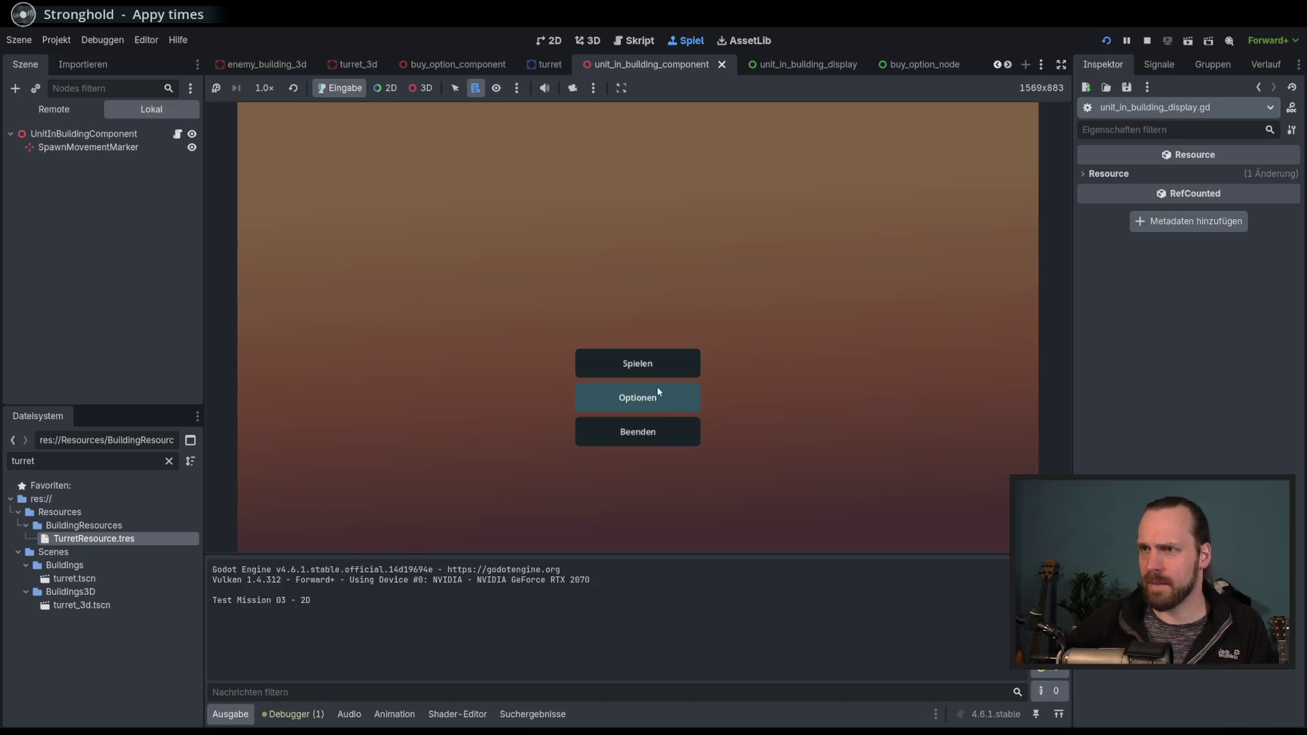
left_click(647, 363)
left_click(420, 284)
left_click(749, 490)
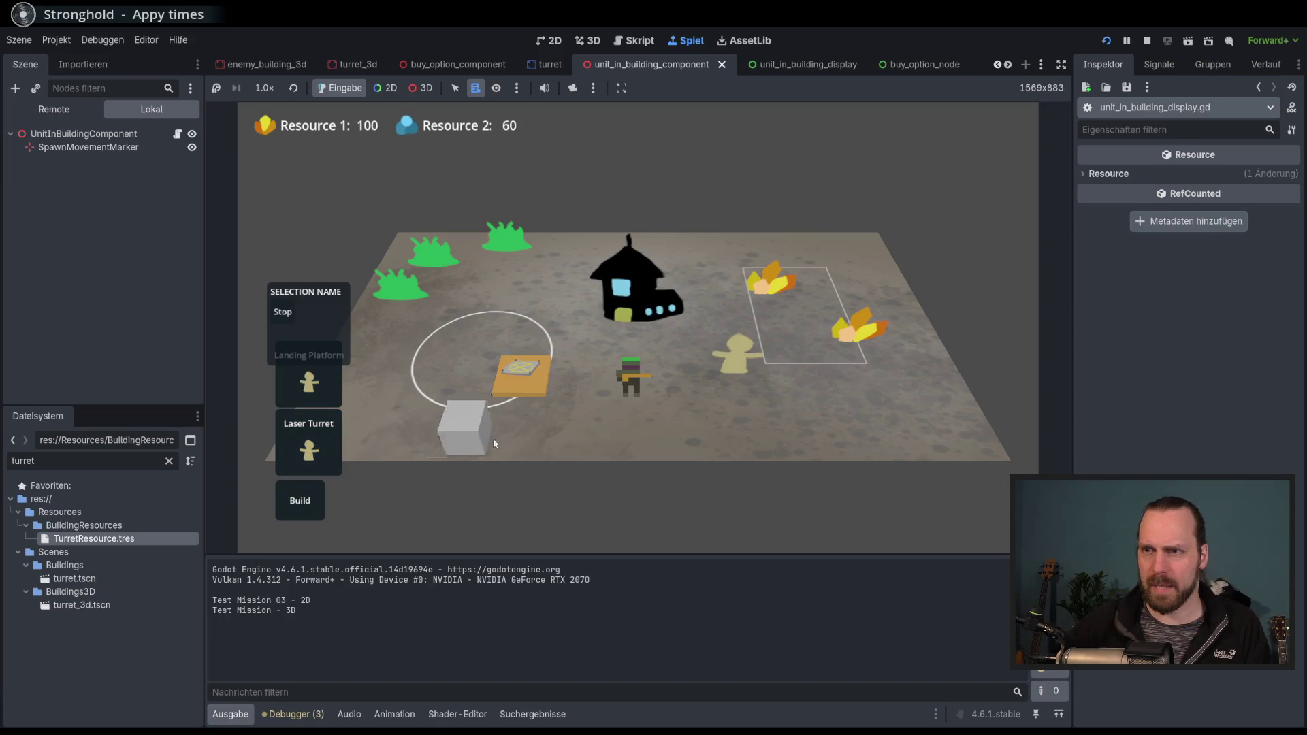
left_click(493, 441)
left_click(466, 415)
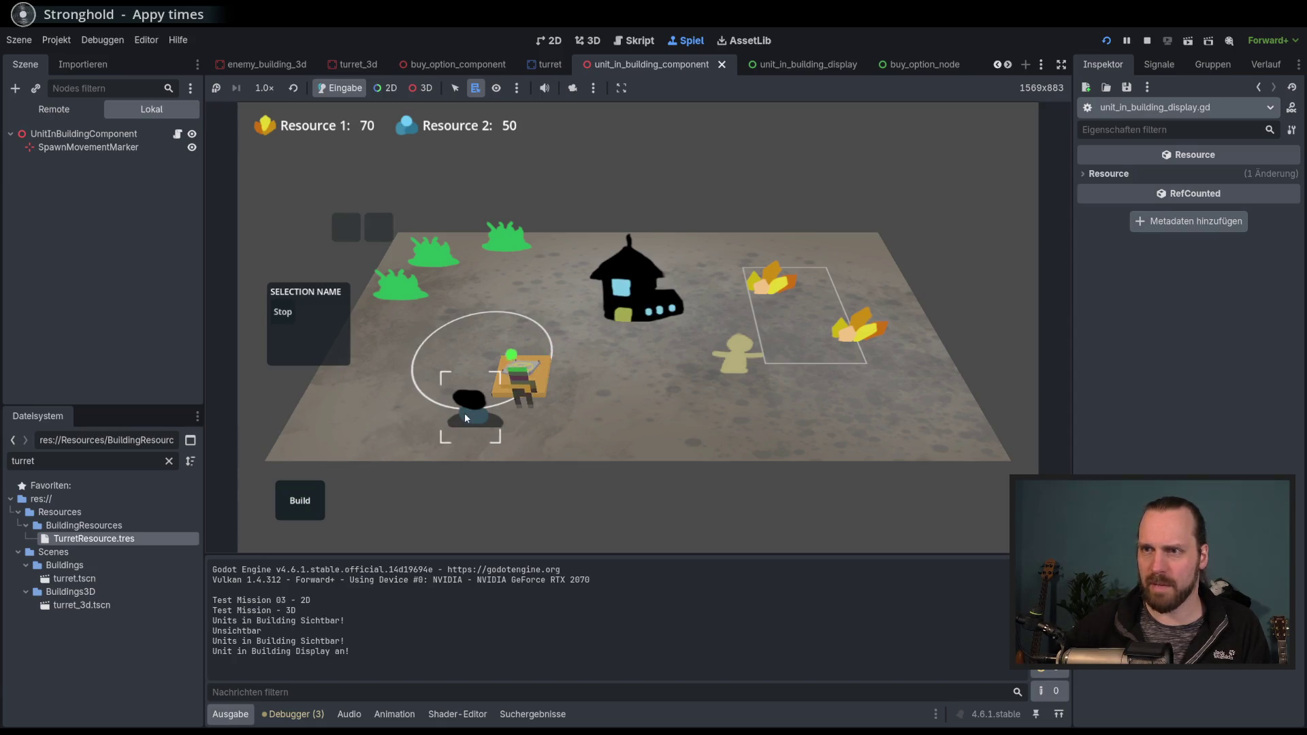
left_click(355, 231)
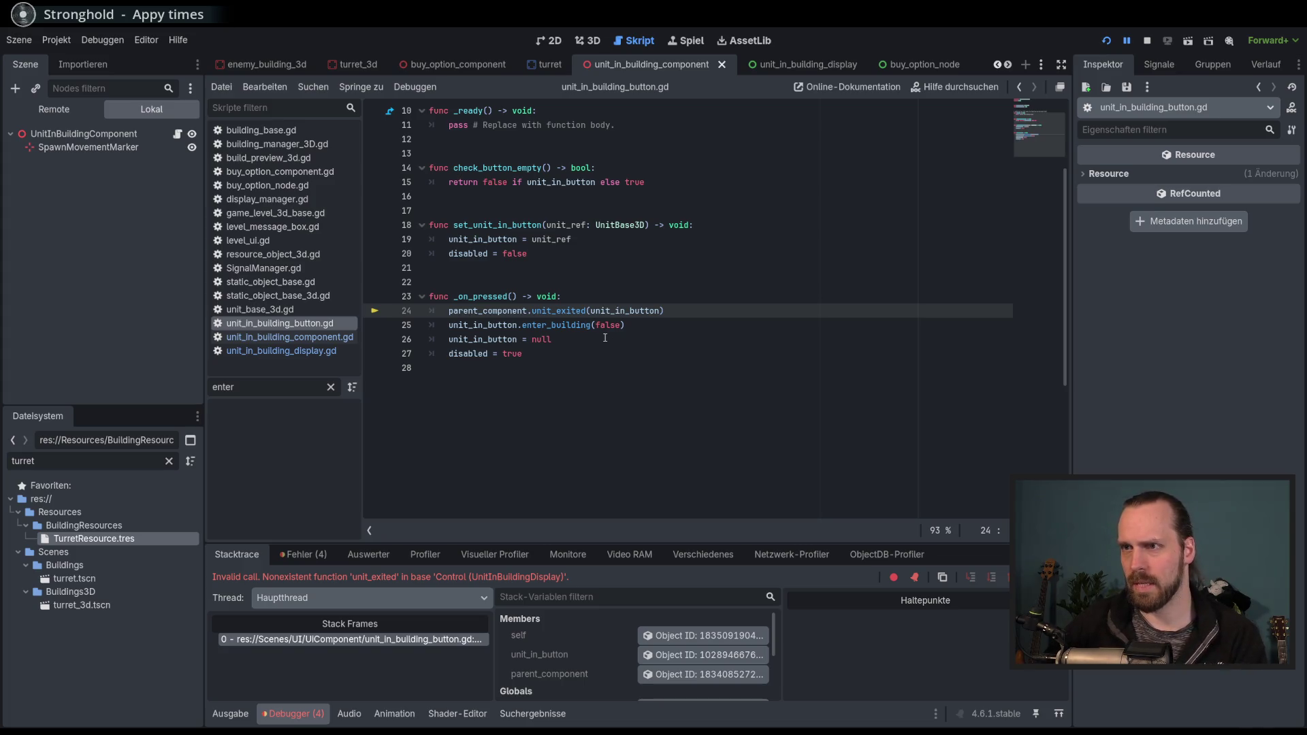
End the debug session and select unit_exited on line 24 of unit_in_building_button.gd.
key("F8")
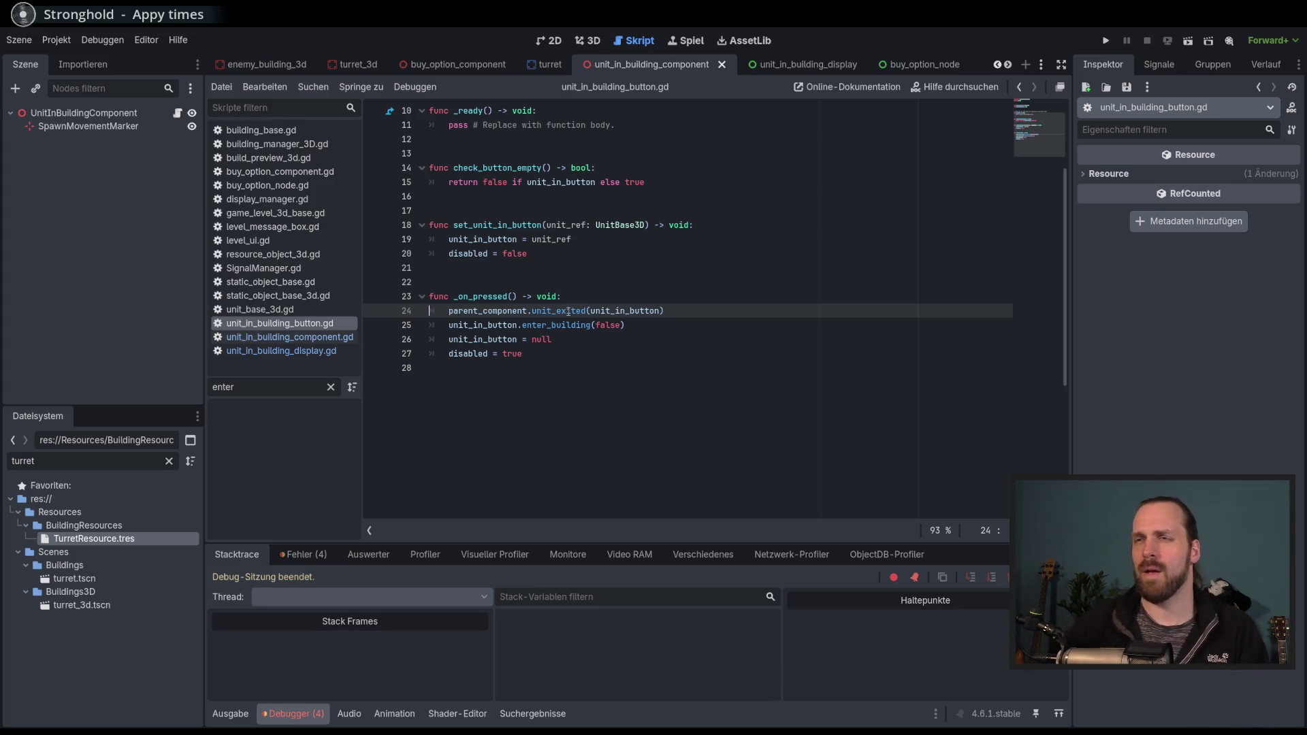
double_click(568, 311)
scroll(565, 335, "up", 3)
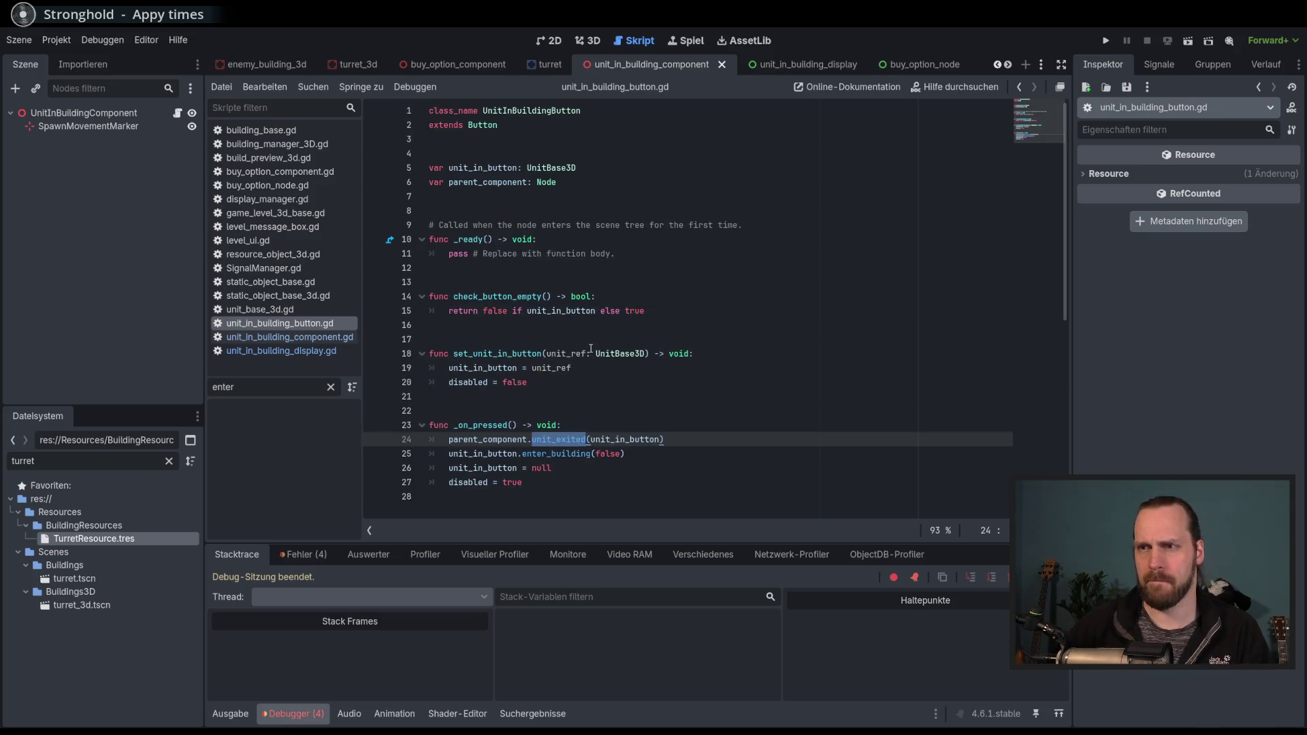
scroll(591, 349, "down", 1)
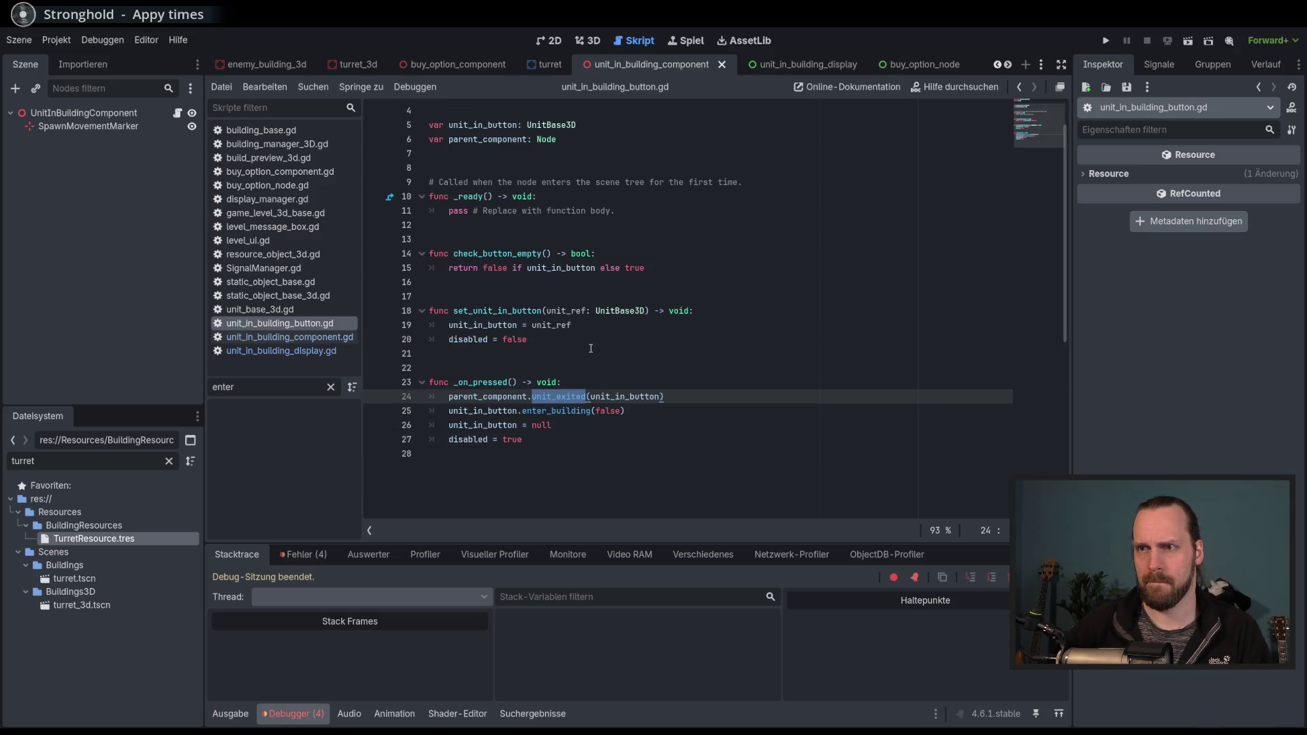
scroll(591, 347, "up", 1)
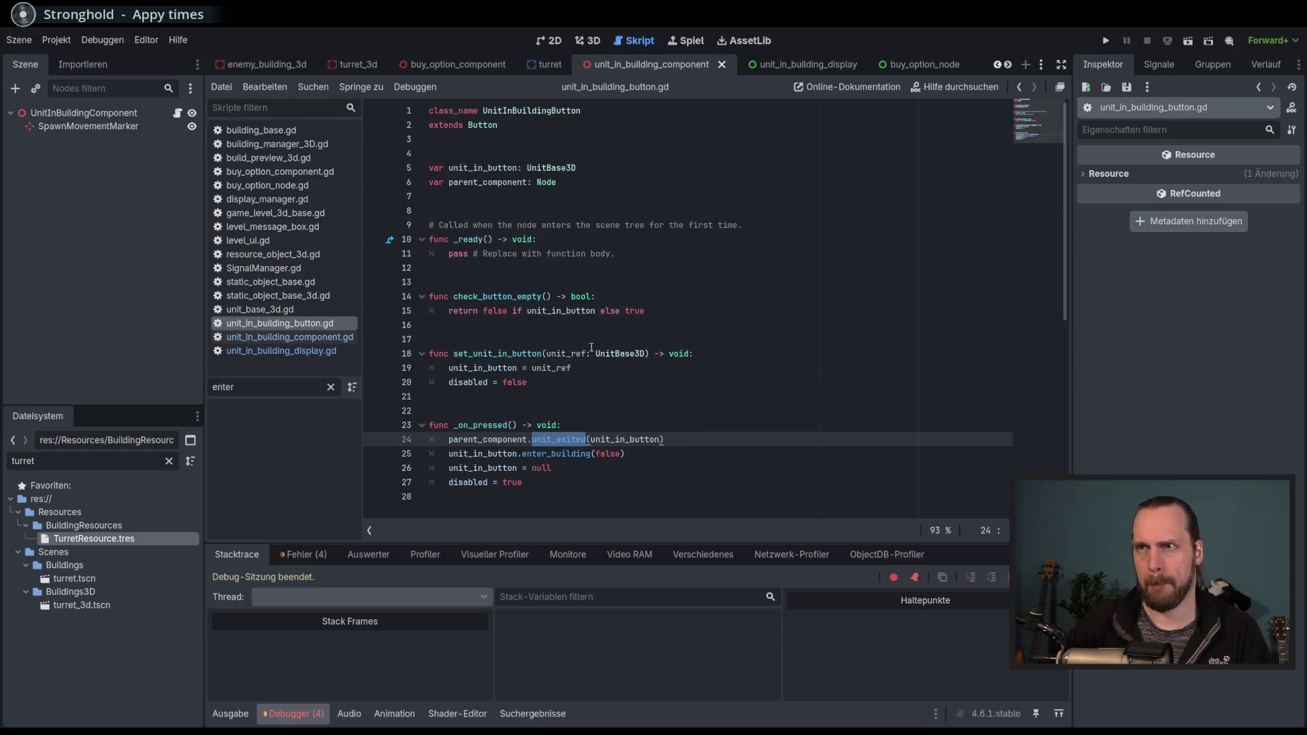
left_click(591, 349)
Open unit_in_building_display.gd and uncomment the unit_exited function with Ctrl+K.
left_click(296, 338)
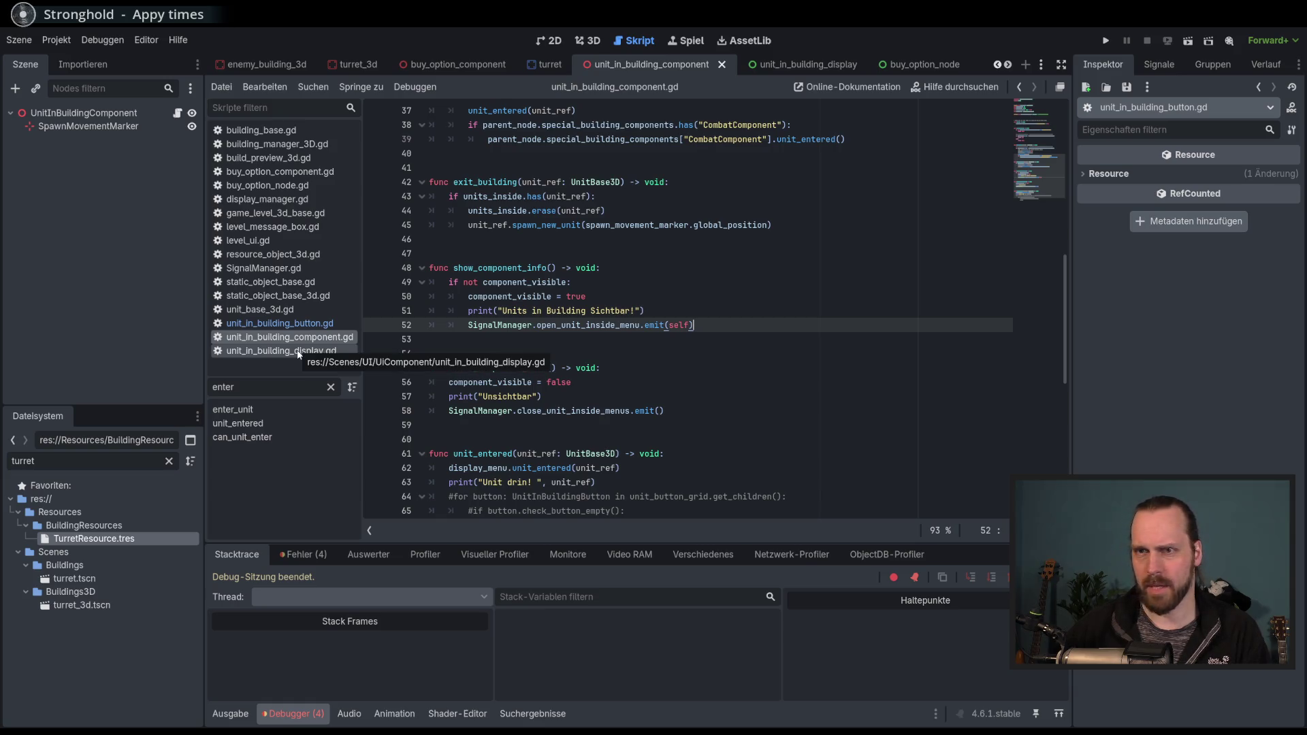
left_click(298, 352)
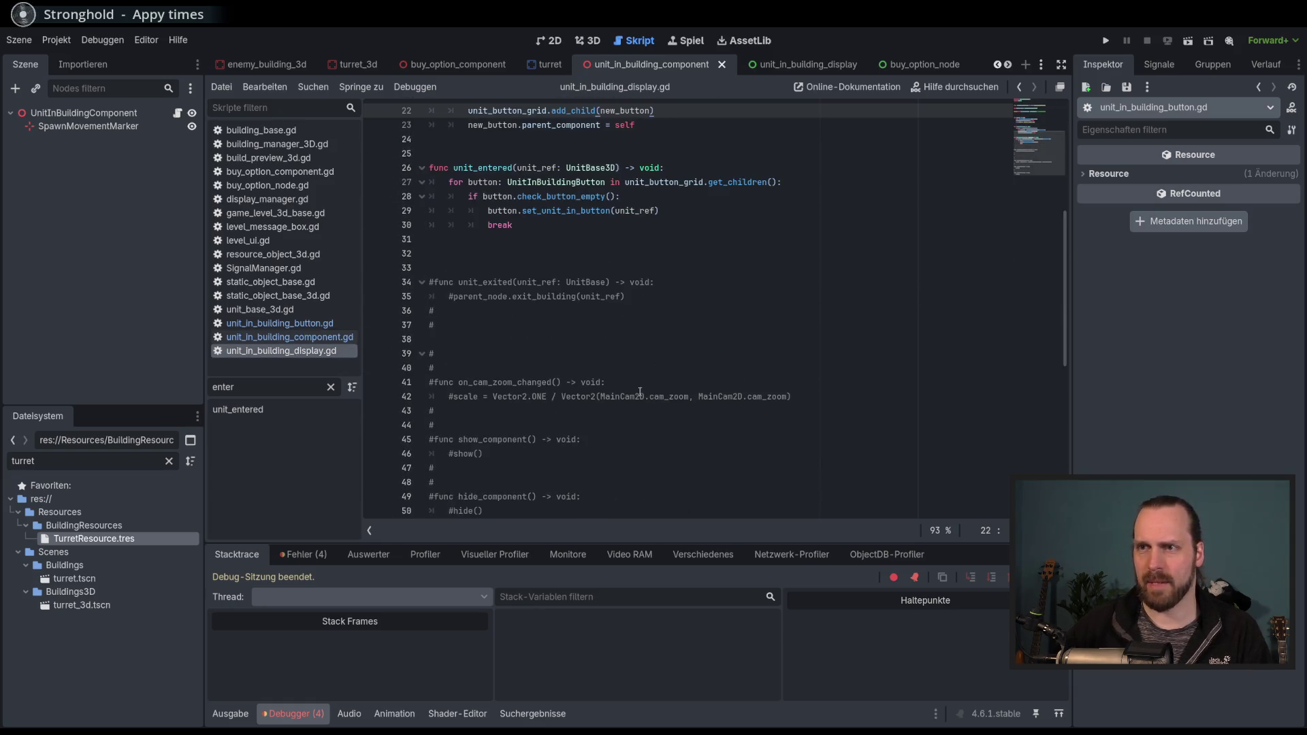
left_click_drag(506, 287, 504, 296)
left_click(555, 368)
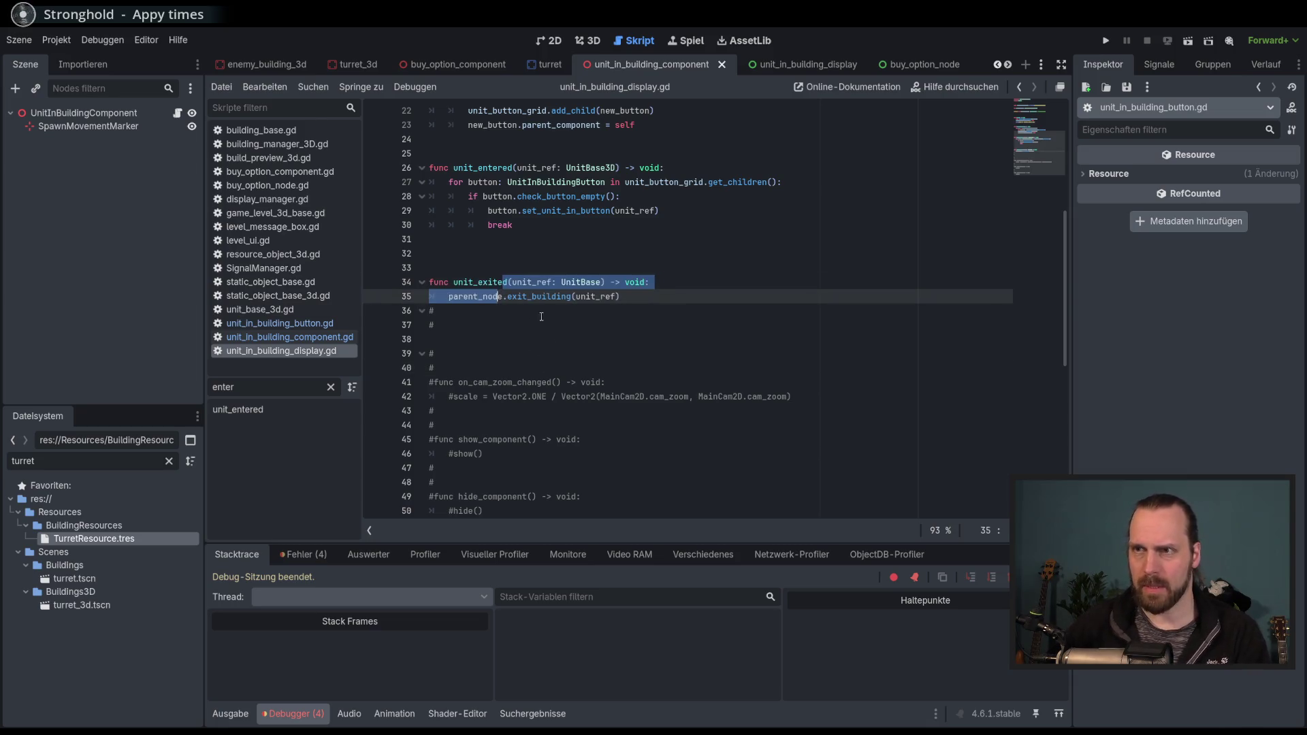
key("ctrl+k")
left_click(477, 267)
key("BackSpace")
left_click(517, 310)
Delete the stray comment lines and leftover blank line below unit_exited.
left_click_drag(517, 333, 645, 288)
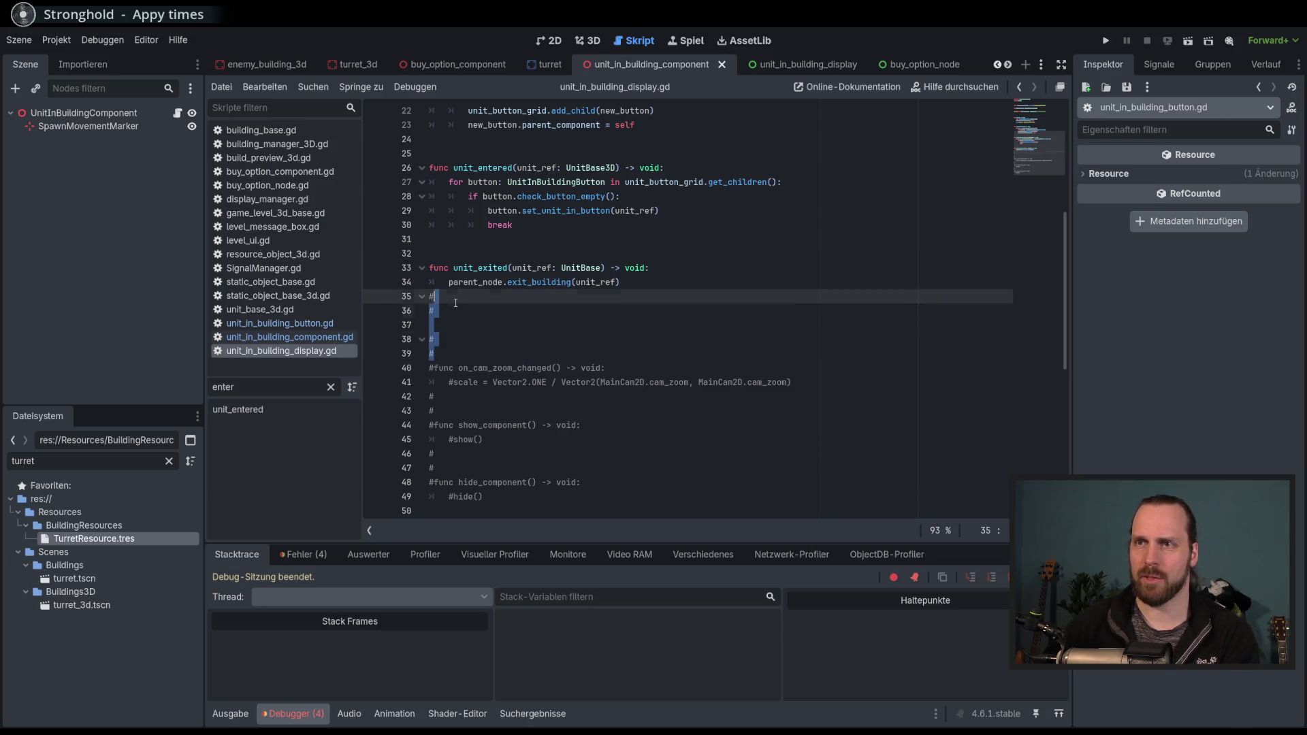
key("BackSpace")
key("Down")
key("Up")
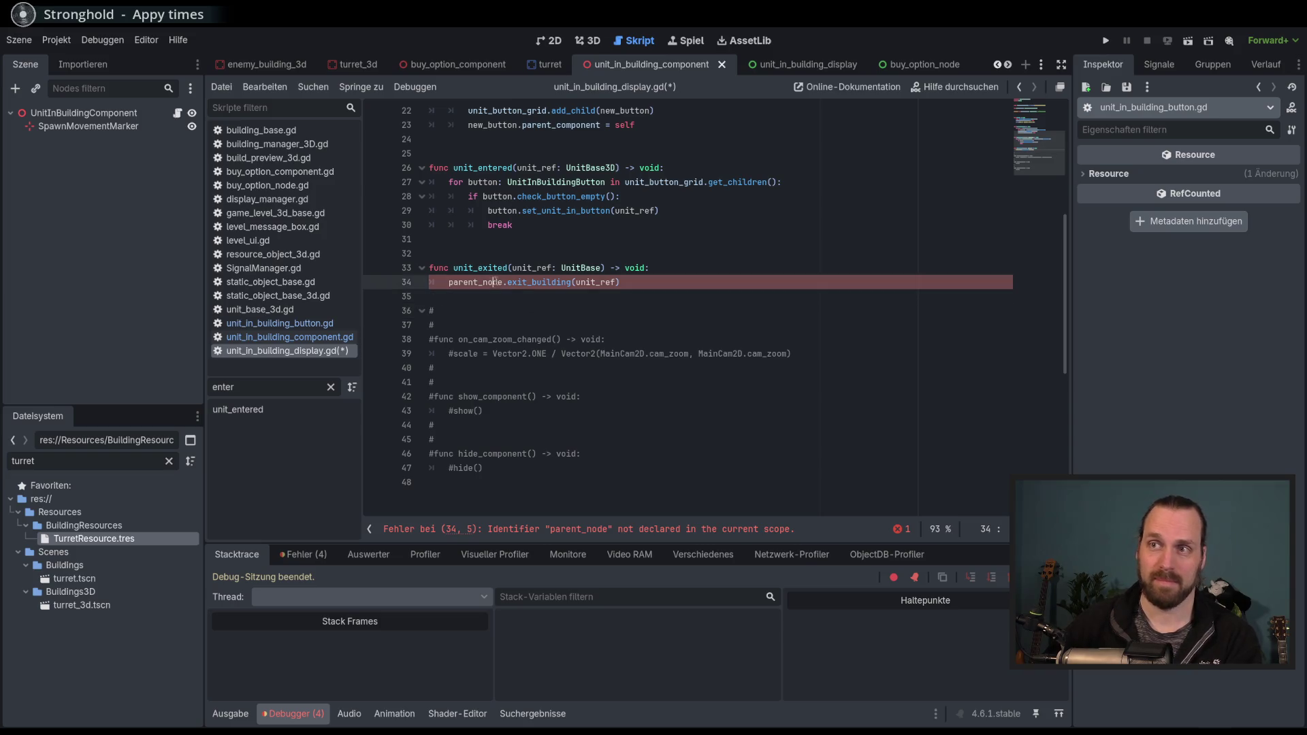
scroll(606, 333, "up", 7)
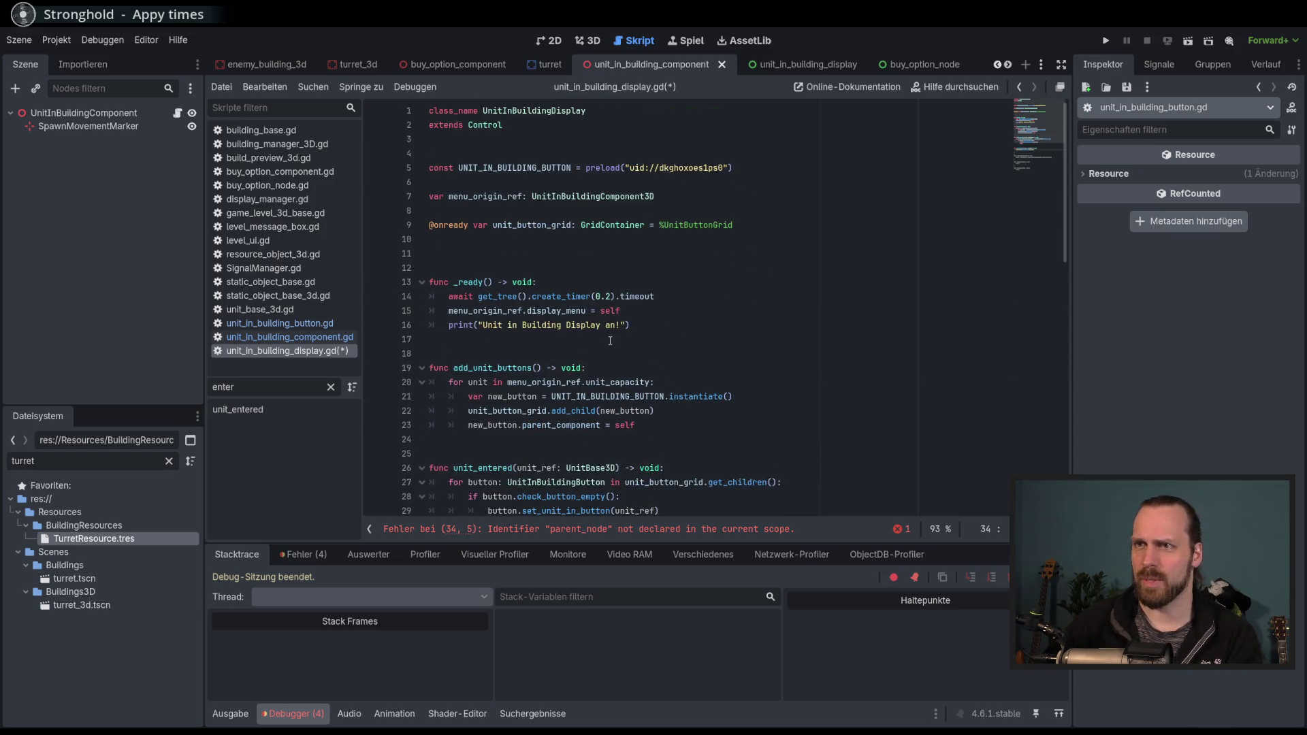
scroll(610, 340, "down", 8)
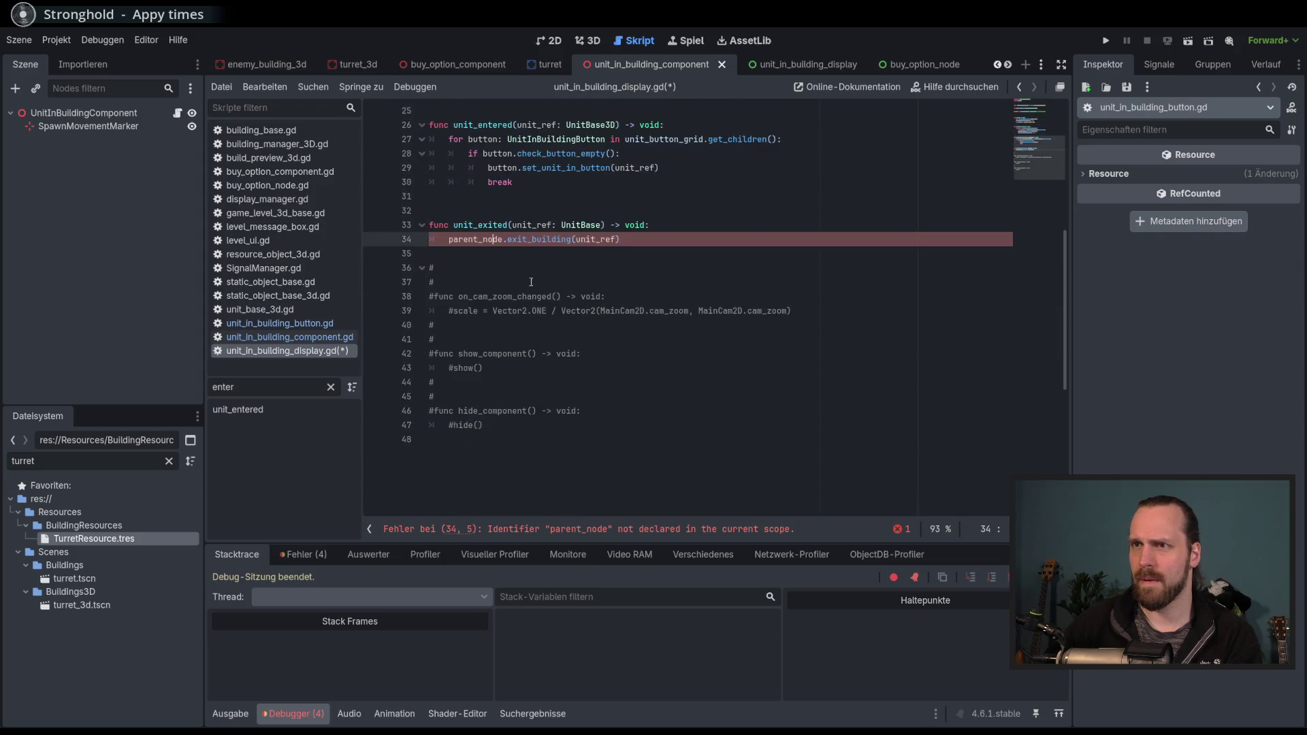
Comment unit_exited back out, save the display script, and rerun the project.
left_click_drag(513, 225, 513, 252)
key("ctrl+k")
key("ctrl+s")
key("F5")
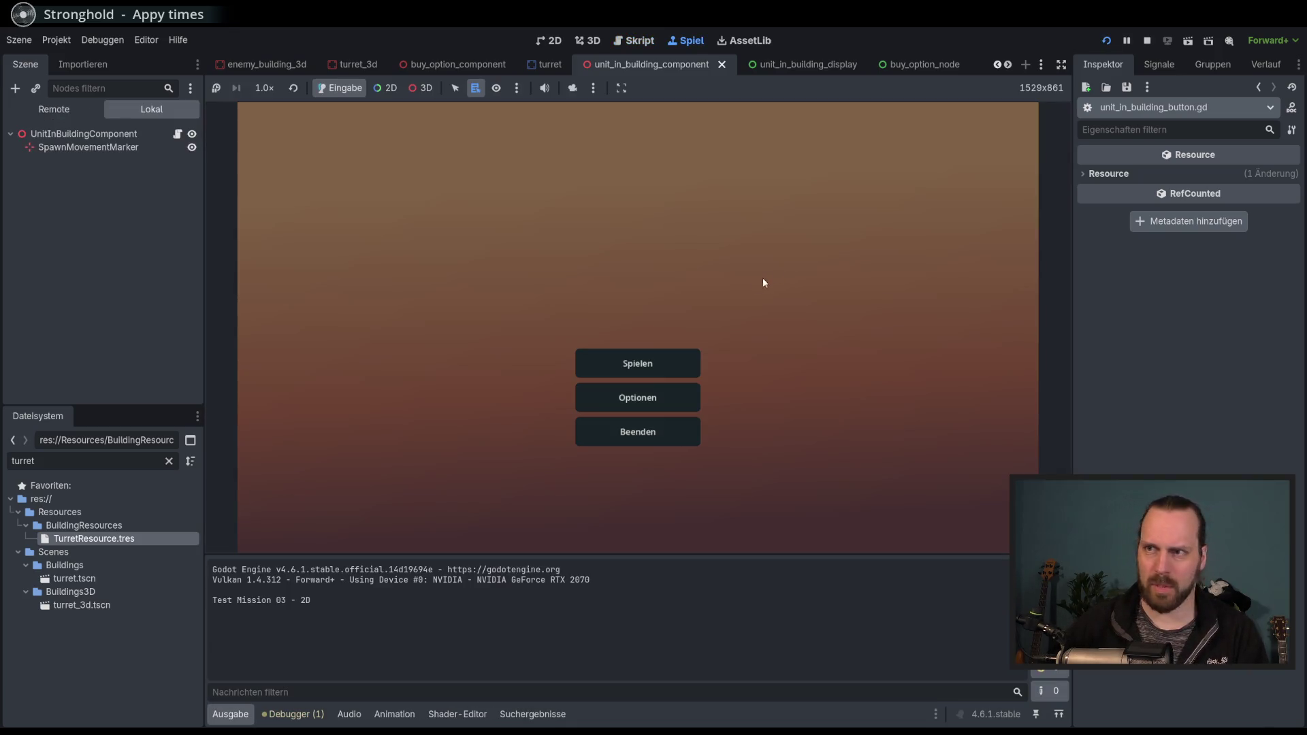
Start Test Mission - 3D and buy four Laser Dudes from the turret building.
left_click(613, 361)
left_click(391, 284)
left_click(742, 490)
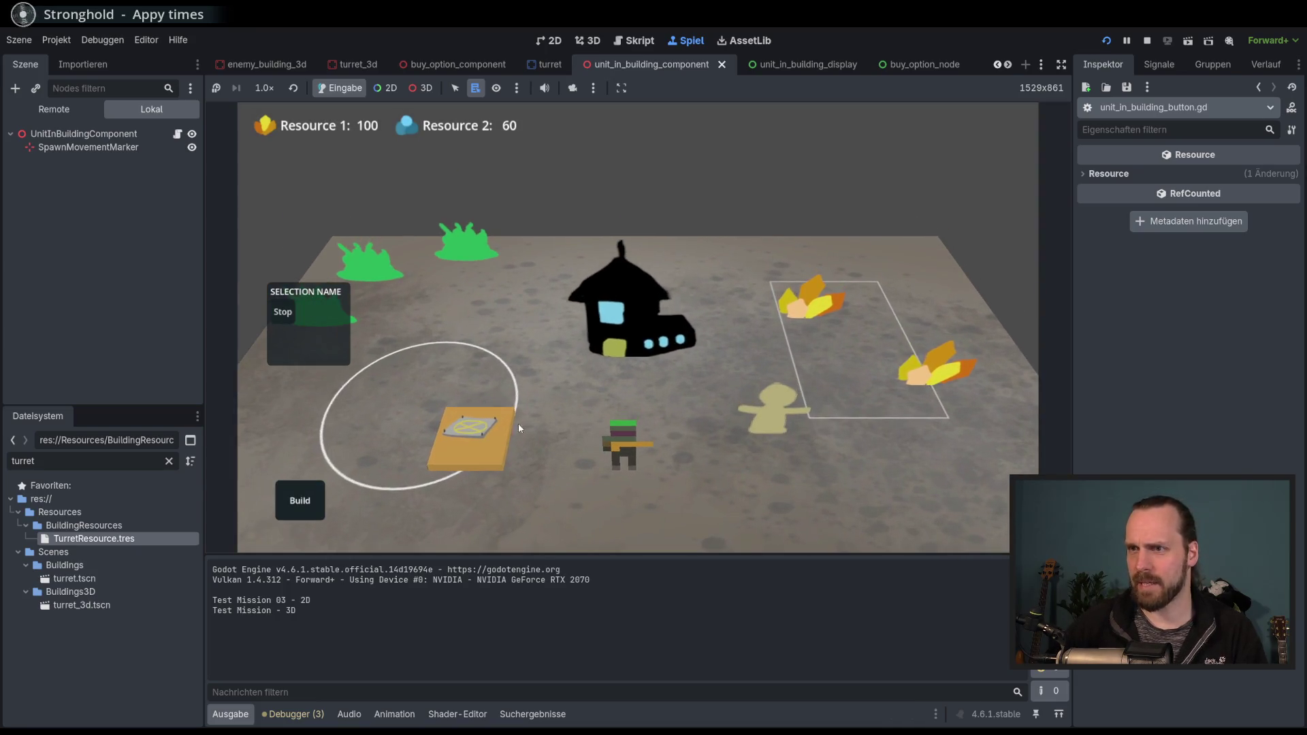
left_click(520, 412)
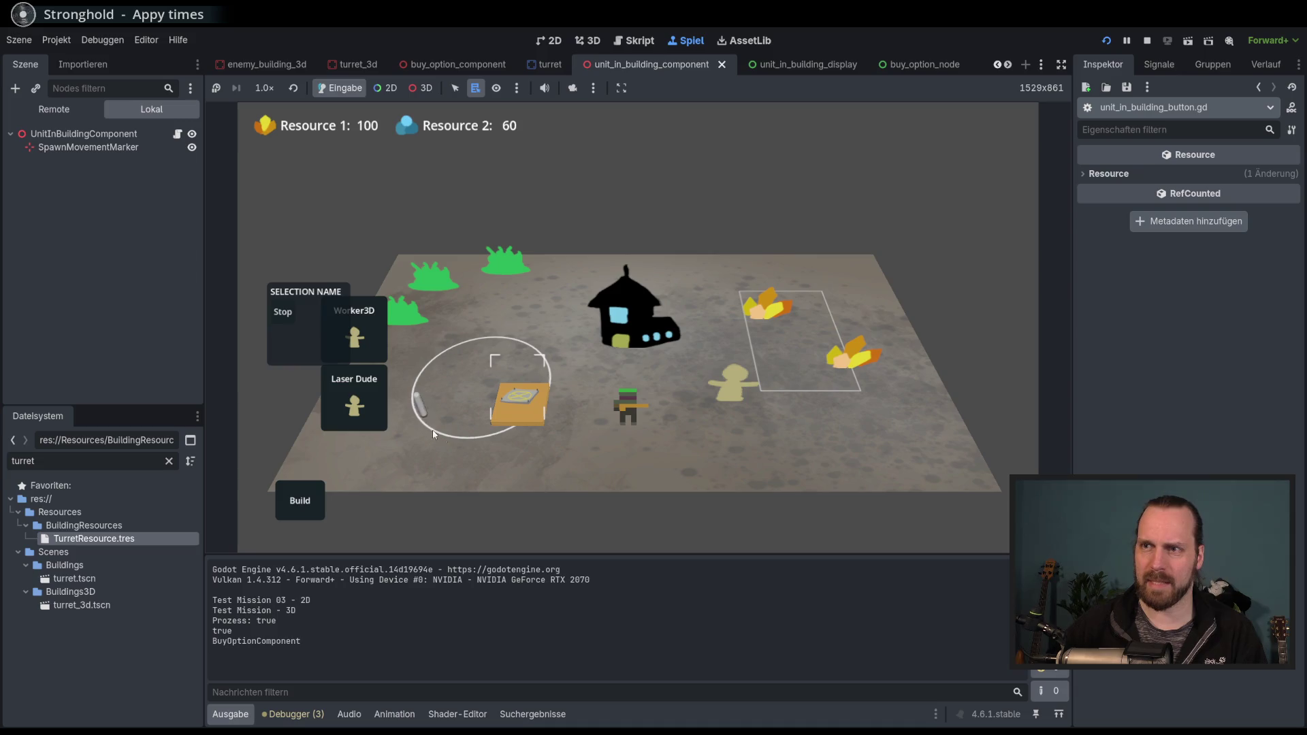
left_click(354, 401)
left_click(356, 393)
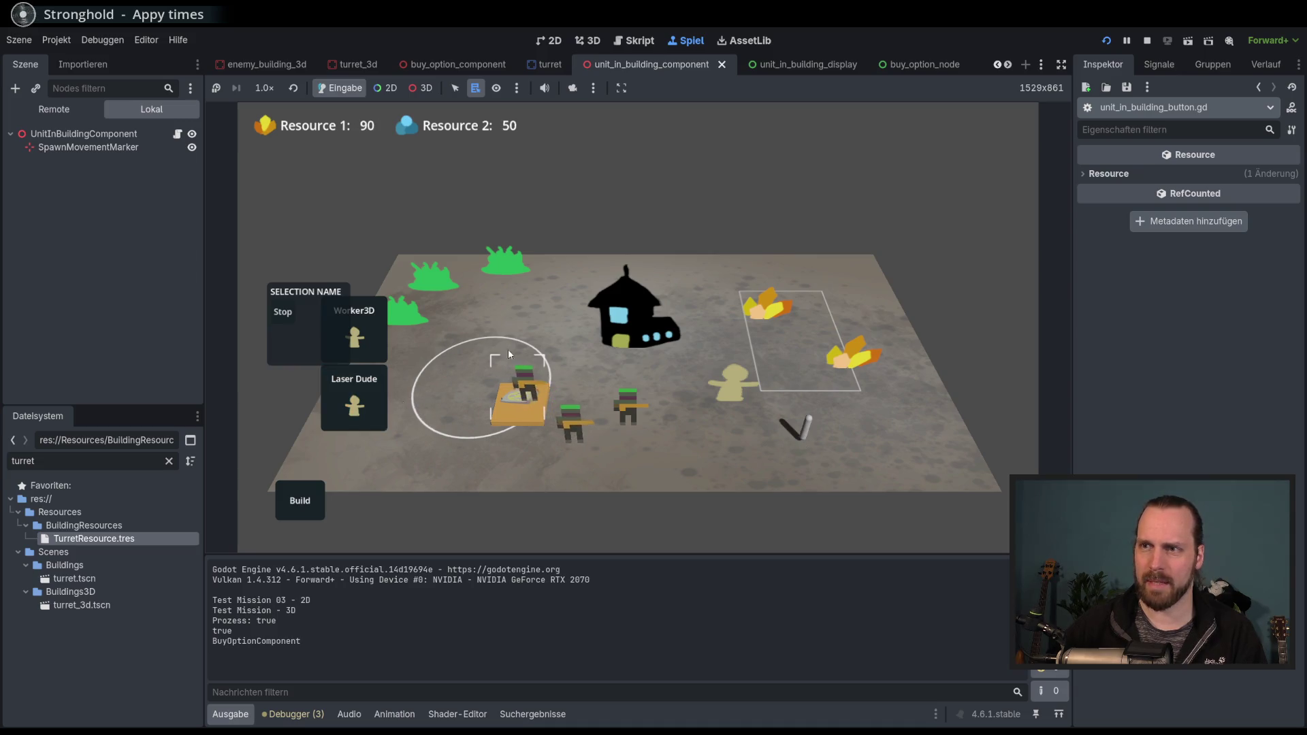
left_click(356, 393)
left_click(360, 405)
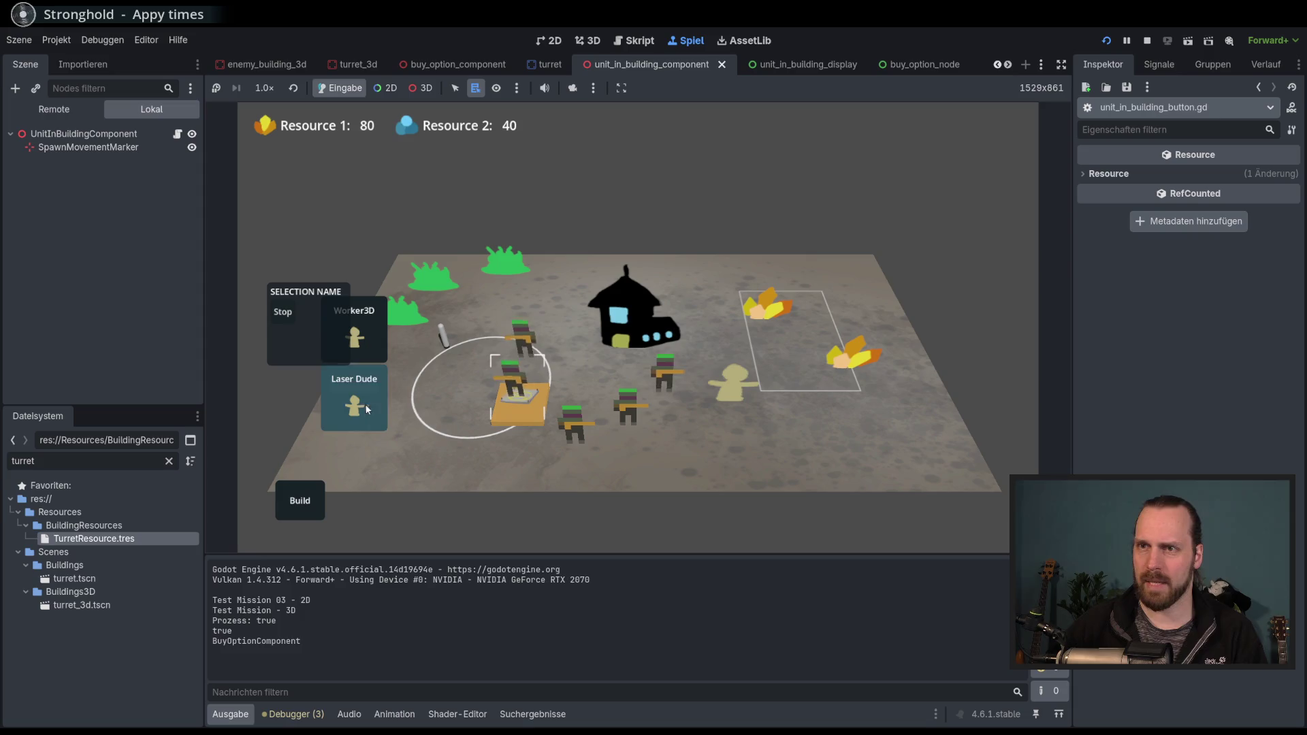
Send one spawned unit to gather from the right resource crystal.
left_click(734, 393)
right_click(764, 305)
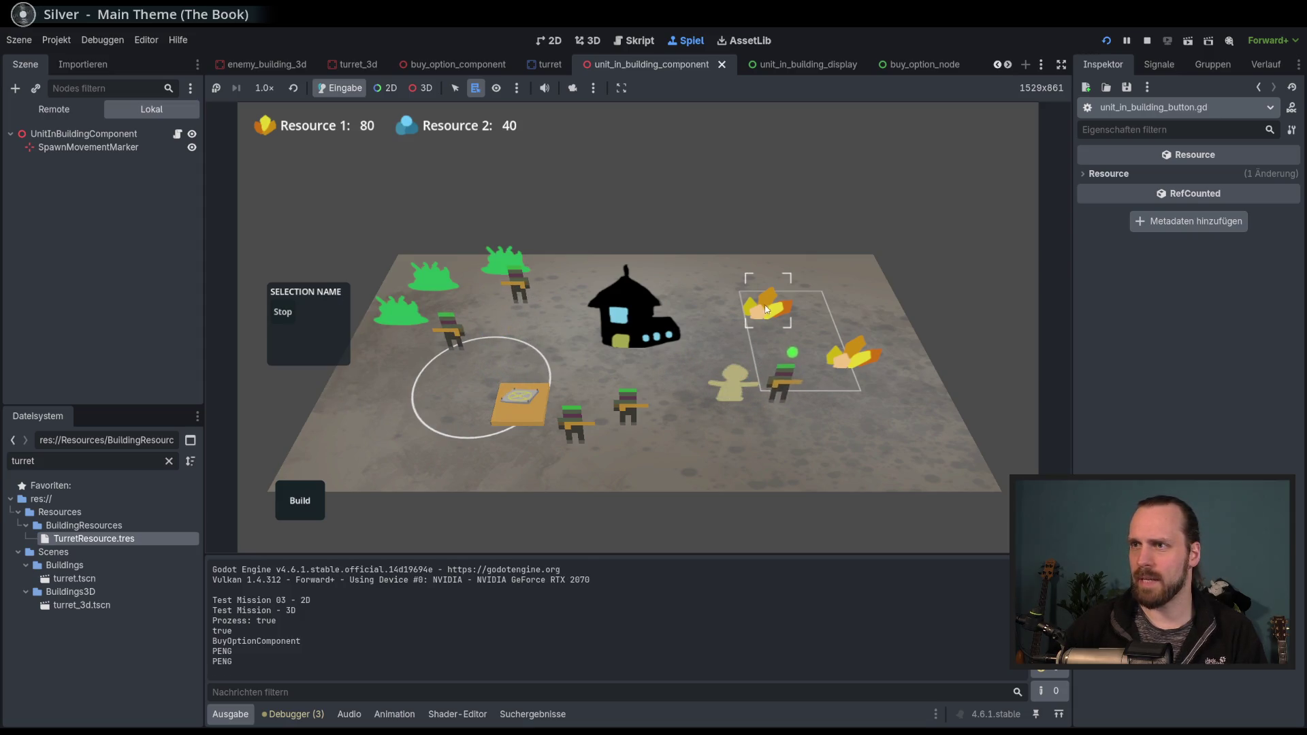
right_click(841, 353)
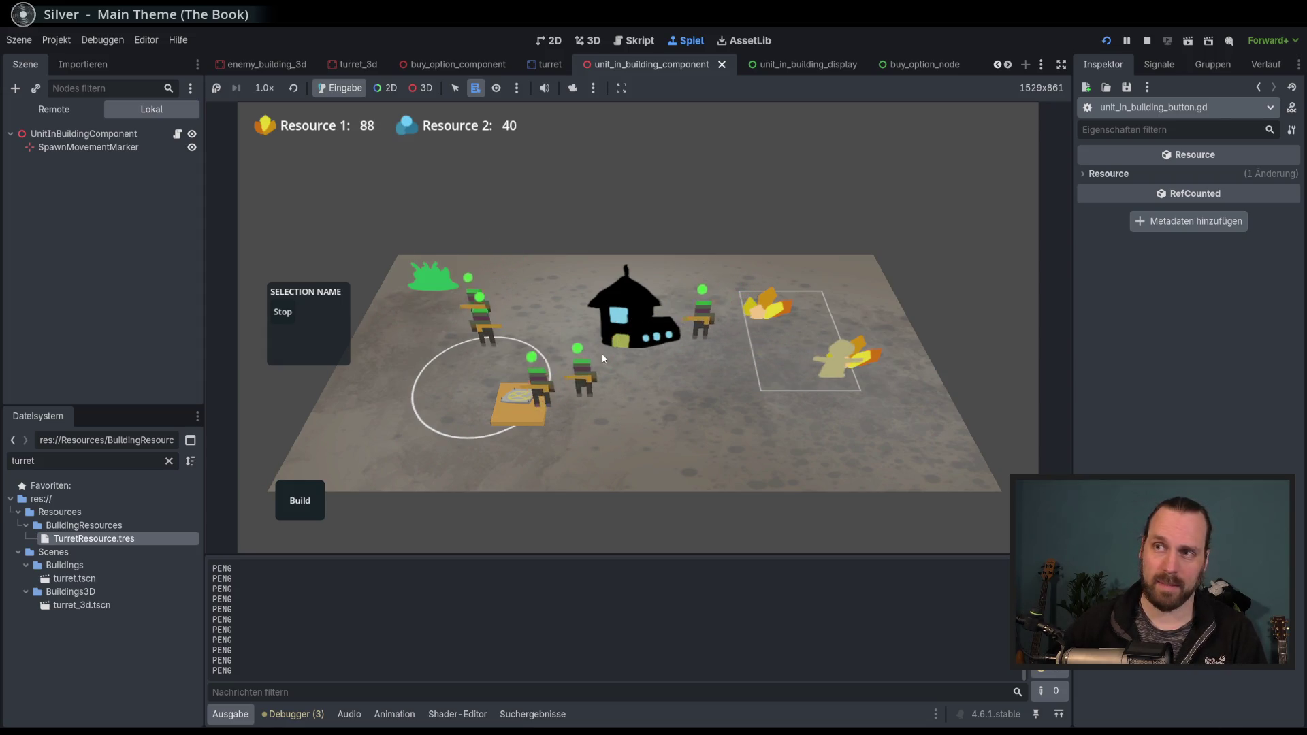
Build a Laser Turret, eject a unit to hit the unit_exited crash, then stop and relaunch.
left_click(514, 402)
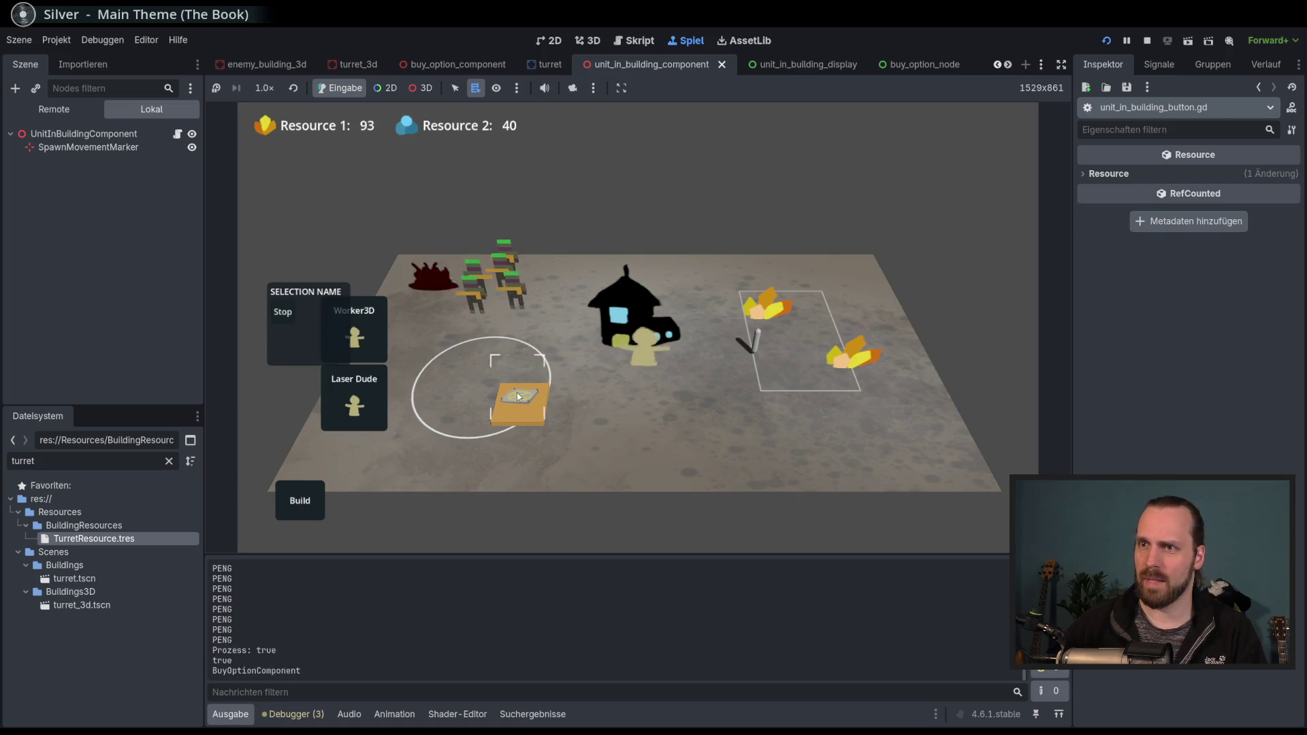
left_click(279, 507)
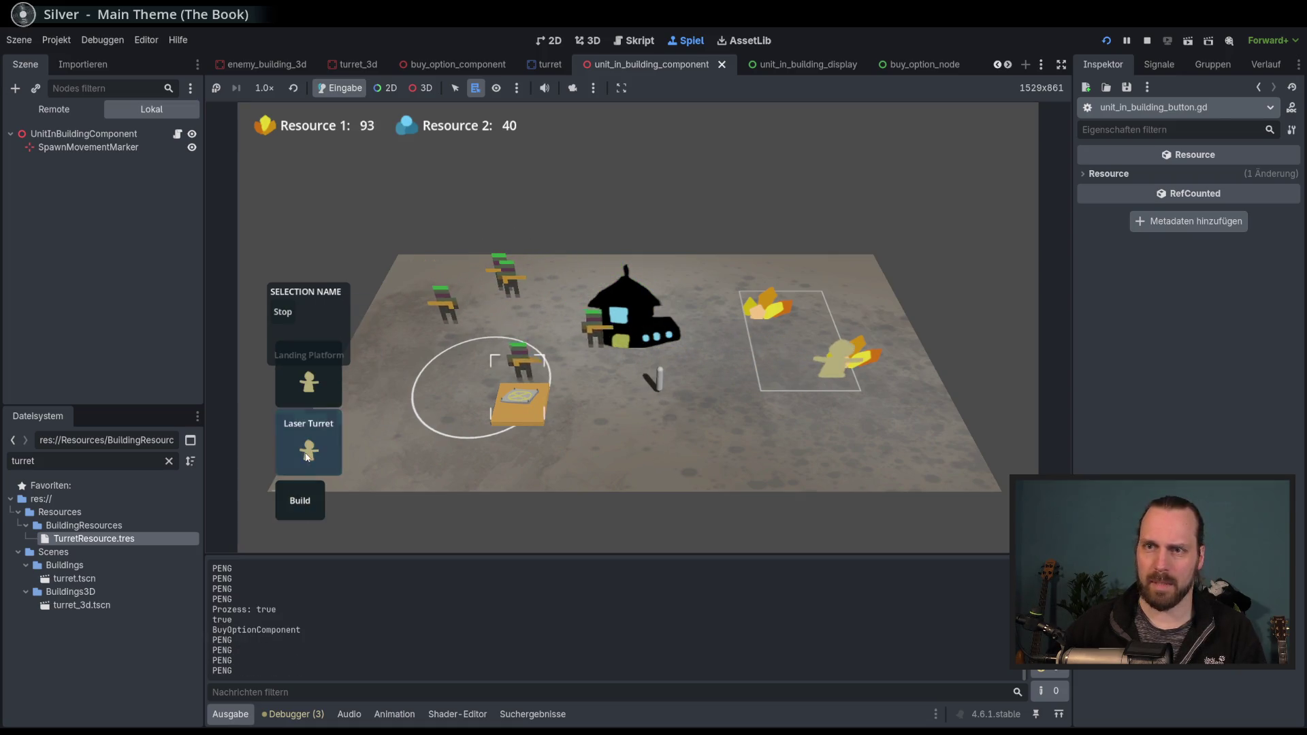
left_click(308, 442)
left_click(444, 366)
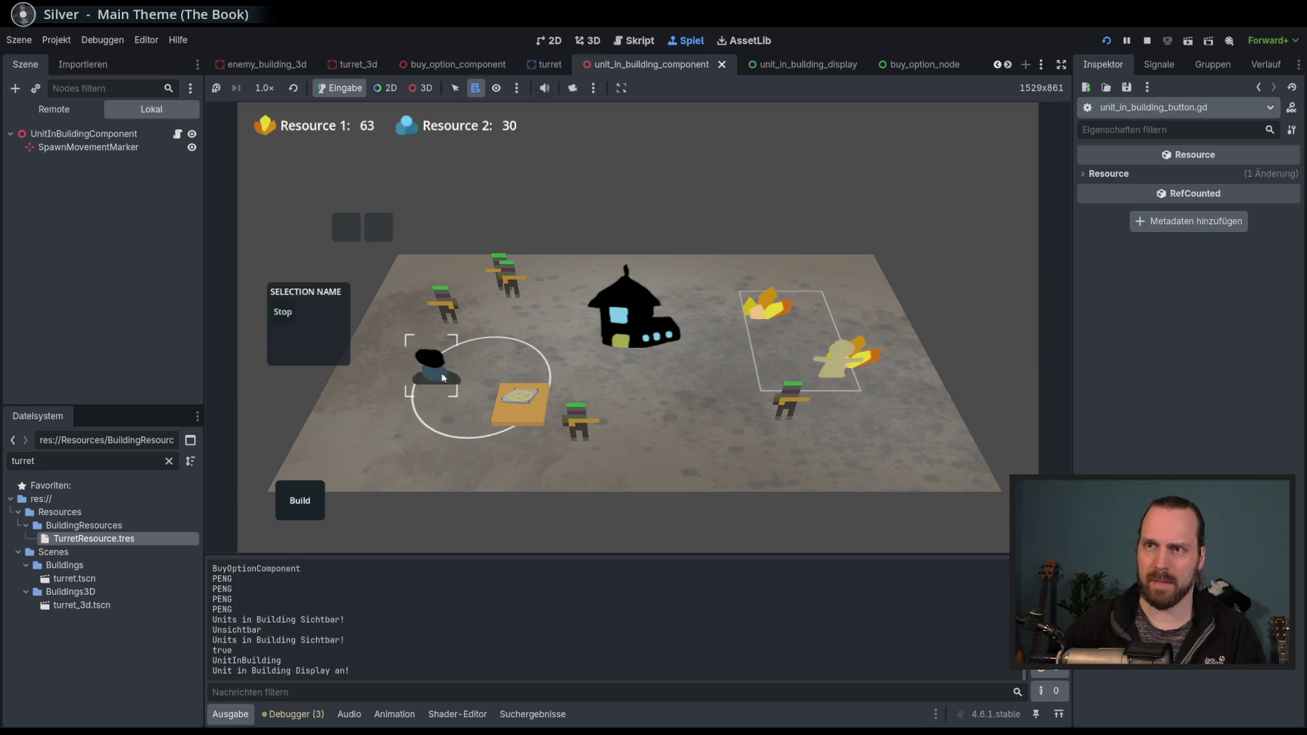
mouse_move(631, 313)
left_mouse_down()
mouse_move(504, 408)
mouse_move(466, 417)
left_mouse_up()
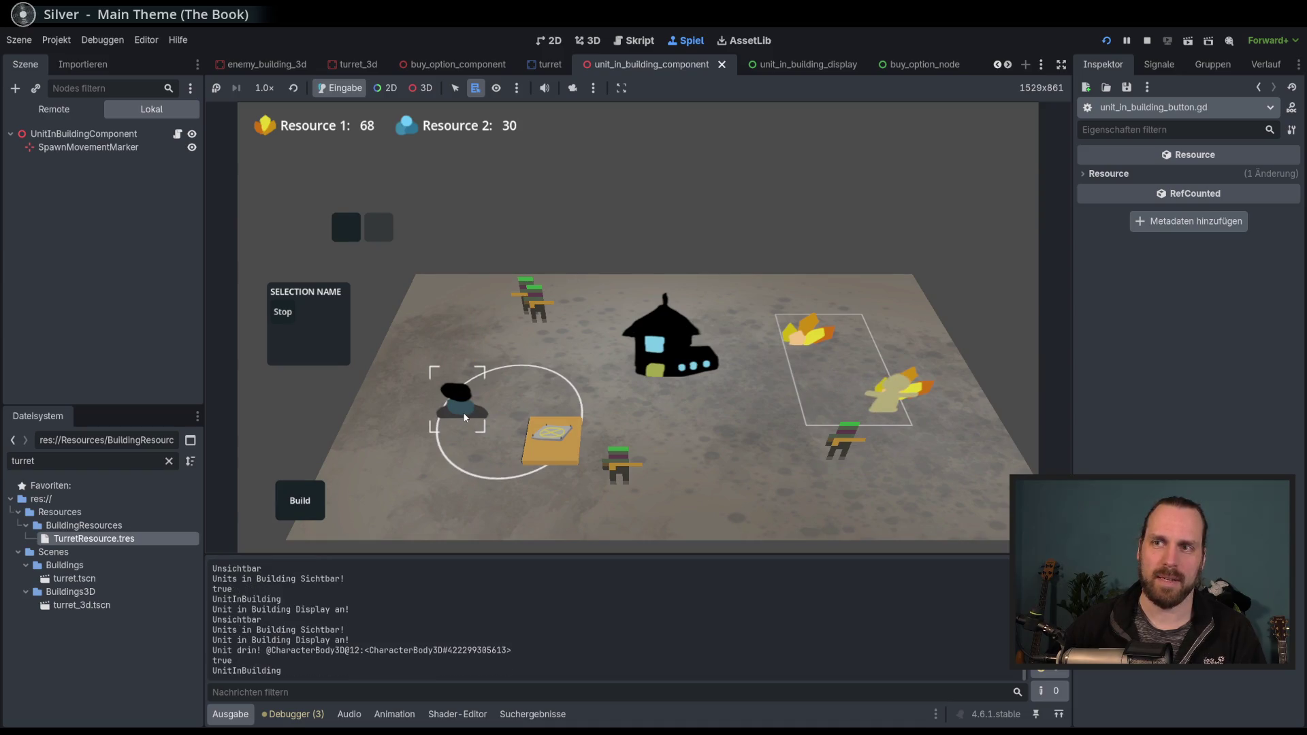
left_click(348, 227)
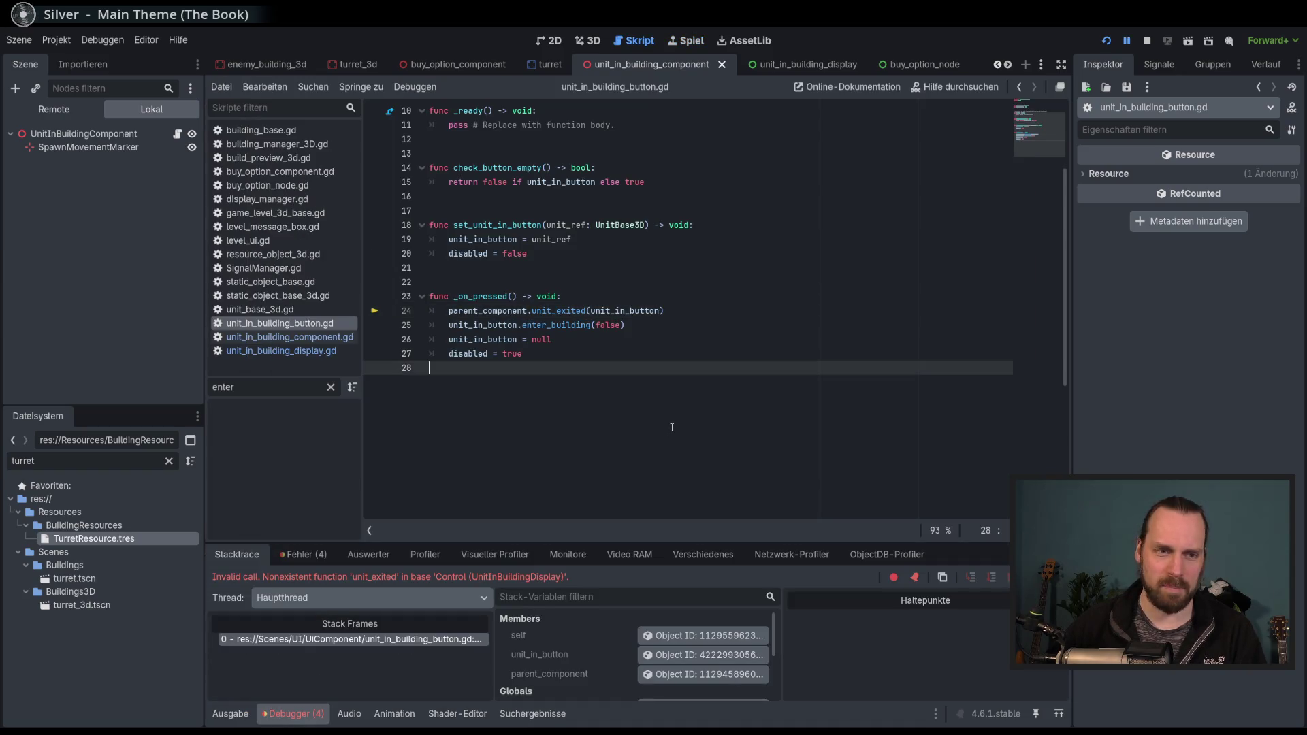
key("F8")
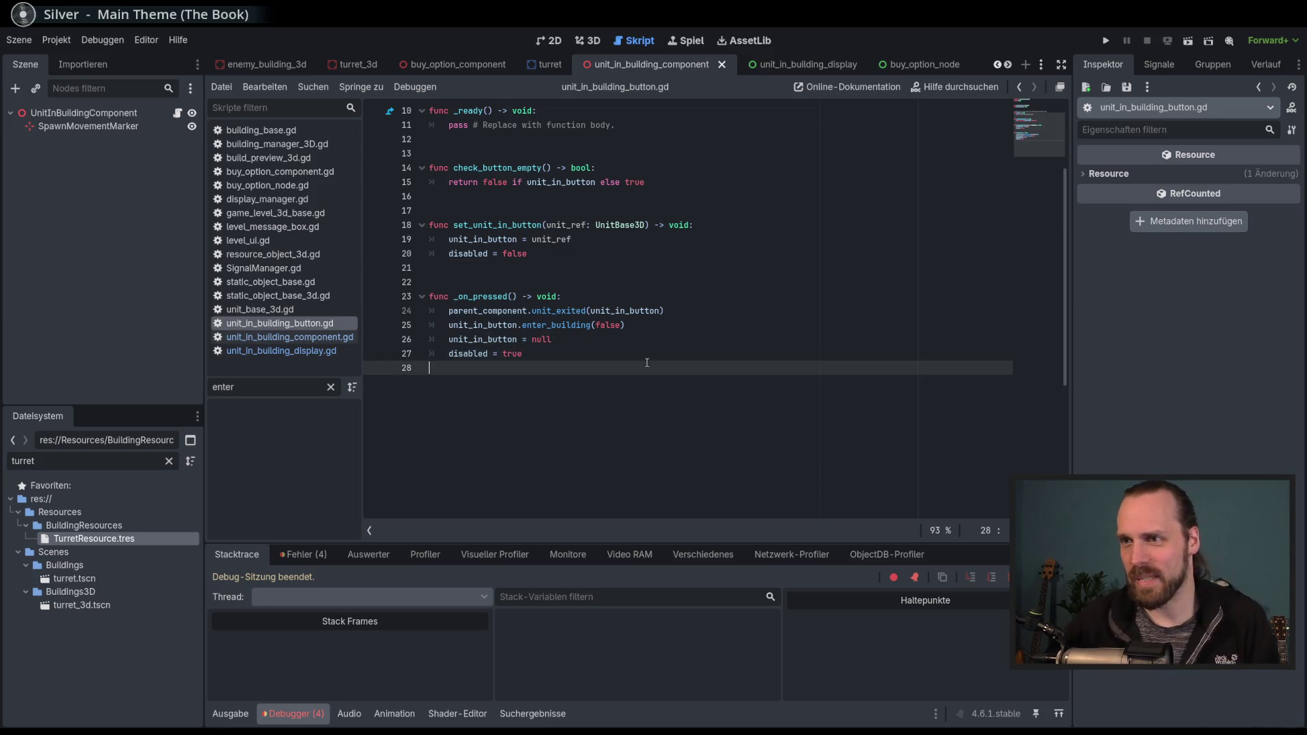
key("F5")
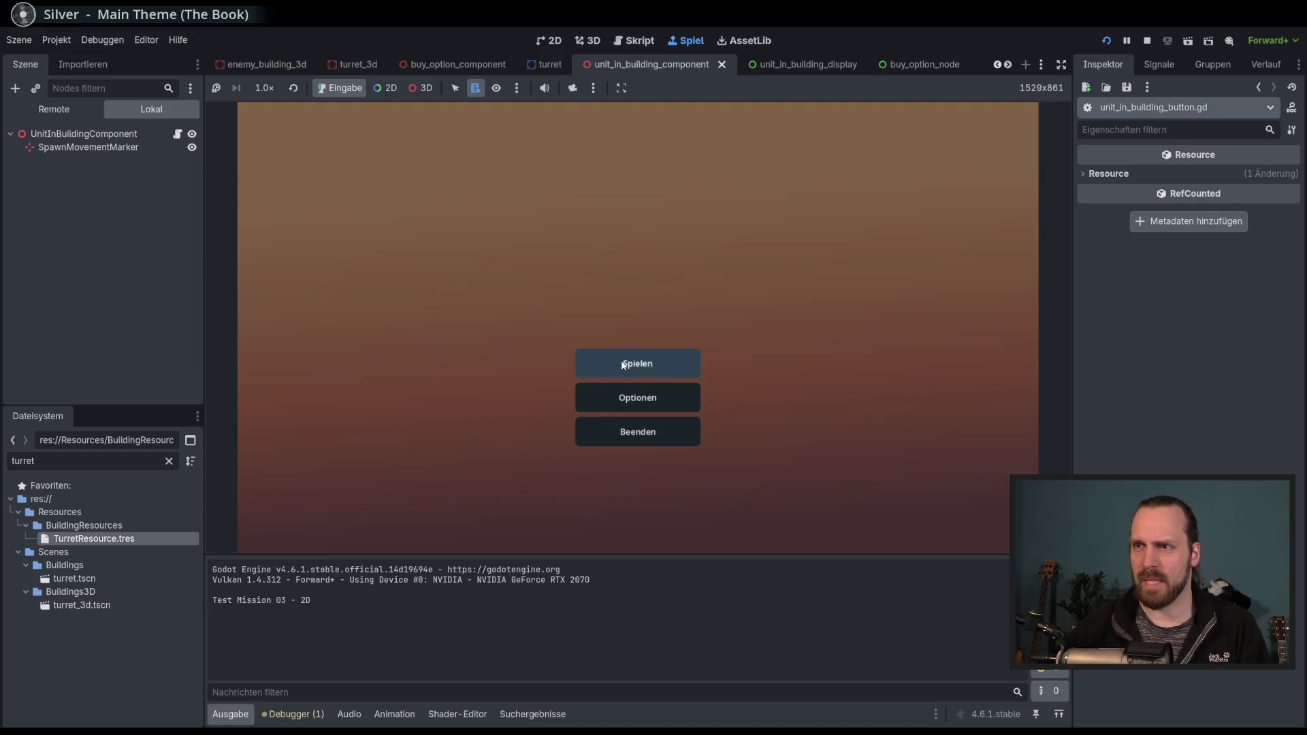
Click Spielen and launch Test Mission - 3D.
left_click(633, 364)
left_click(414, 280)
left_click(767, 501)
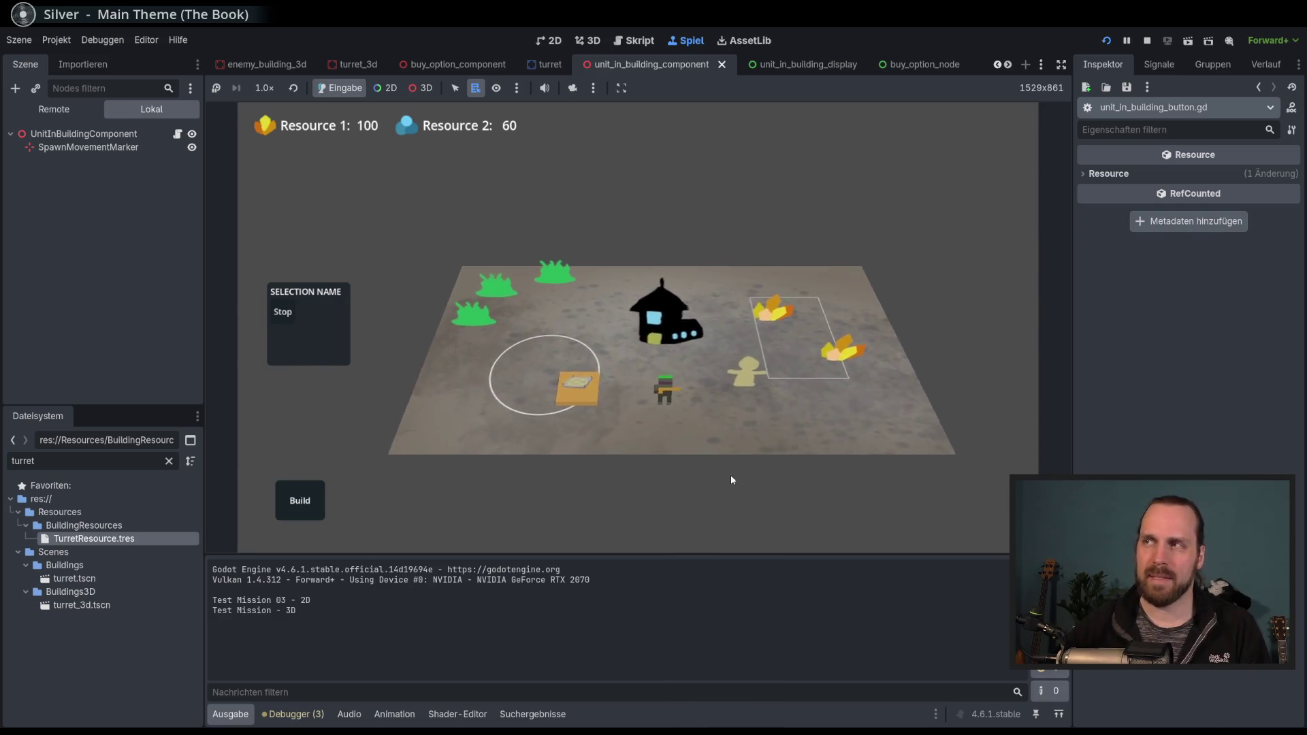
scroll(677, 496, "up", 2)
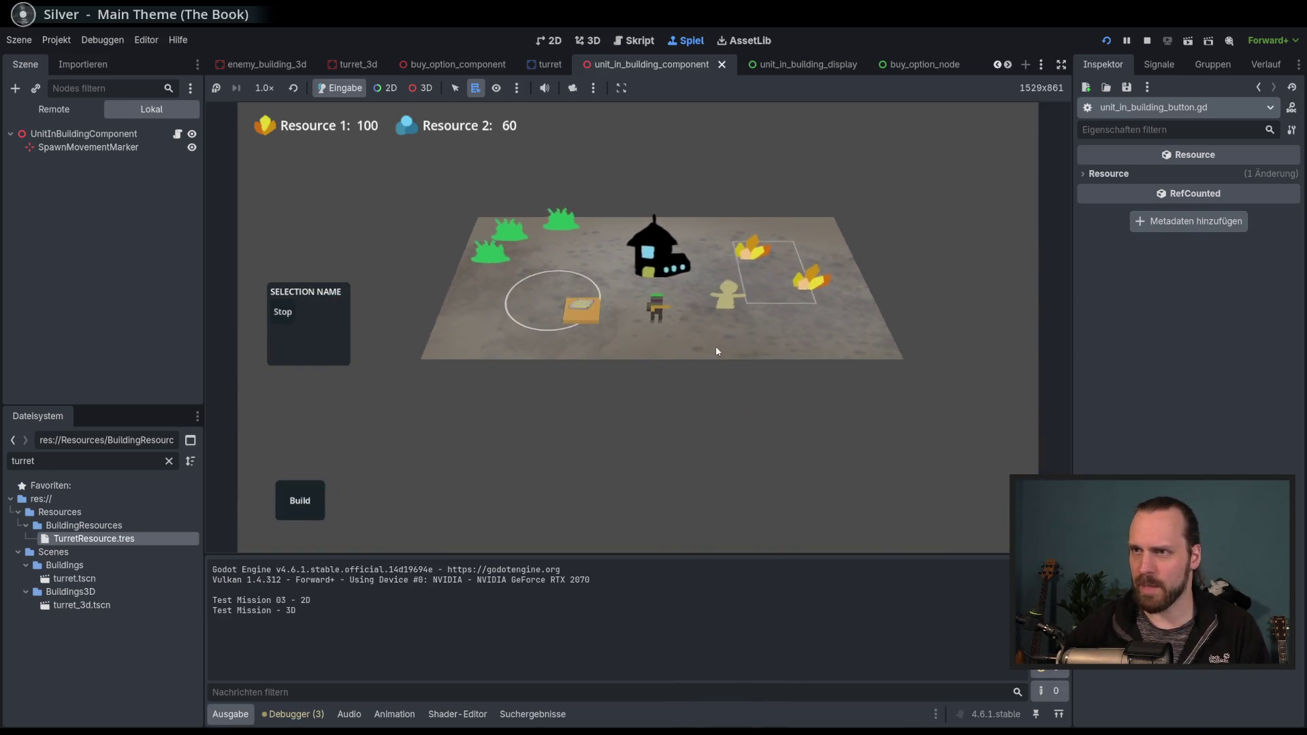
scroll(606, 473, "up", 3)
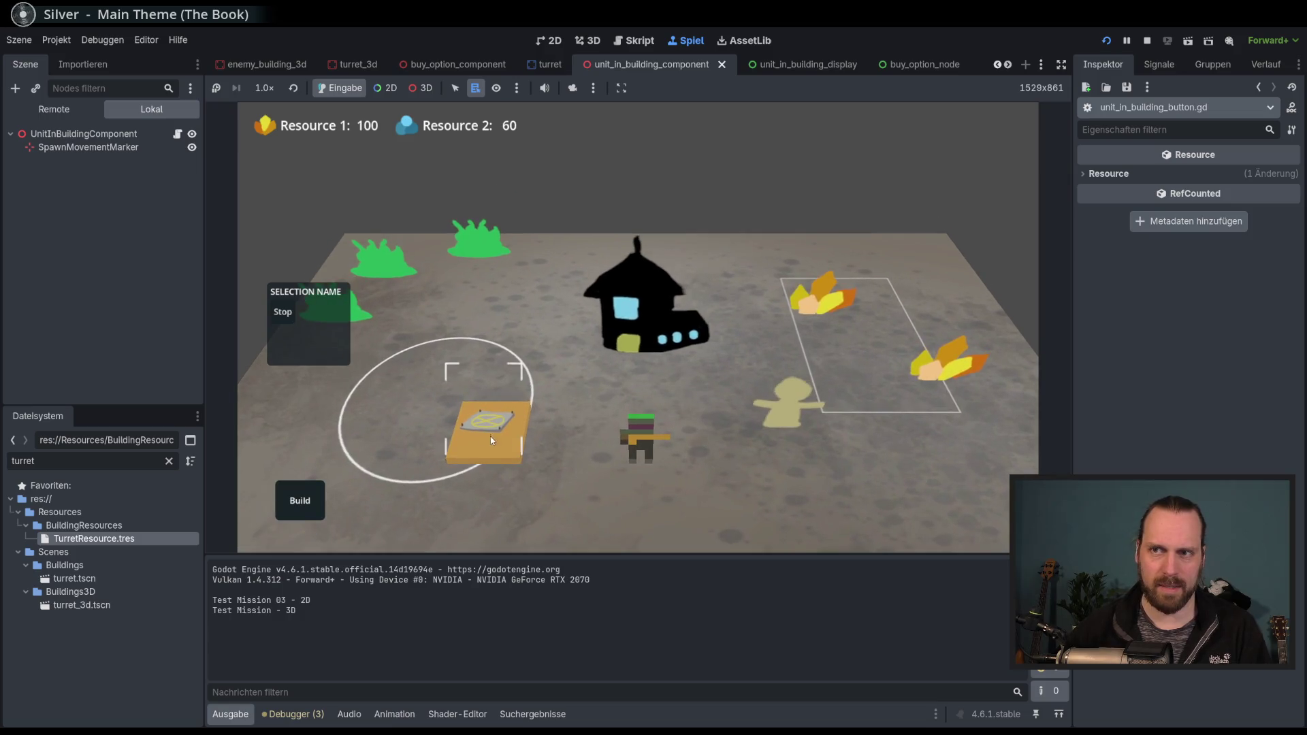
Select the turret building and buy two units from it.
left_click(488, 426)
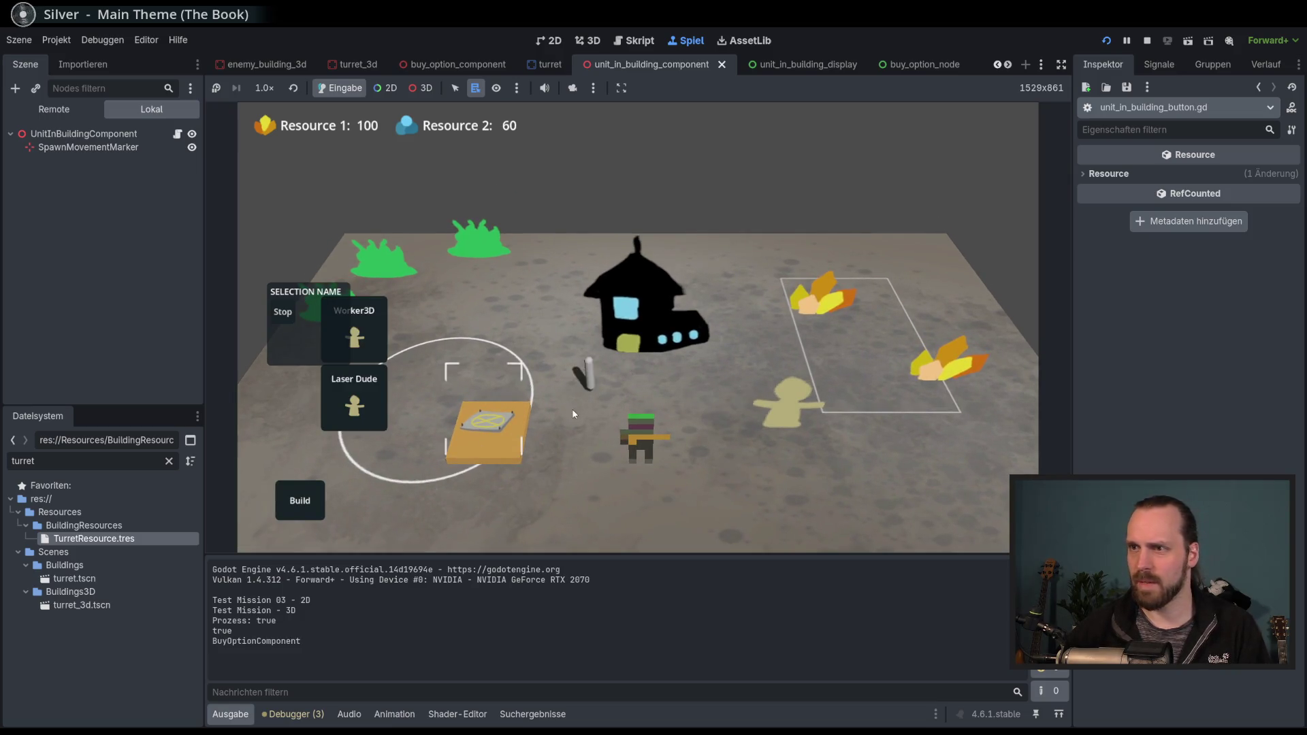
left_click(722, 463)
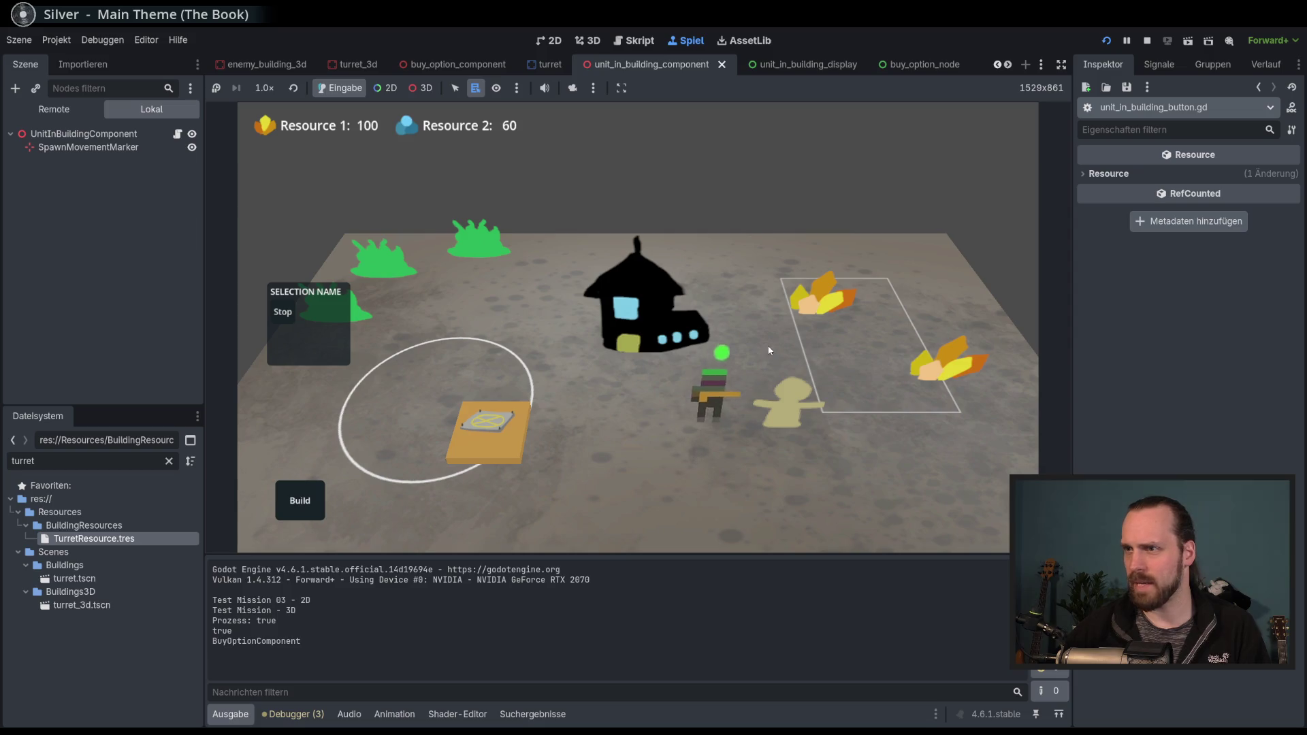
left_click(515, 461)
left_click(515, 461)
left_click(367, 392)
left_click(368, 392)
Place two Laser Turrets on the map, then stop the game with F8.
left_click(303, 501)
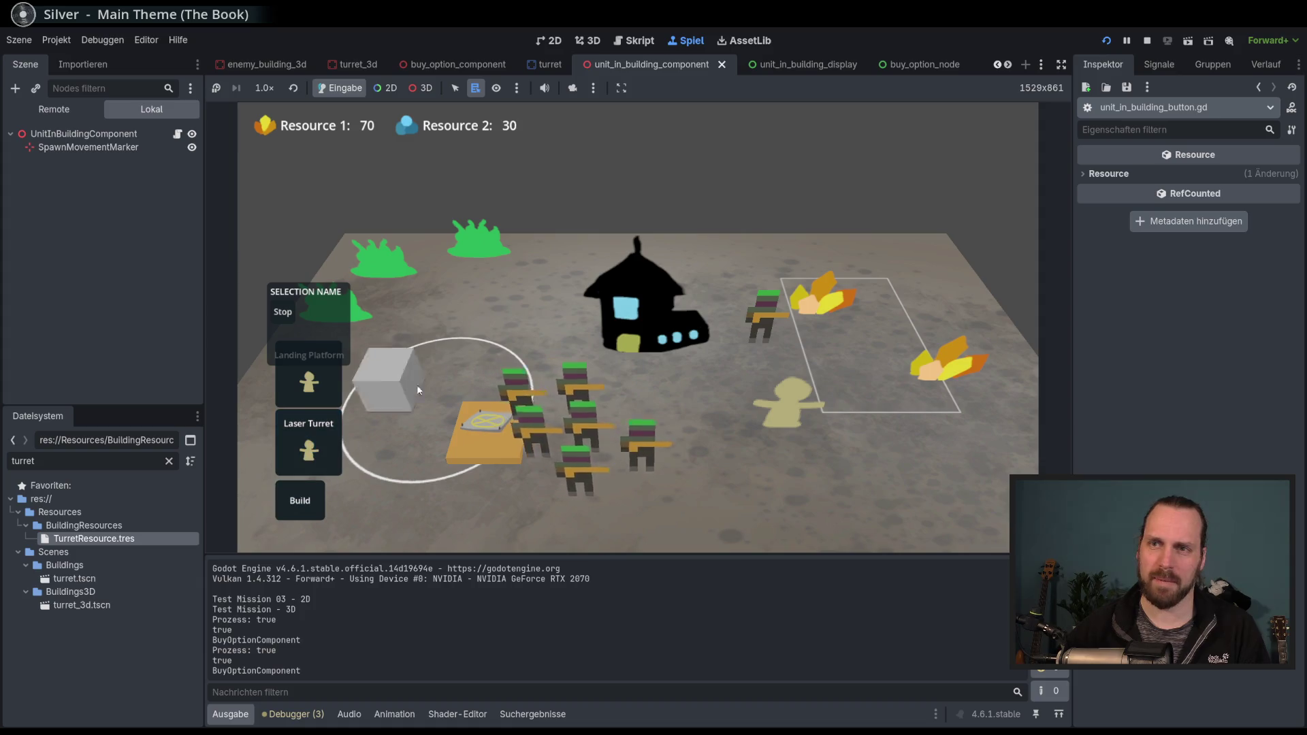
left_click(524, 320)
left_click(309, 495)
left_click(309, 495)
left_click(292, 423)
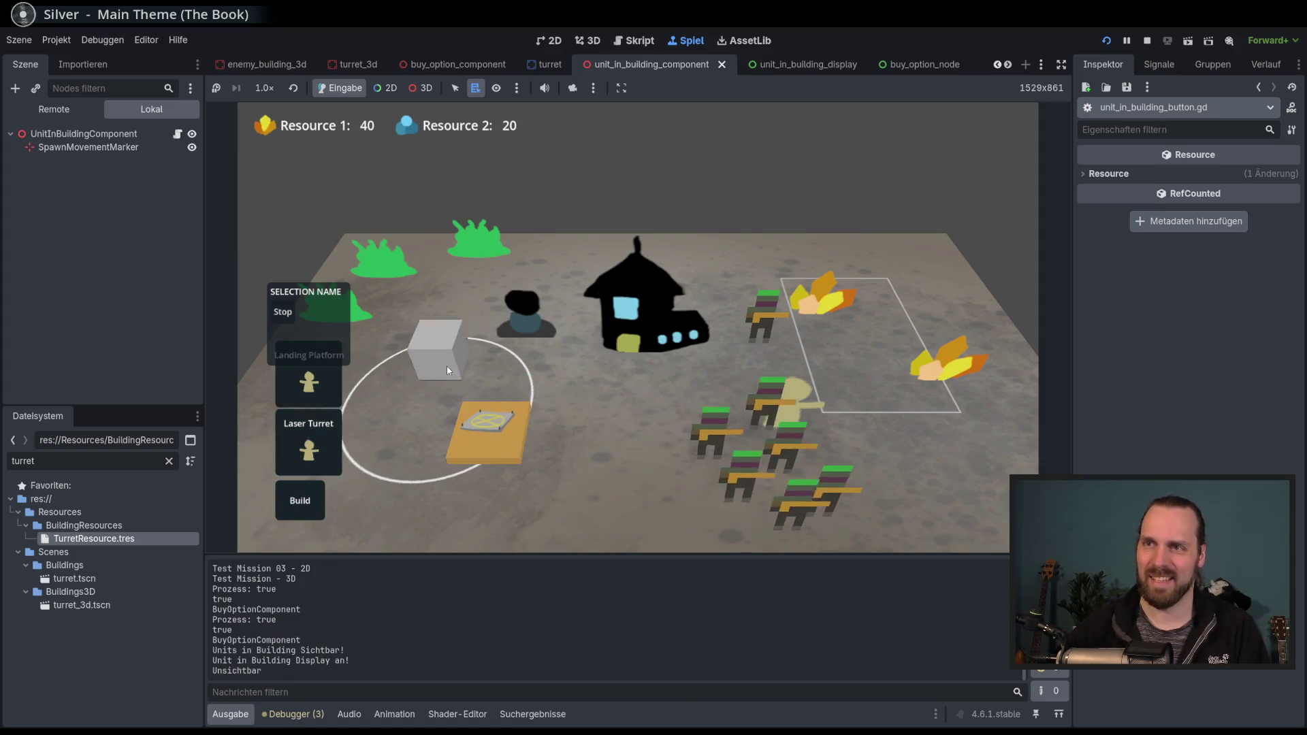
left_click(438, 345)
scroll(593, 371, "down", 3)
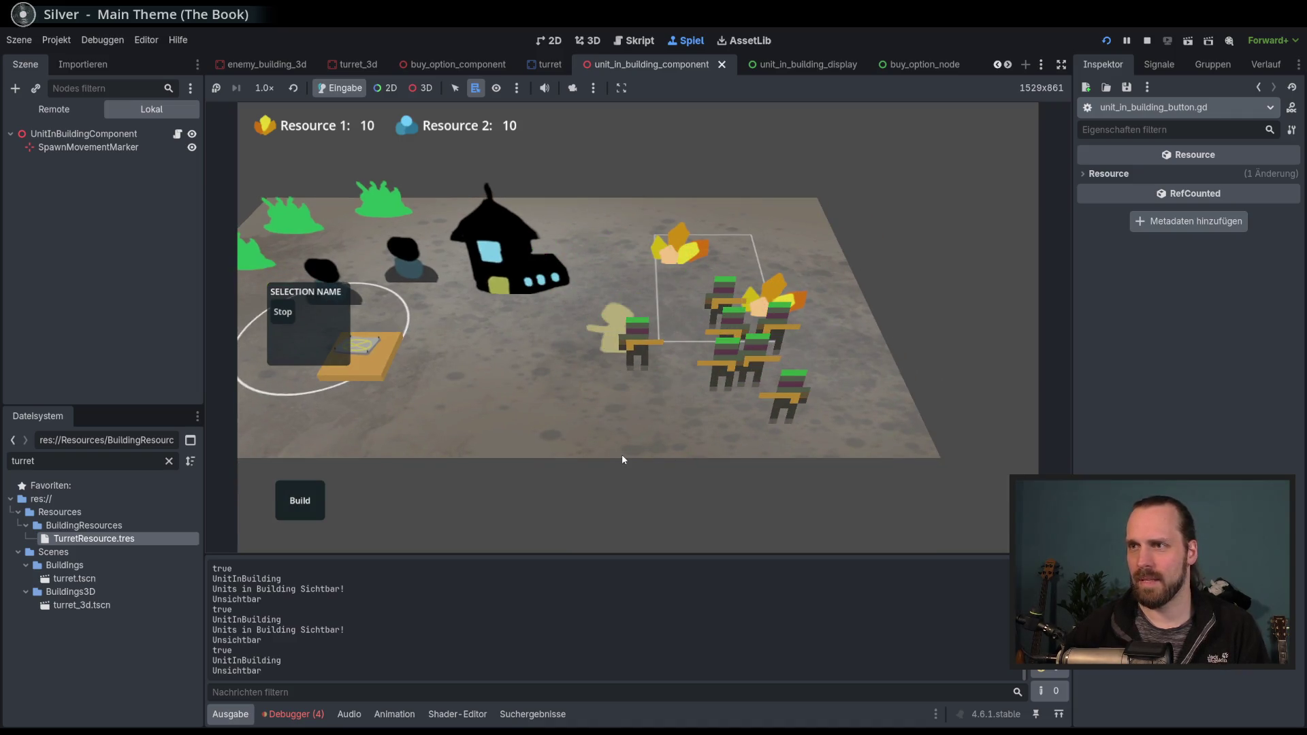
scroll(623, 455, "down", 3)
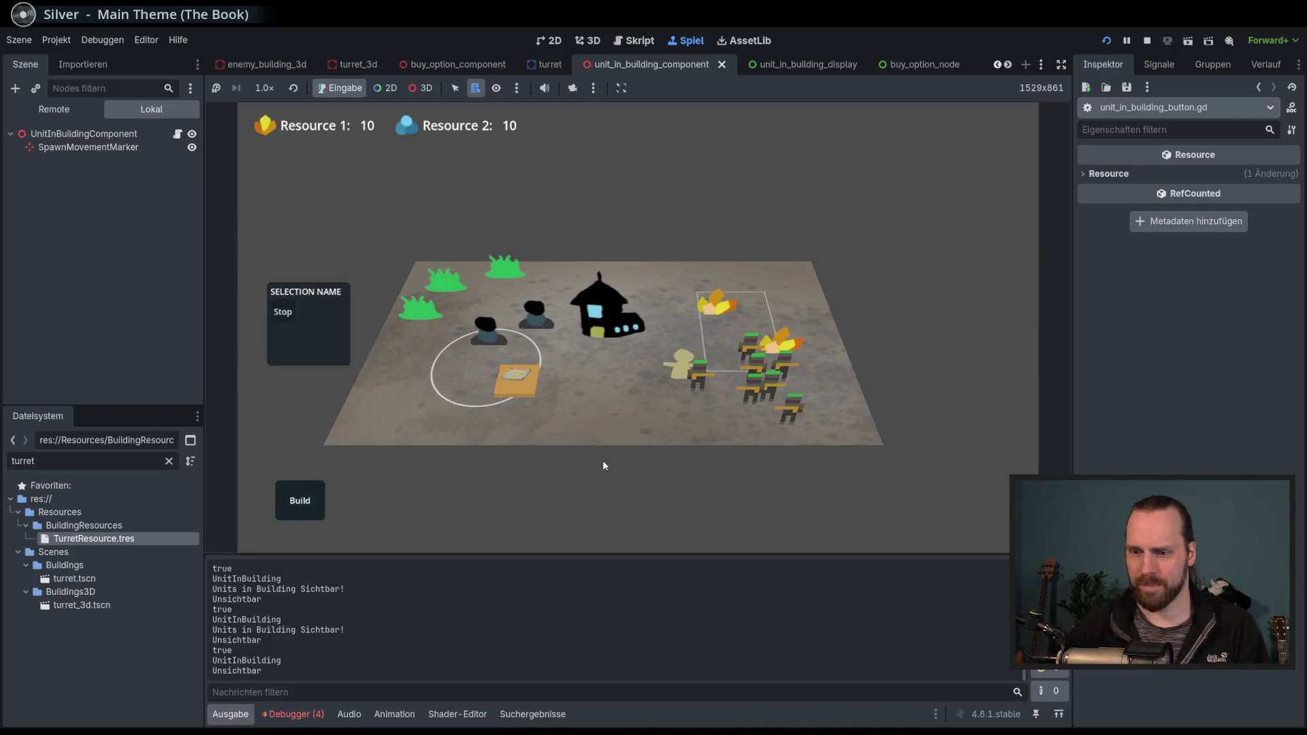
key("F8")
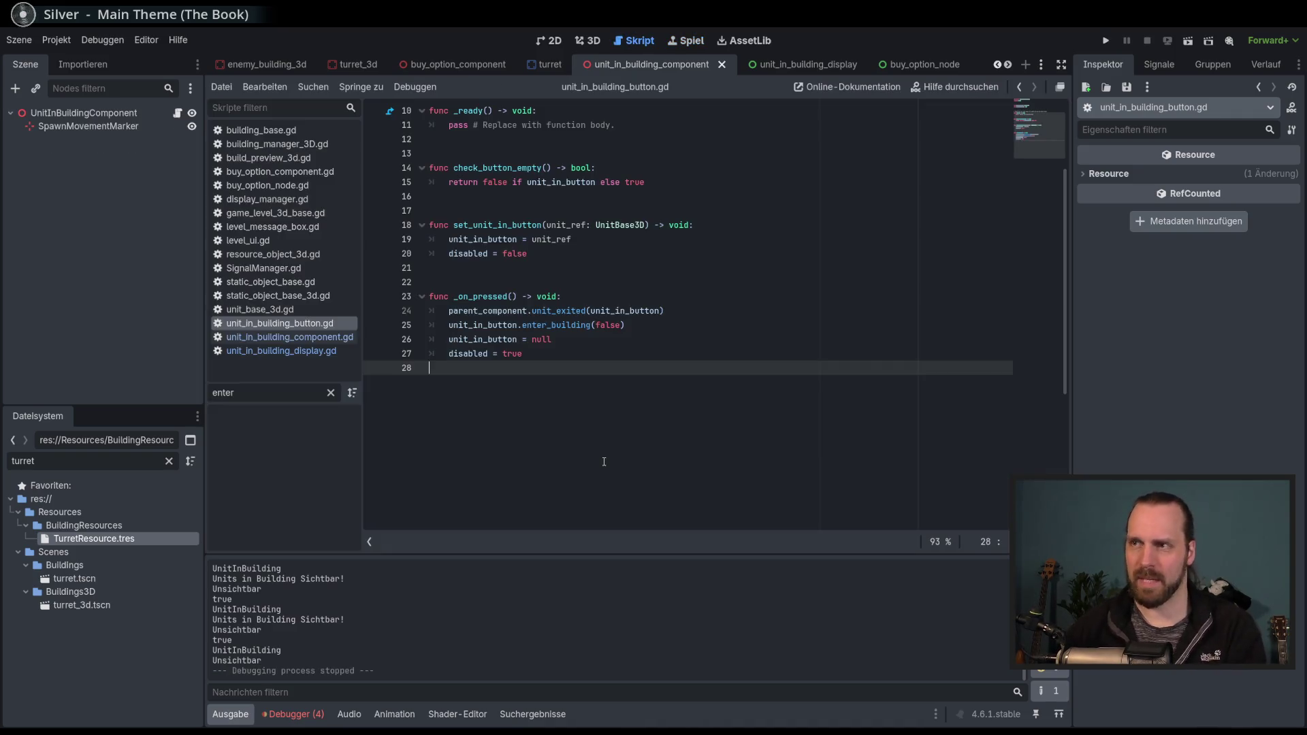